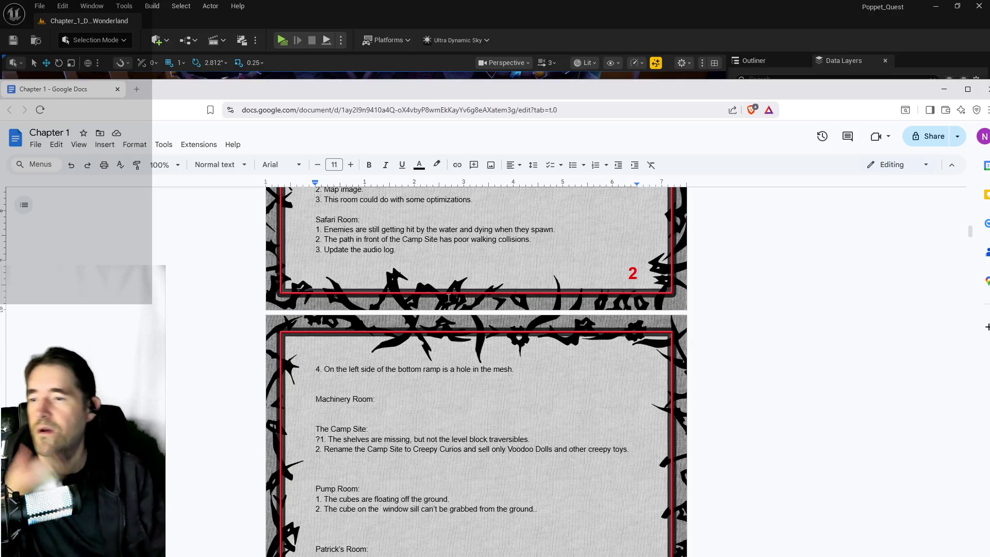
- Scroll through the room notes to review them
scroll(476, 371, "up", 2)
scroll(370, 451, "up", 1)
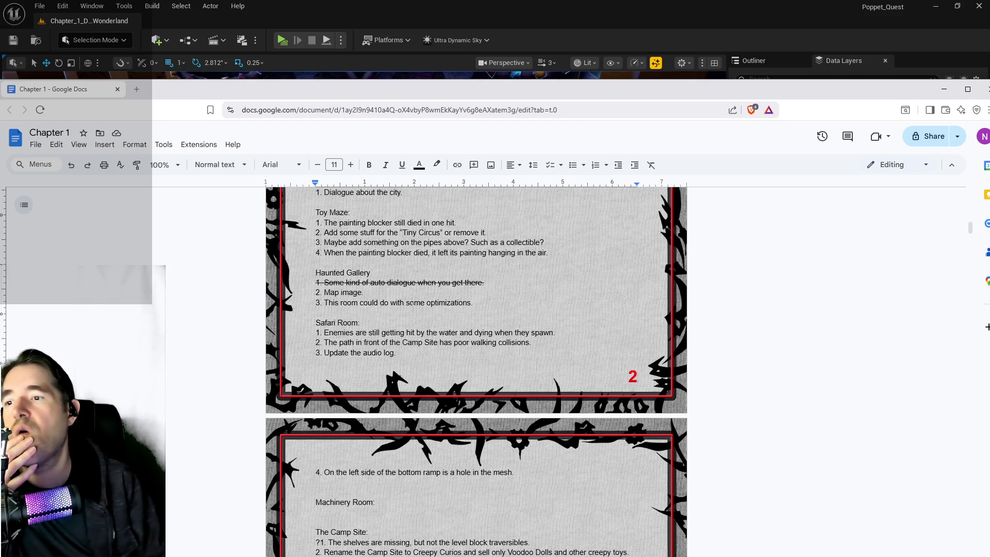
scroll(424, 313, "down", 1)
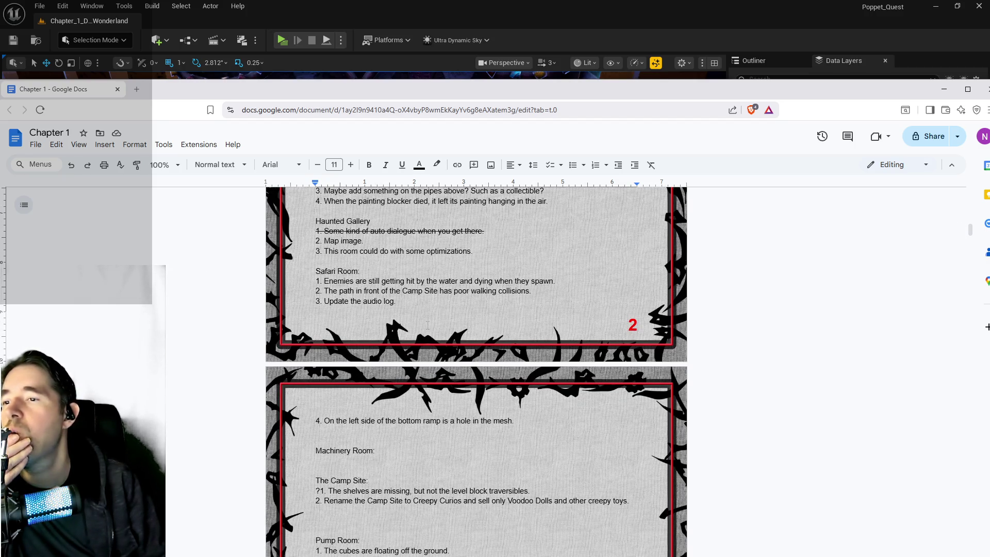
scroll(426, 323, "up", 2)
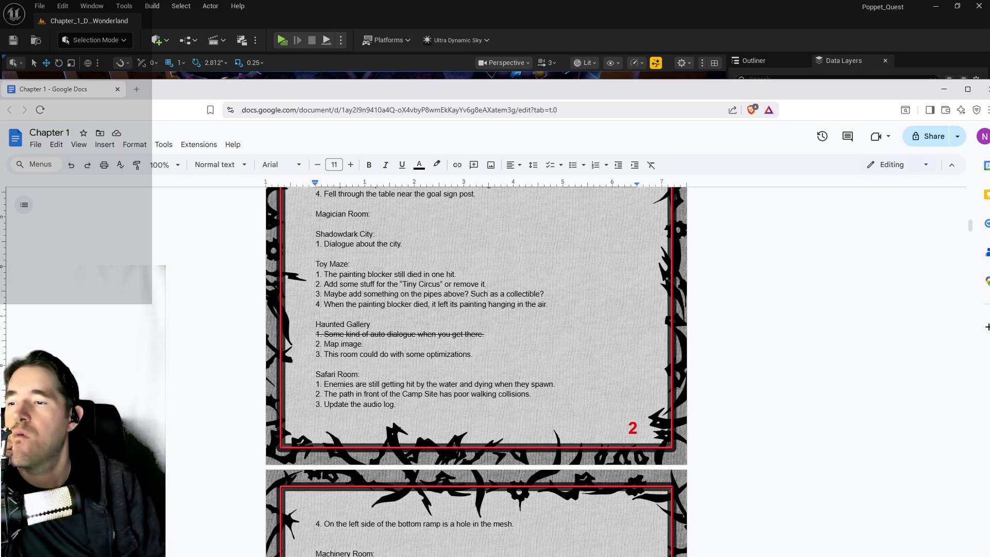
scroll(477, 371, "down", 2)
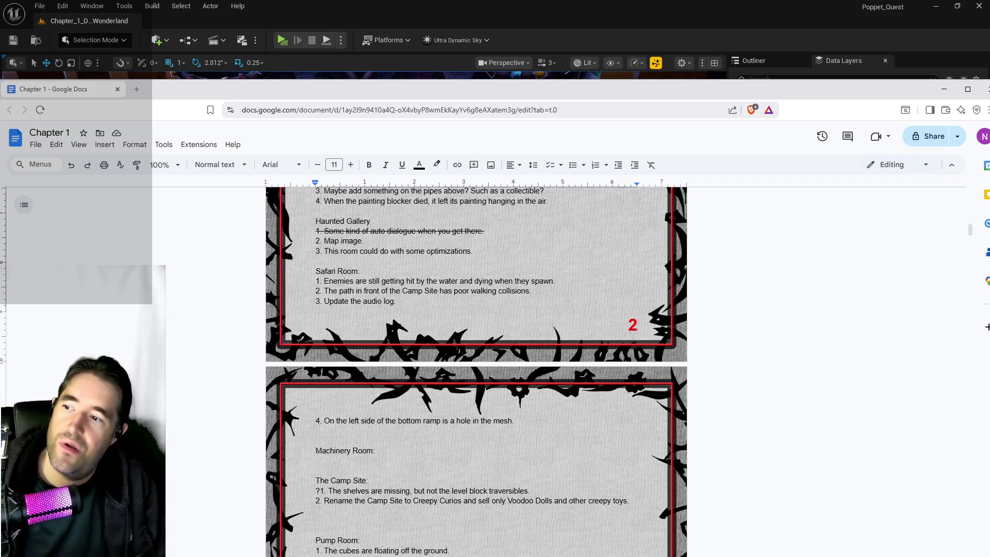
scroll(476, 371, "down", 1)
scroll(476, 371, "down", 1)
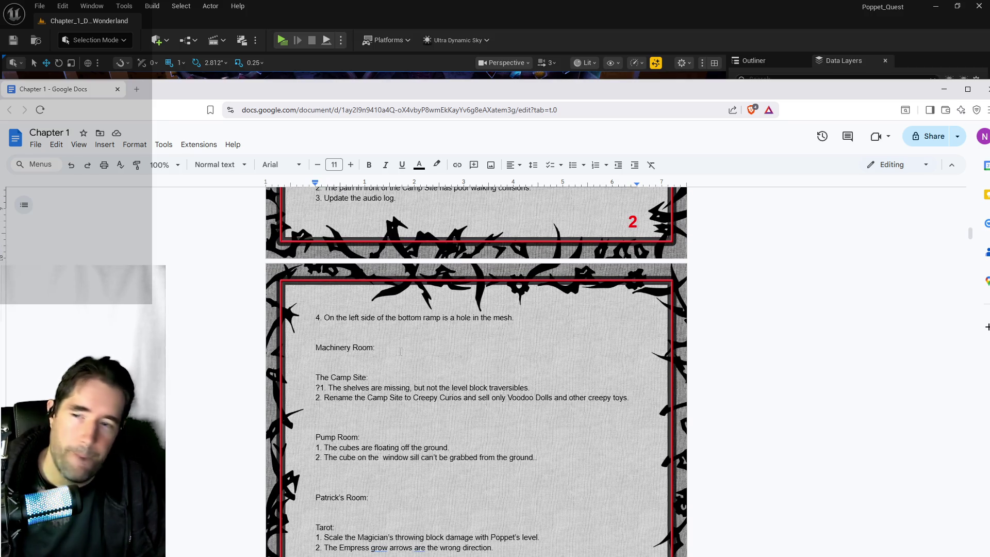
scroll(401, 352, "down", 1)
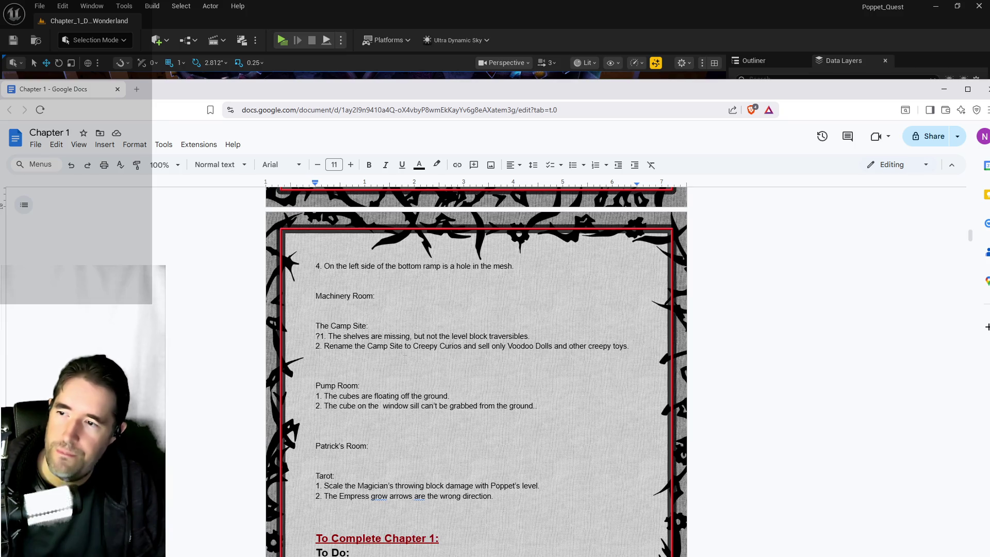
scroll(527, 272, "down", 2)
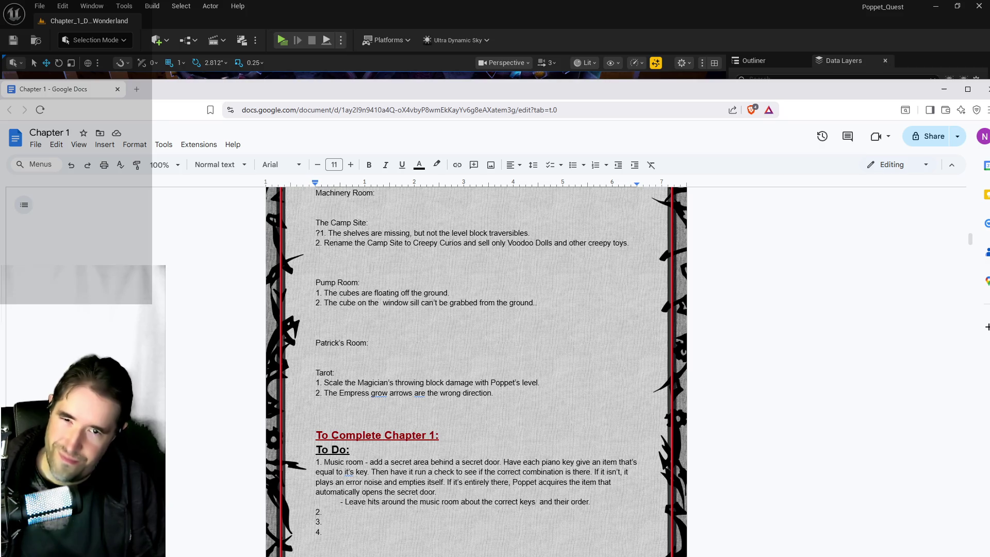
scroll(348, 253, "up", 1)
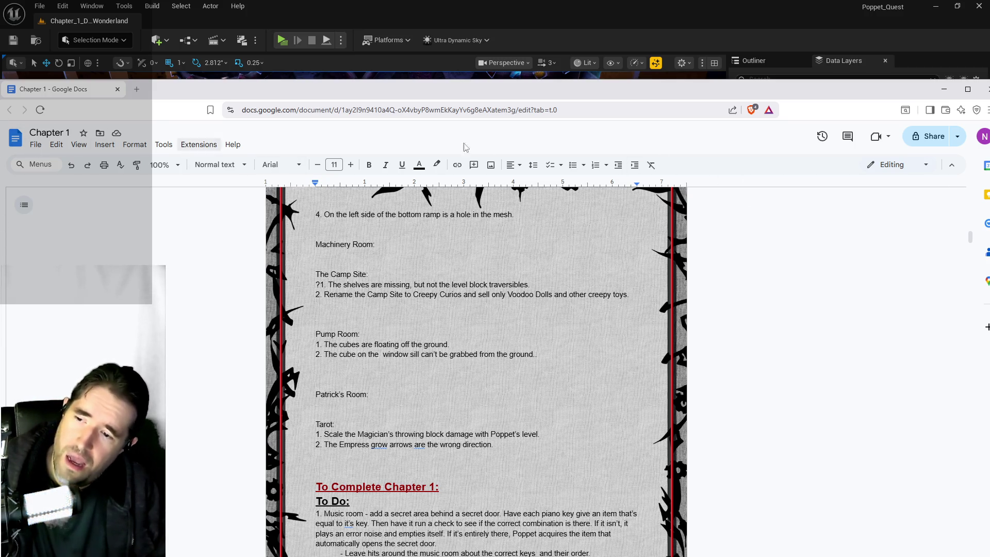
scroll(457, 184, "down", 3)
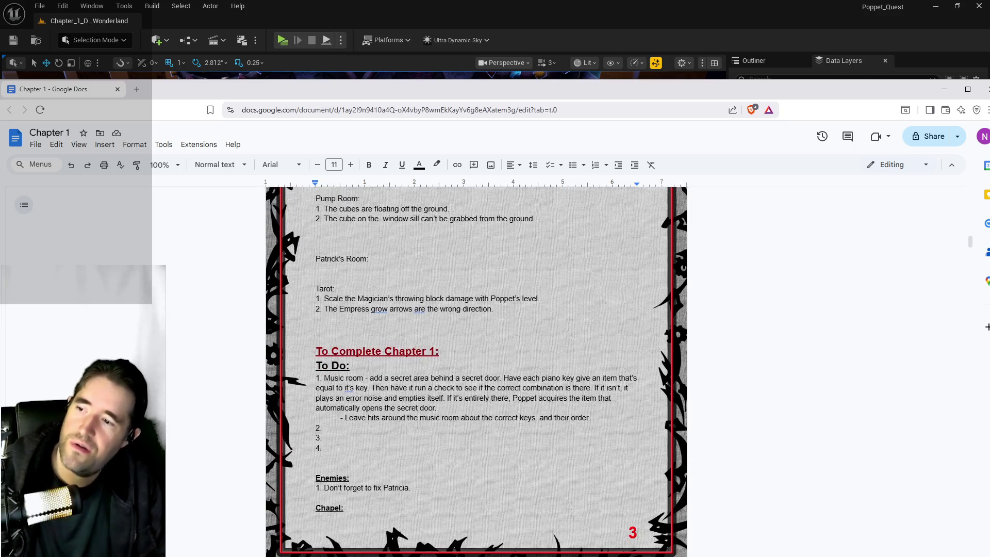
scroll(454, 193, "up", 1)
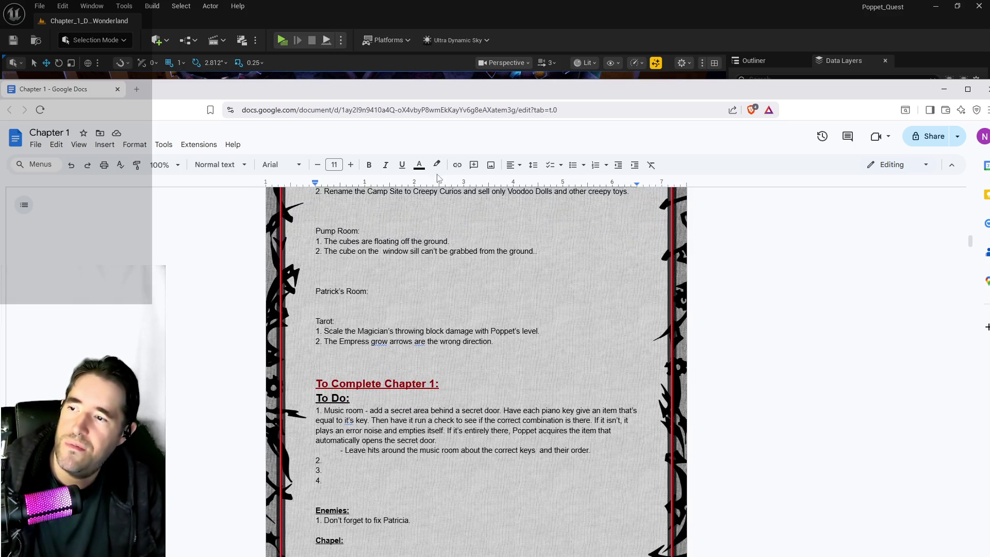
scroll(357, 243, "up", 2)
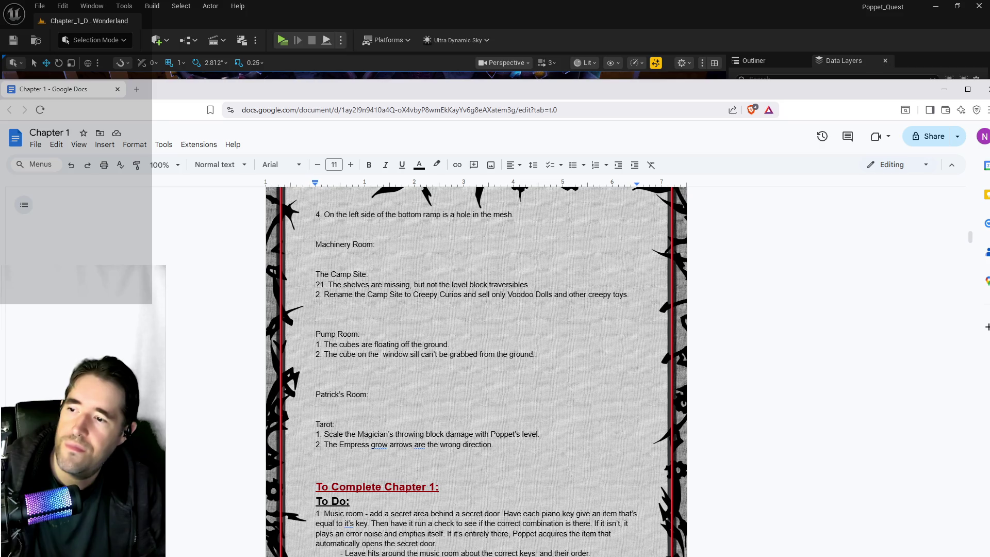
- Select and then deselect the Pump Room and Tarot note lines
mouse_move(534, 355)
left_mouse_down()
mouse_move(317, 354)
mouse_move(315, 345)
left_mouse_up()
left_click(354, 402)
left_click(317, 405)
left_click_drag(494, 446, 319, 434)
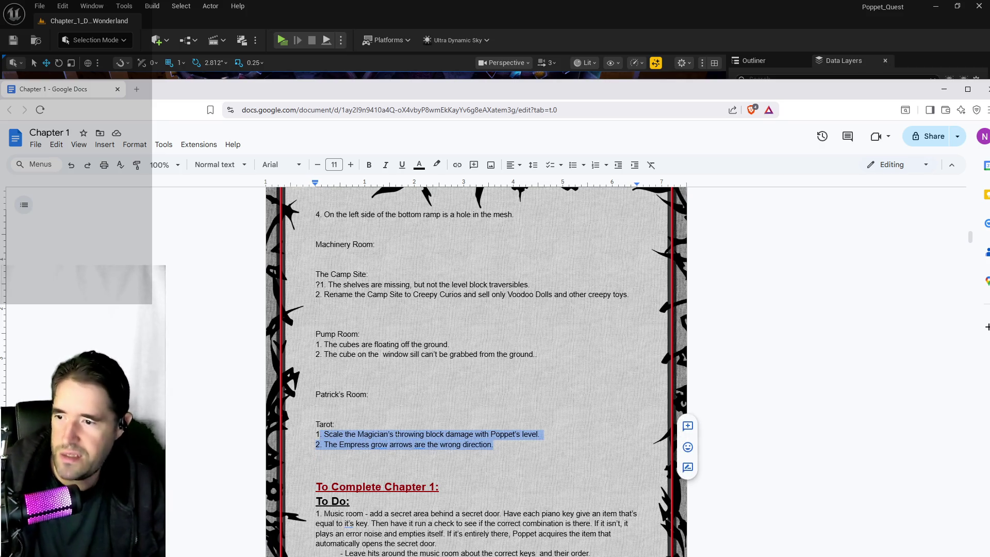
left_click(488, 462)
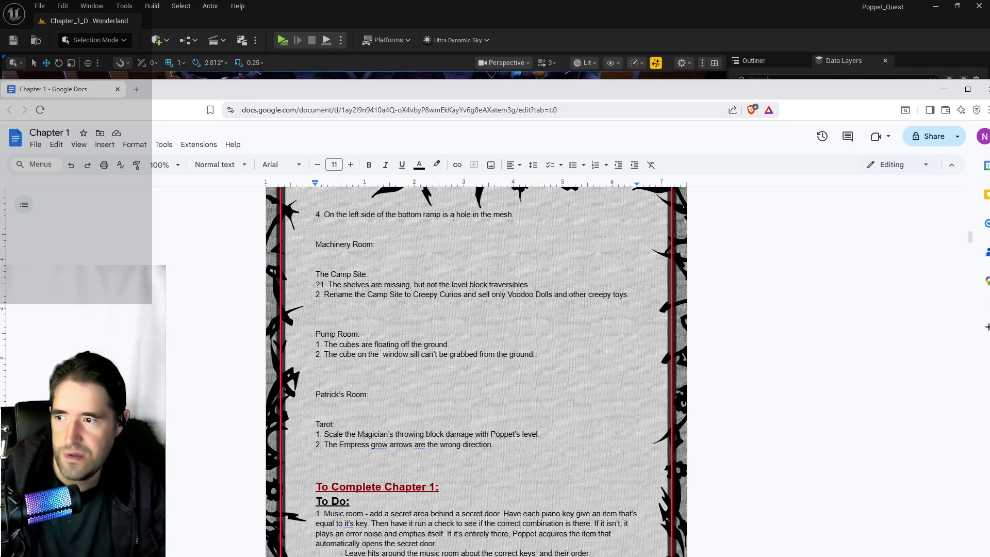
- Finish reviewing the notes, then fly the Unreal viewport camera forward through the wall
scroll(477, 413, "up", 10)
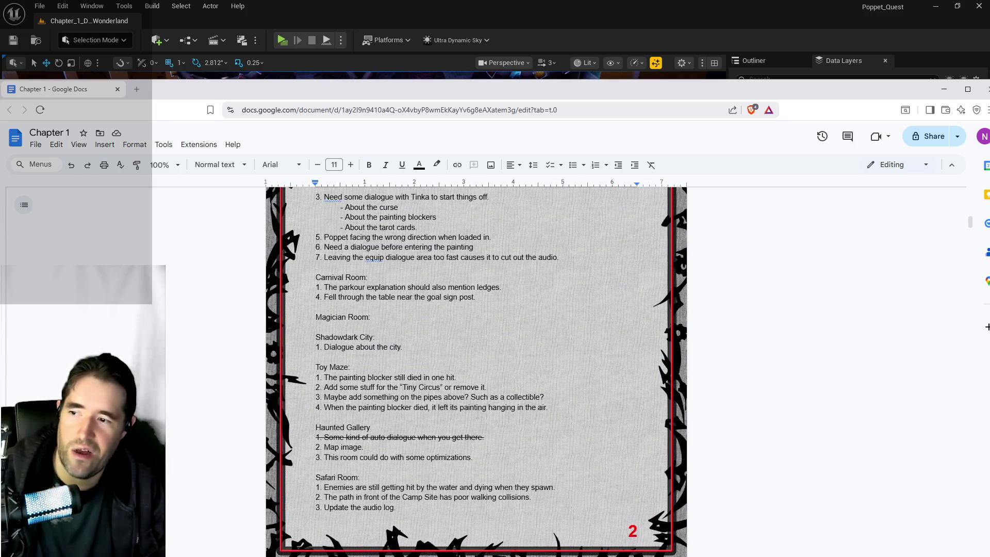
scroll(476, 414, "up", 5)
scroll(476, 415, "up", 9)
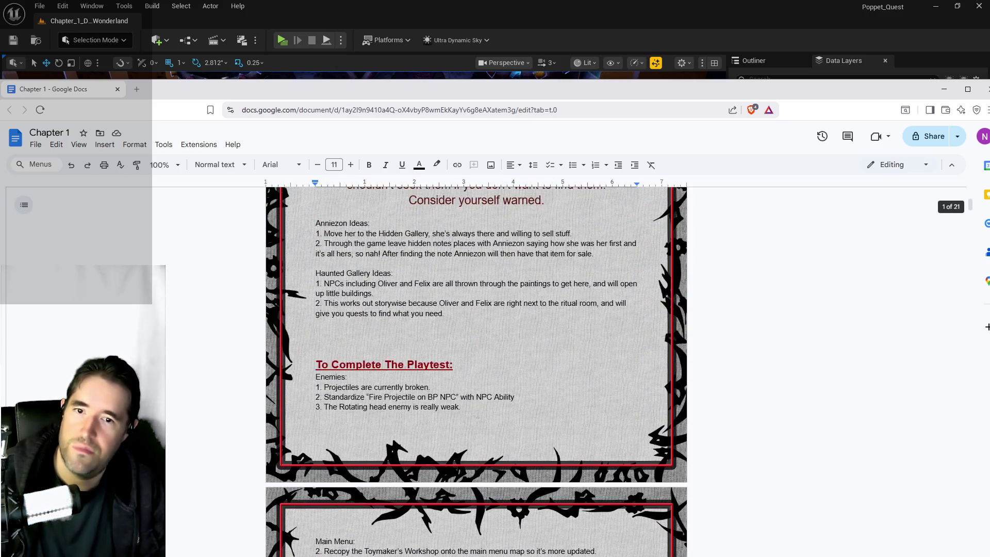
scroll(466, 404, "down", 8)
scroll(466, 401, "down", 4)
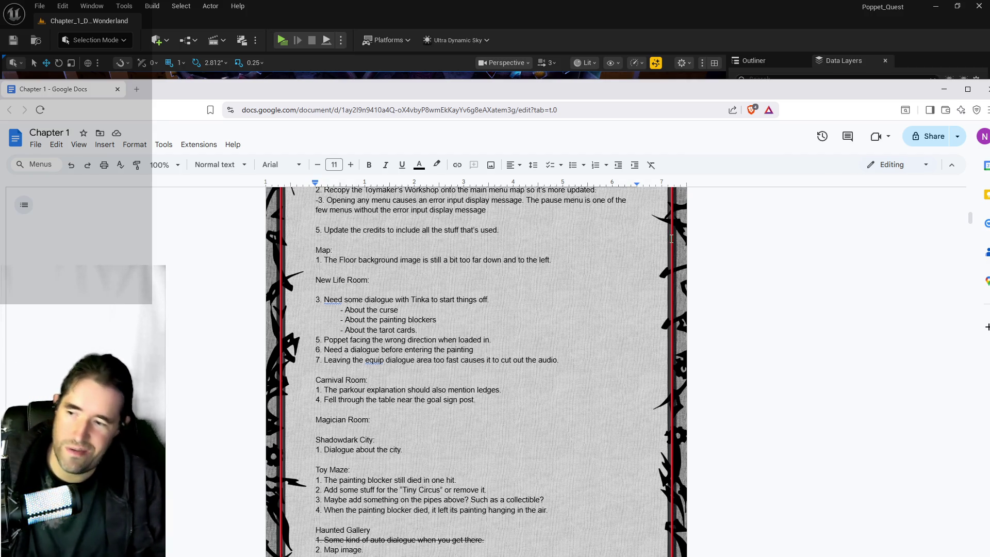
scroll(684, 221, "down", 3)
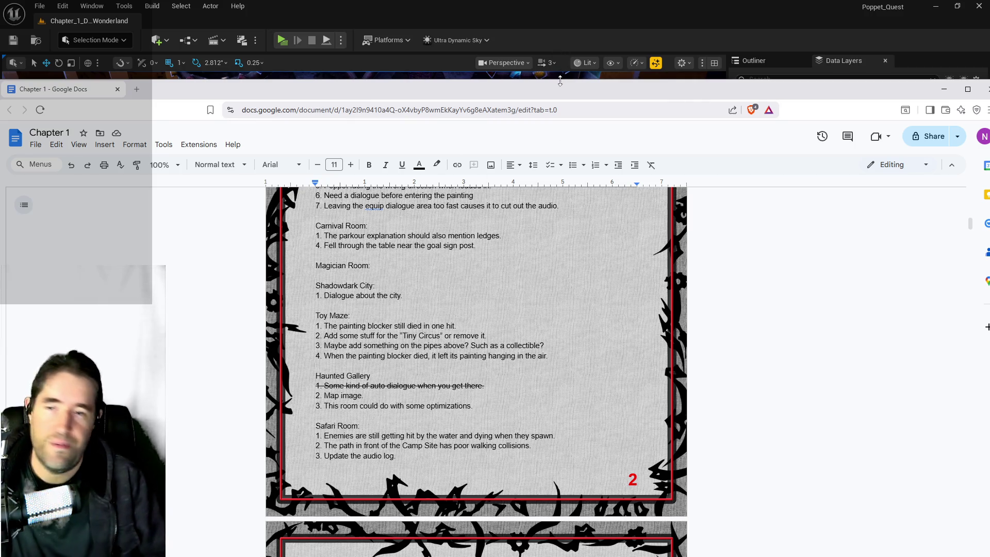
scroll(476, 361, "down", 3)
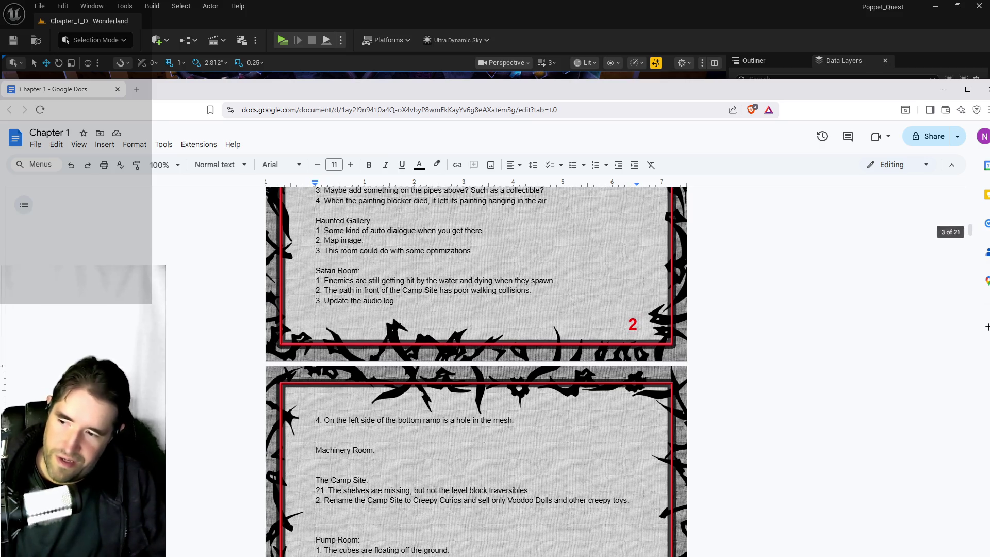
scroll(475, 361, "down", 2)
scroll(496, 237, "up", 15)
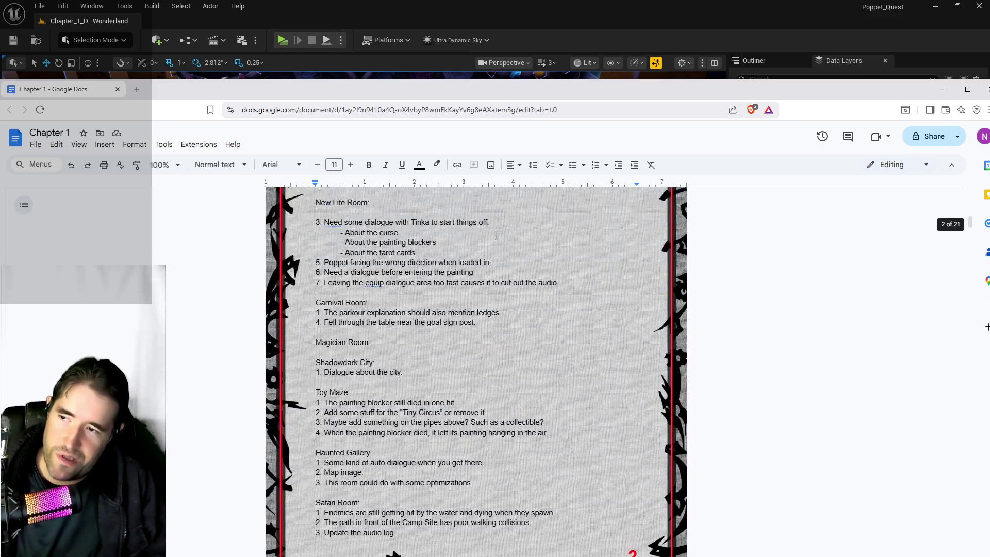
scroll(387, 207, "down", 5)
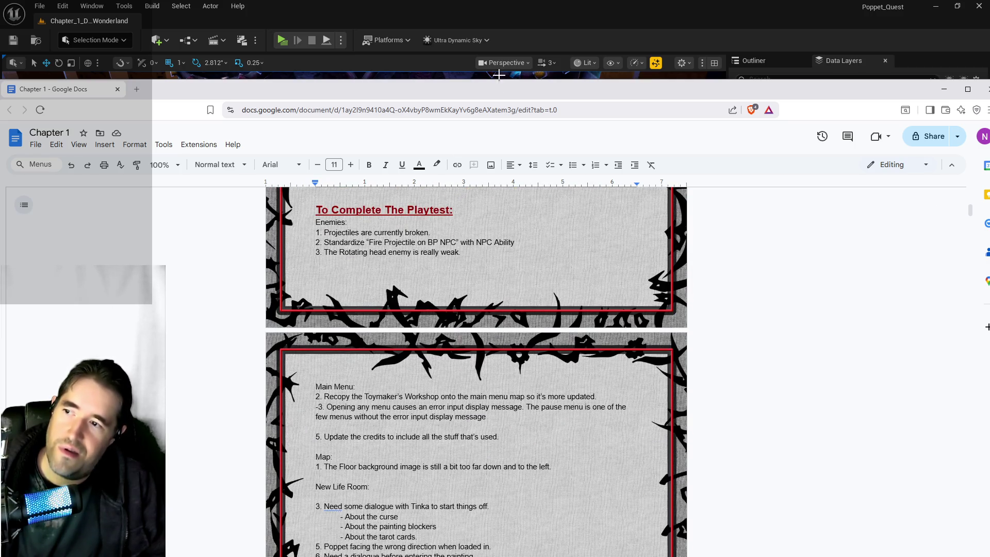
key("super+shift+Right")
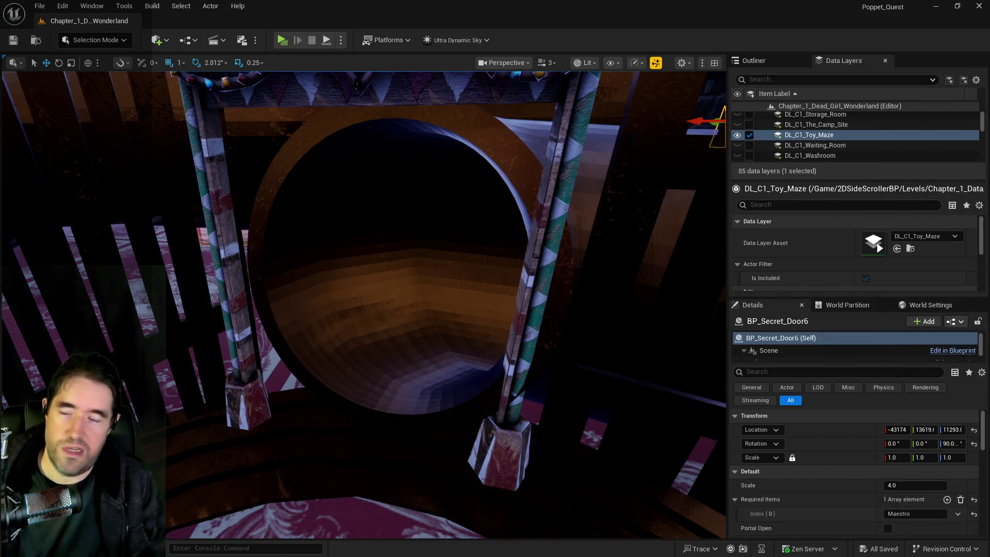
mouse_move(550, 373)
left_mouse_down()
mouse_move(536, 335)
mouse_move(510, 309)
mouse_move(520, 299)
mouse_move(500, 262)
mouse_move(521, 255)
left_mouse_up()
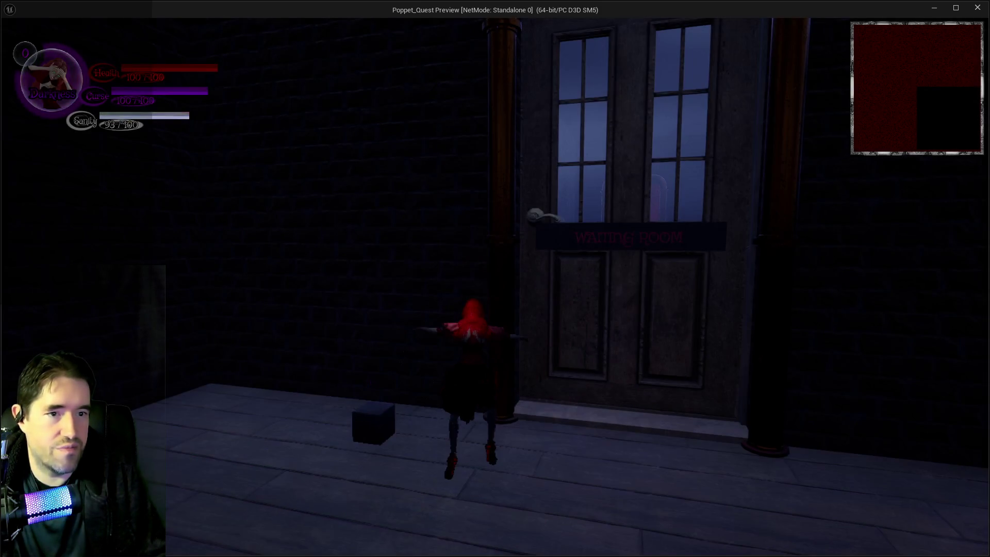
- Run the character past the glowing machines and choose The World tarot card
key("s")
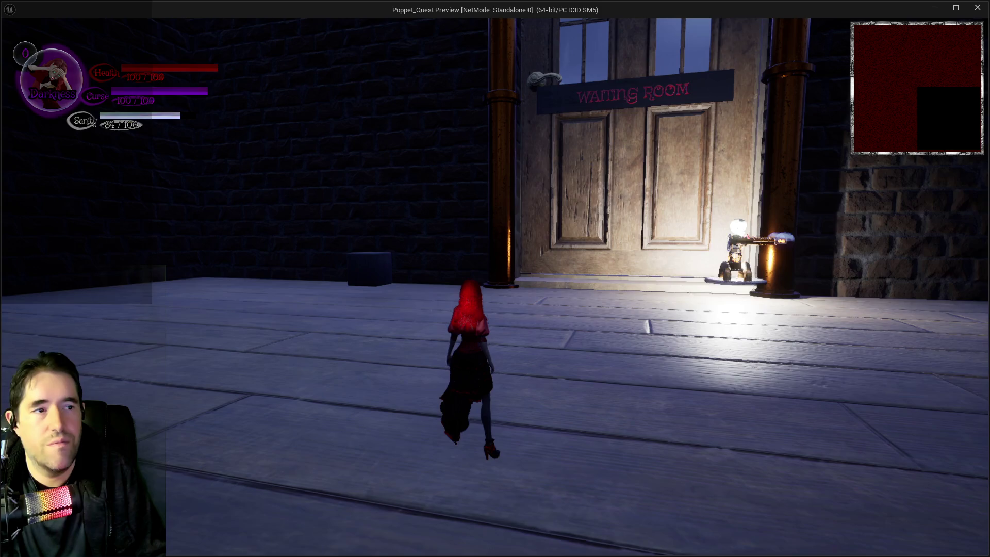
key("e")
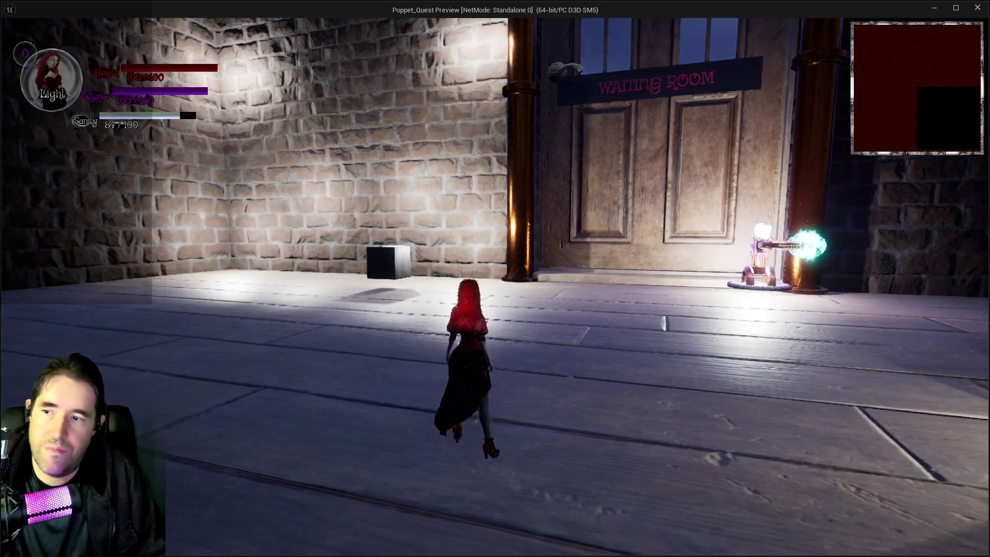
key("w")
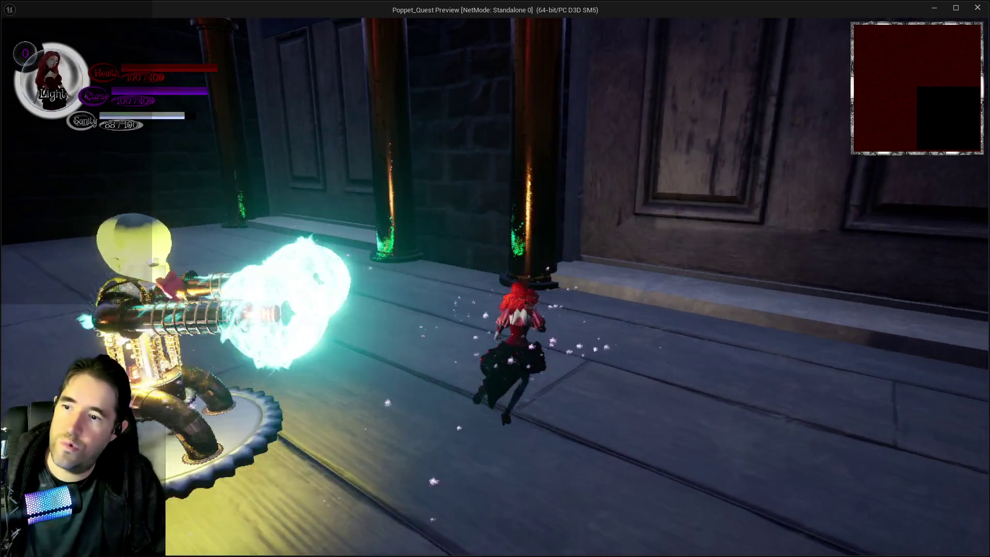
key("w")
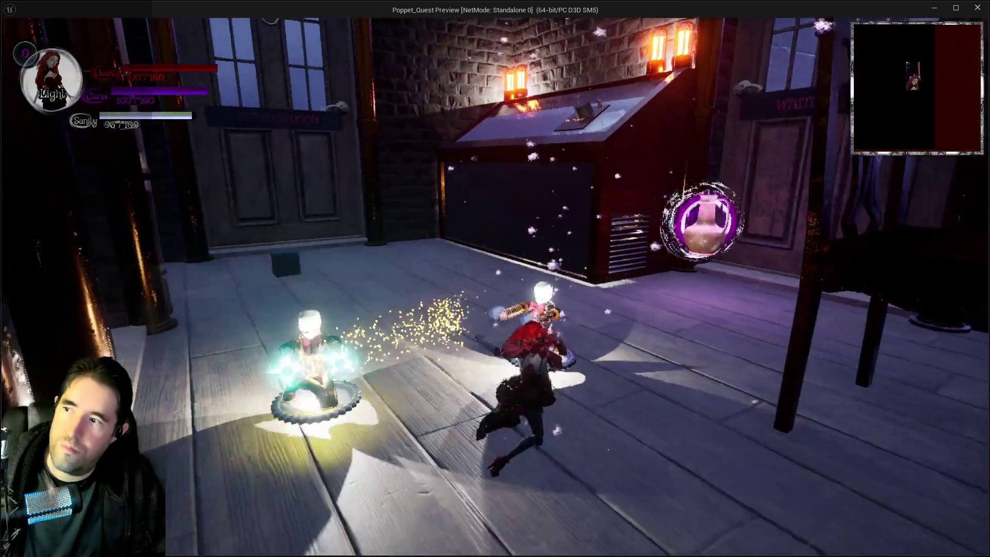
key("w")
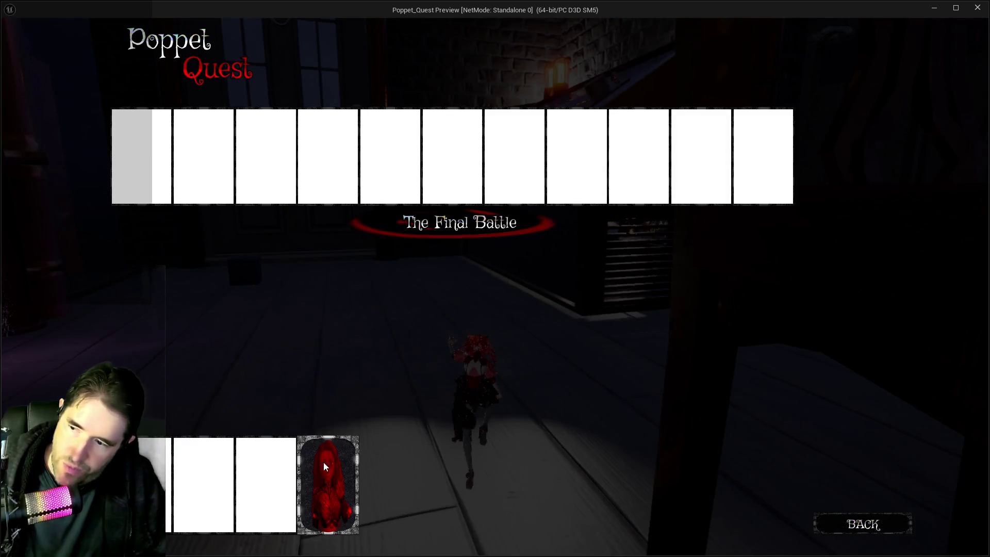
left_click(324, 462)
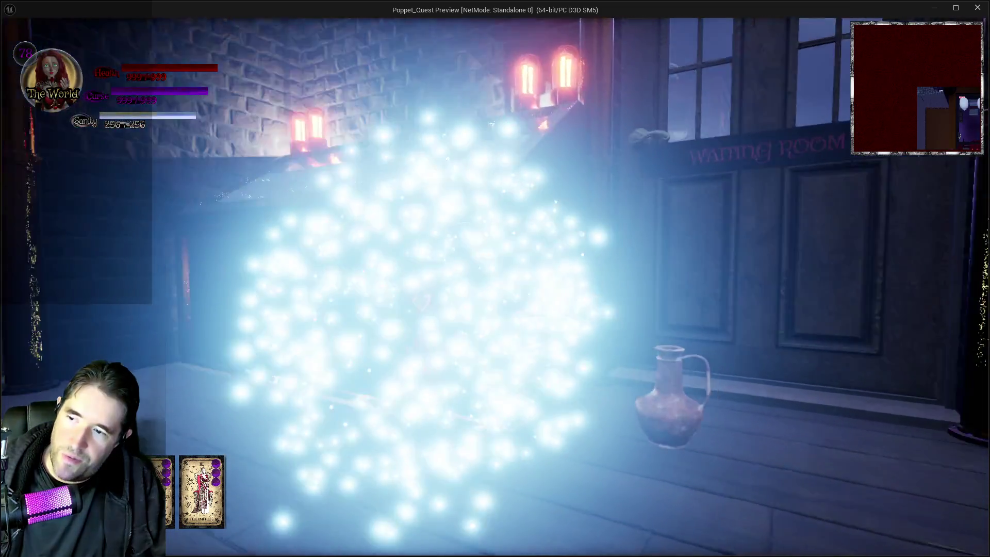
- Hammer the glowing robot until it explodes, then return to the editor
key("w")
key("w")
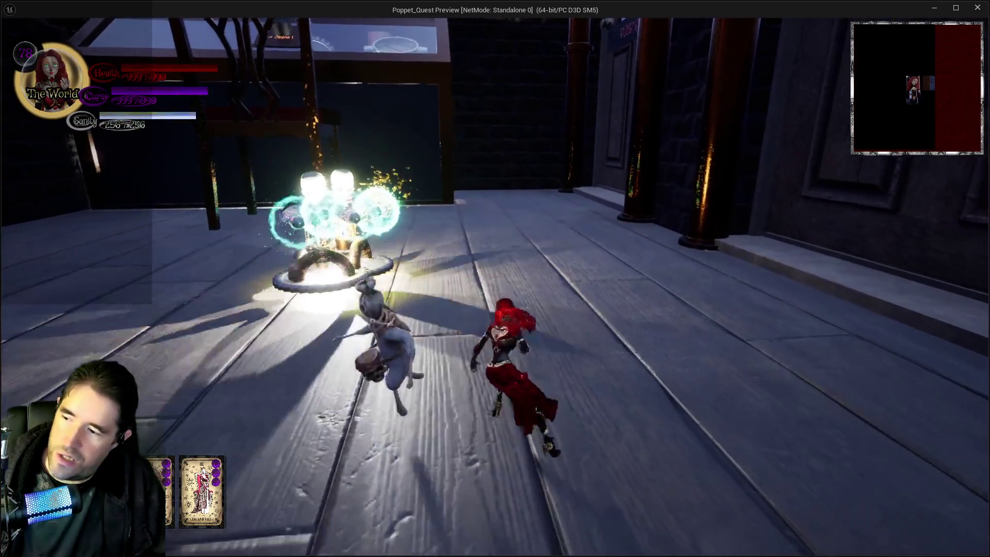
key("w")
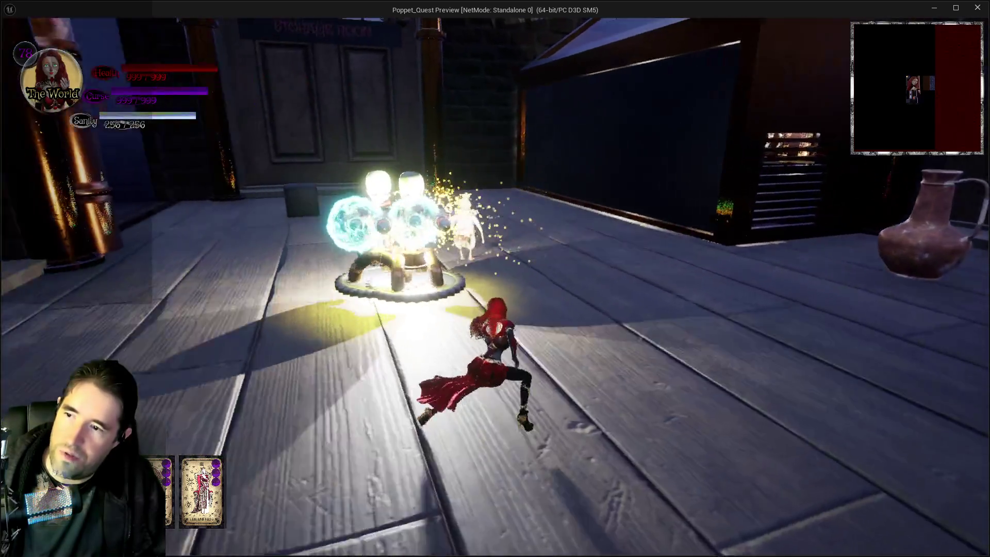
key("w")
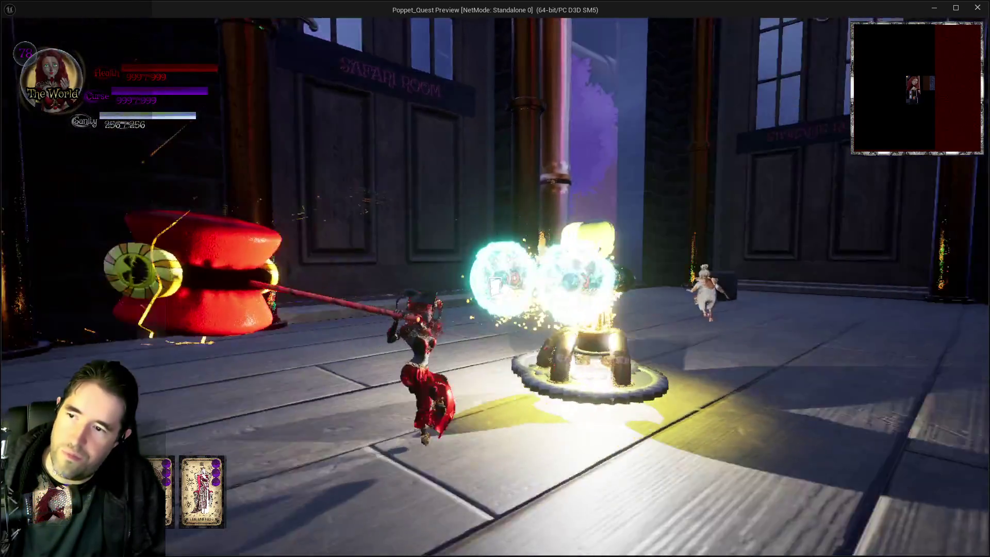
key("w")
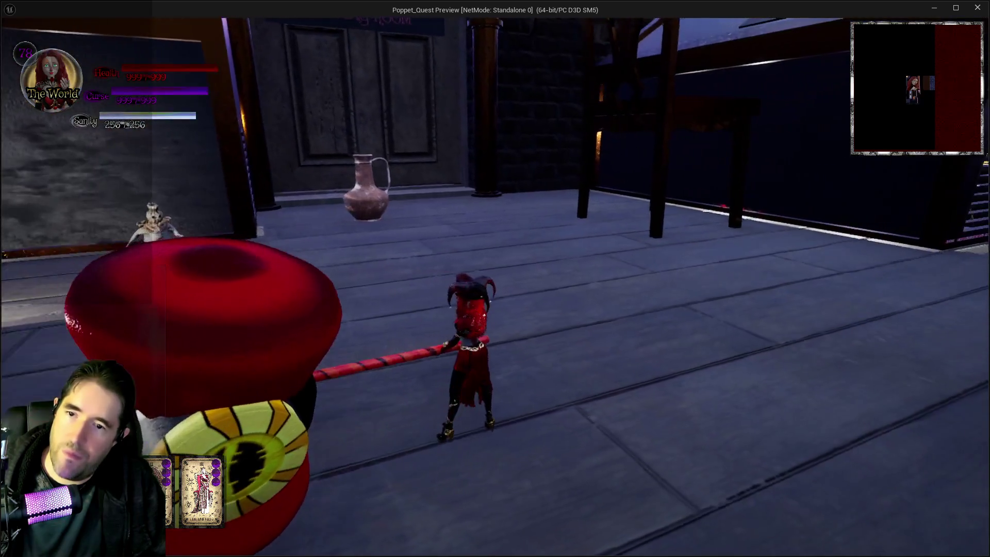
key("alt+Tab")
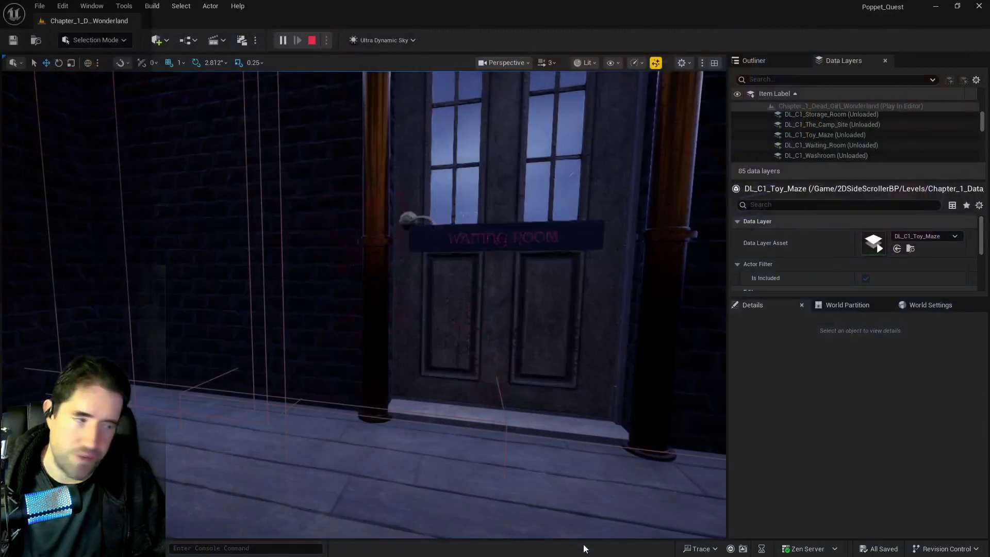
- Stop the play session with Esc and turn the viewport toward another wall
key("Escape")
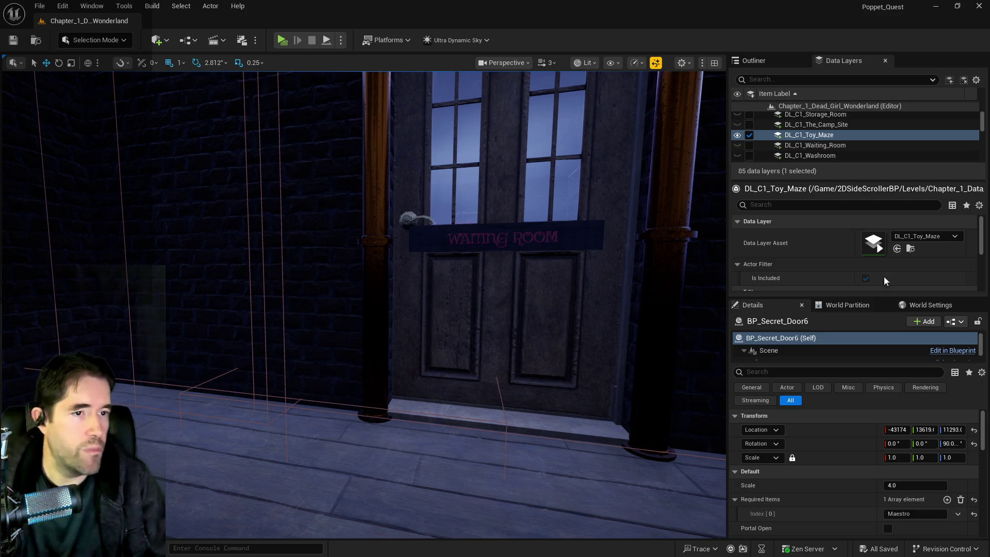
left_click_drag(441, 311, 361, 299)
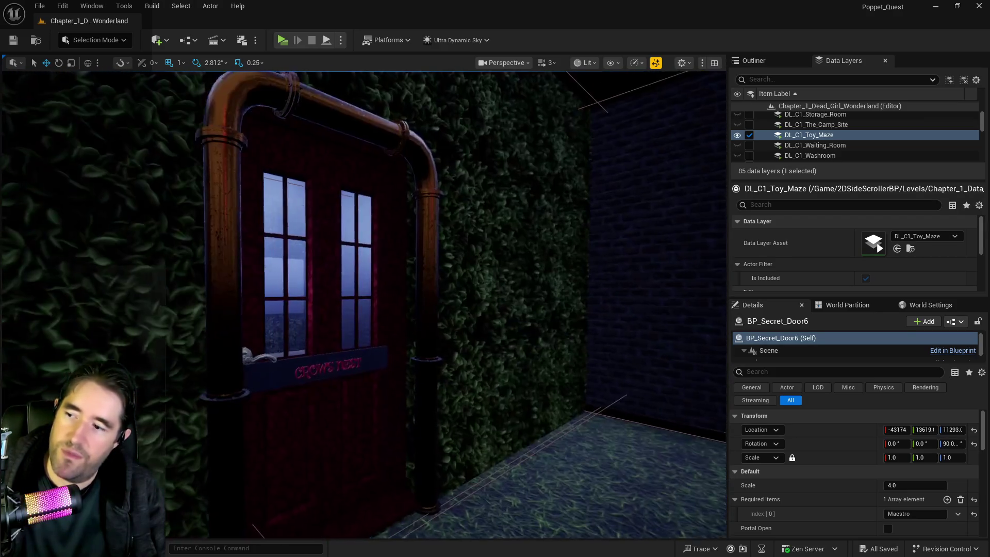
- Fly the camera through the hedge-walled rooms past the stained-glass door, then switch to AC_Dialogue_Tinka
key("s")
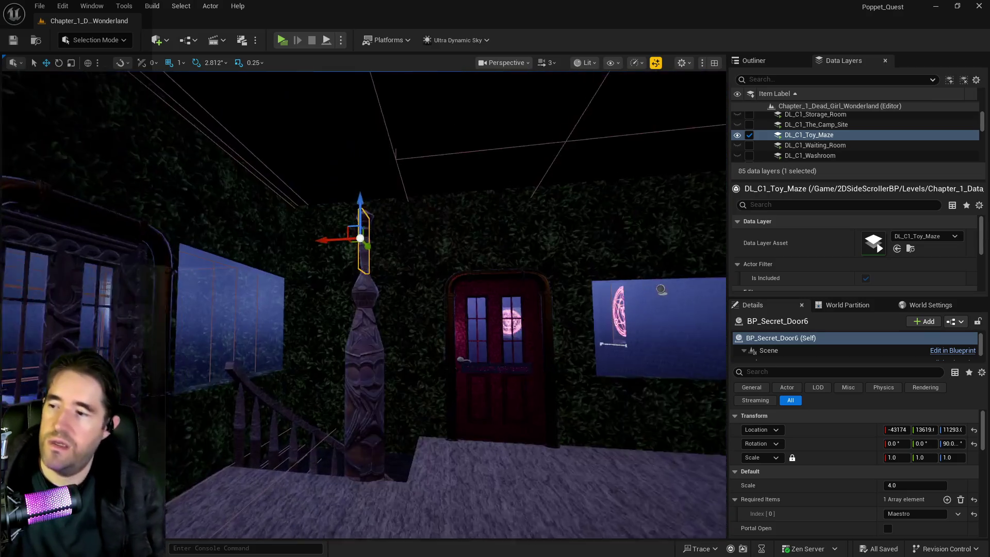
key("a")
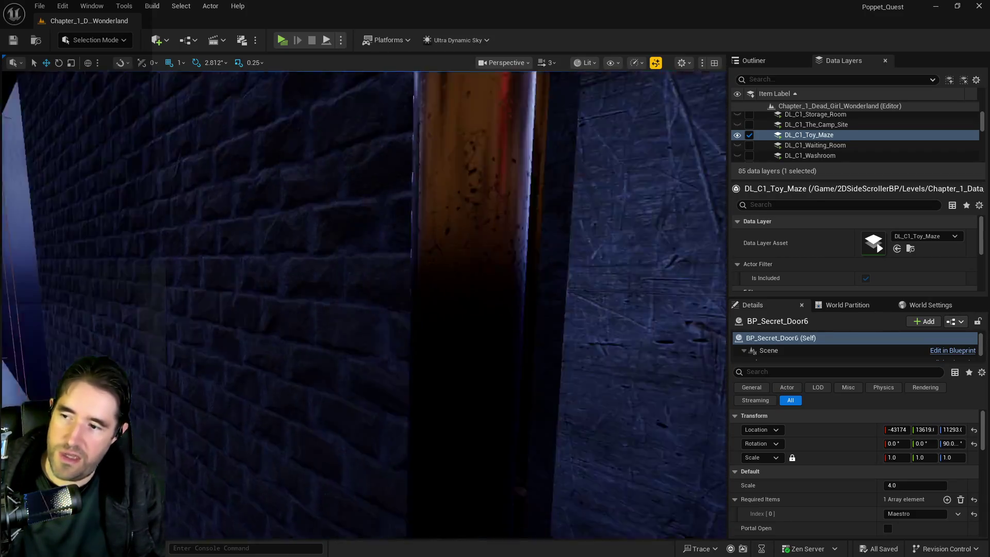
key("s")
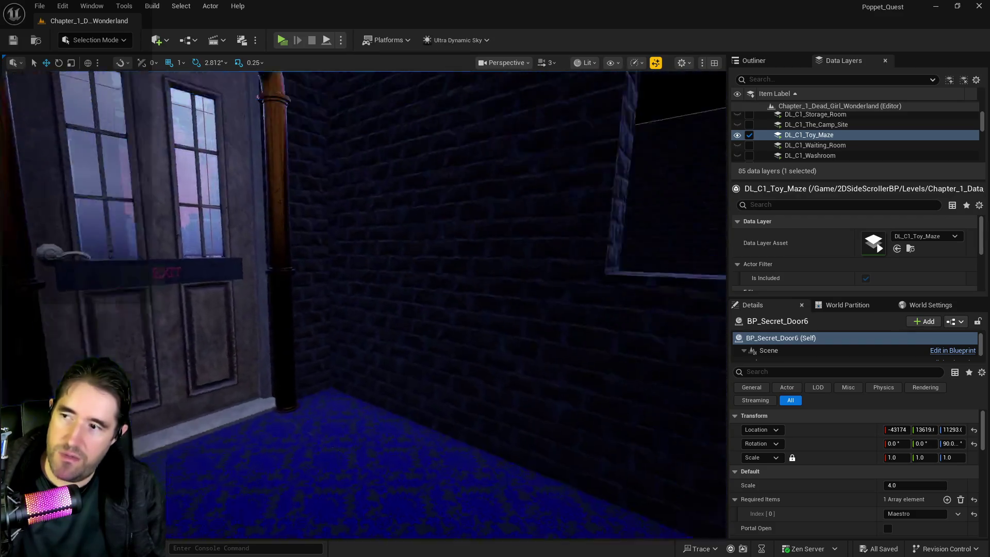
key("w")
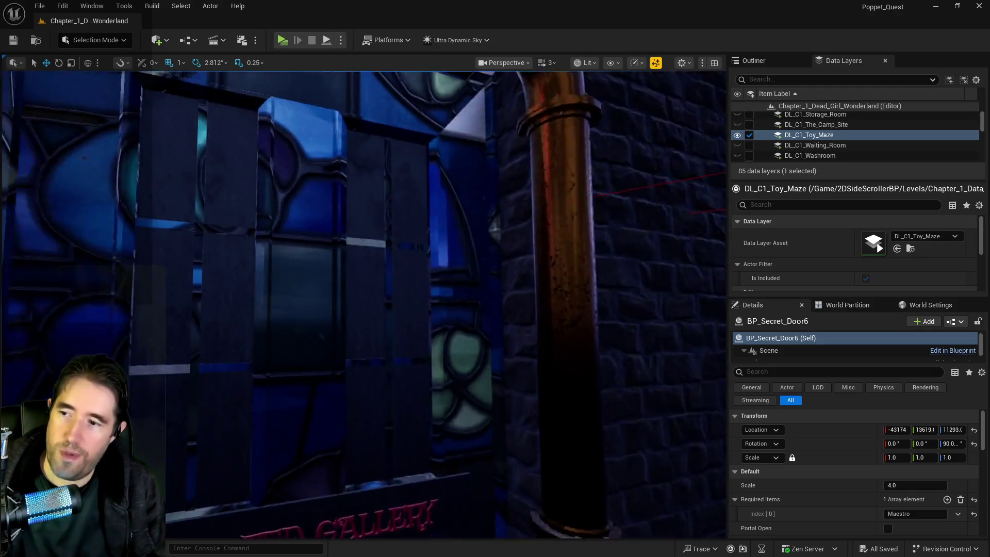
key("w")
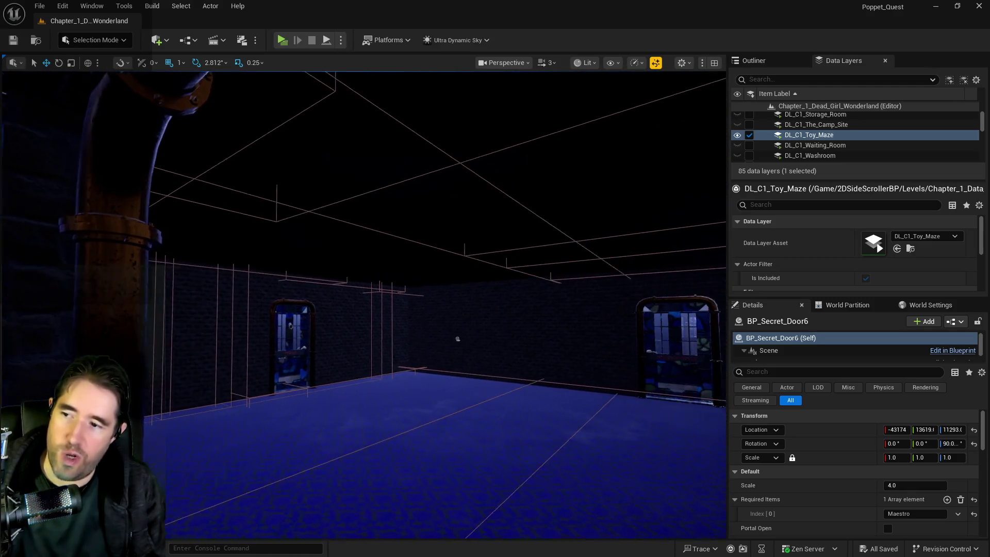
key("w")
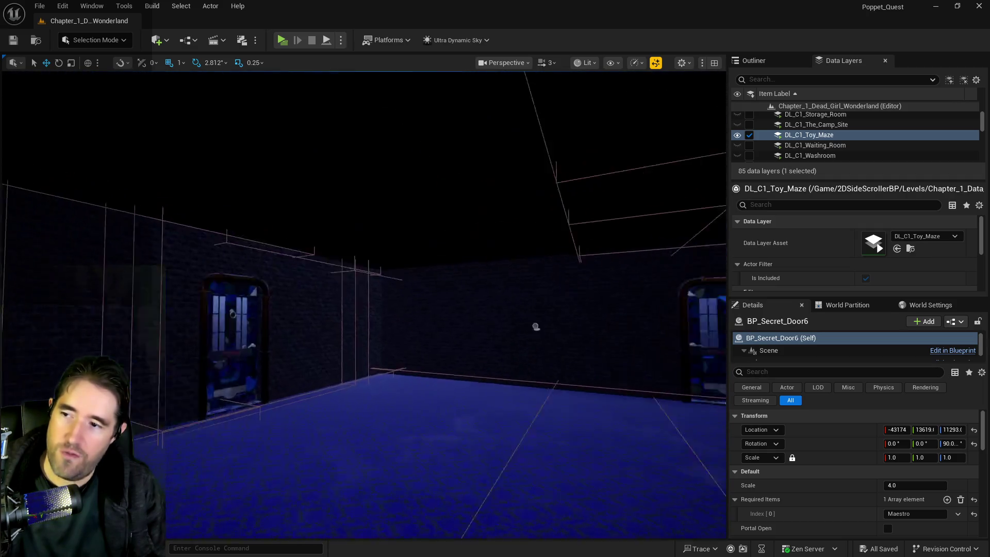
key("w")
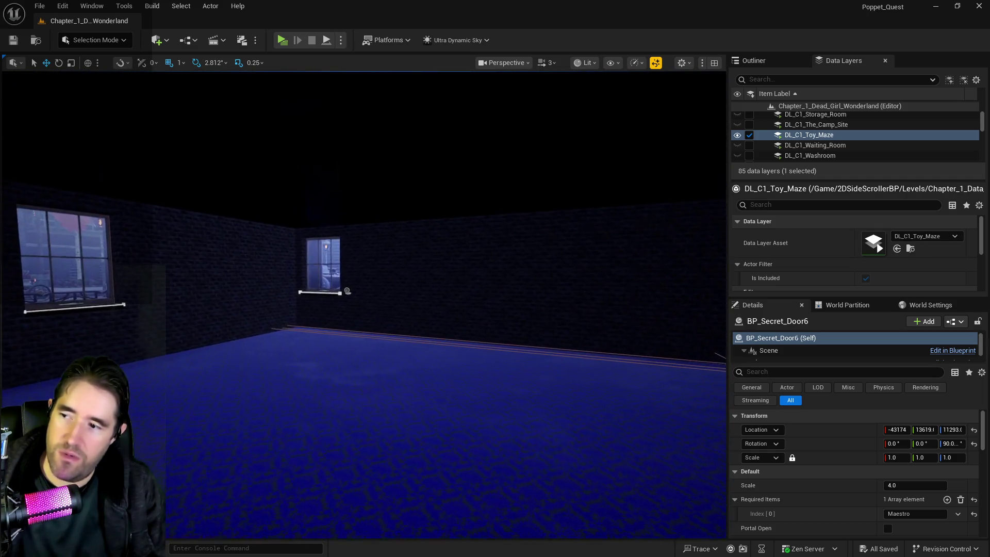
key("w")
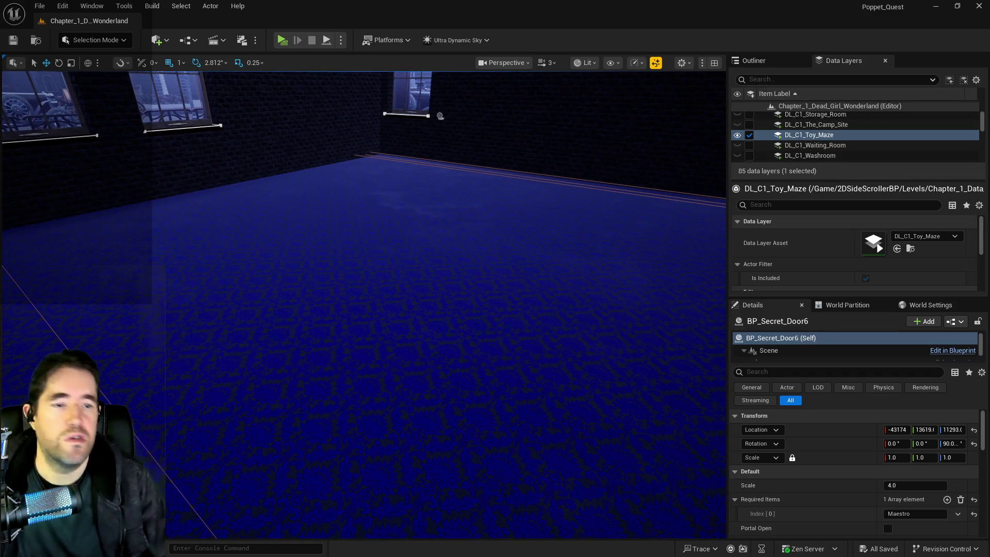
key("alt+Tab")
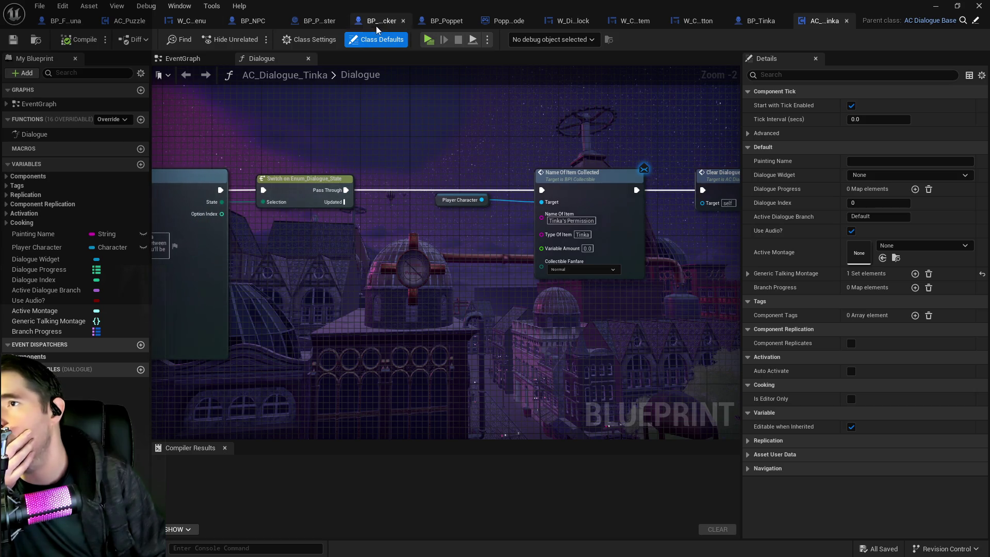
- Switch to BP_Poppet and collapse its Break Barriers dialogue entry
left_click(422, 23)
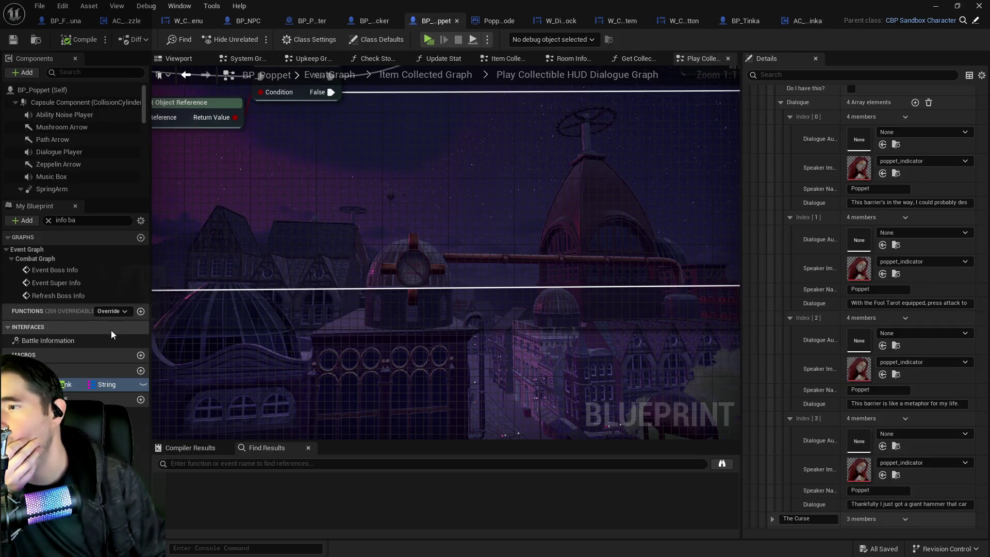
scroll(825, 167, "up", 3)
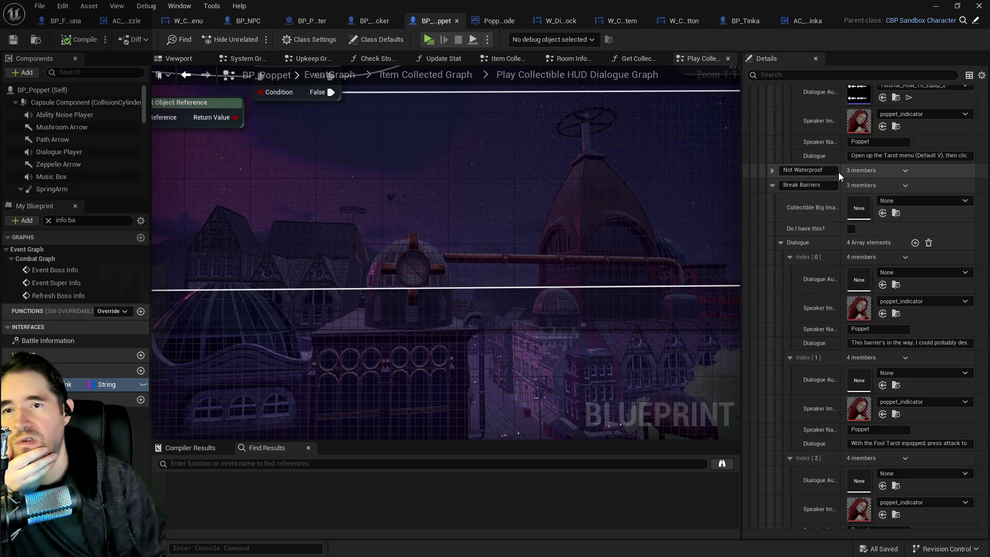
left_click(773, 185)
scroll(777, 194, "up", 8)
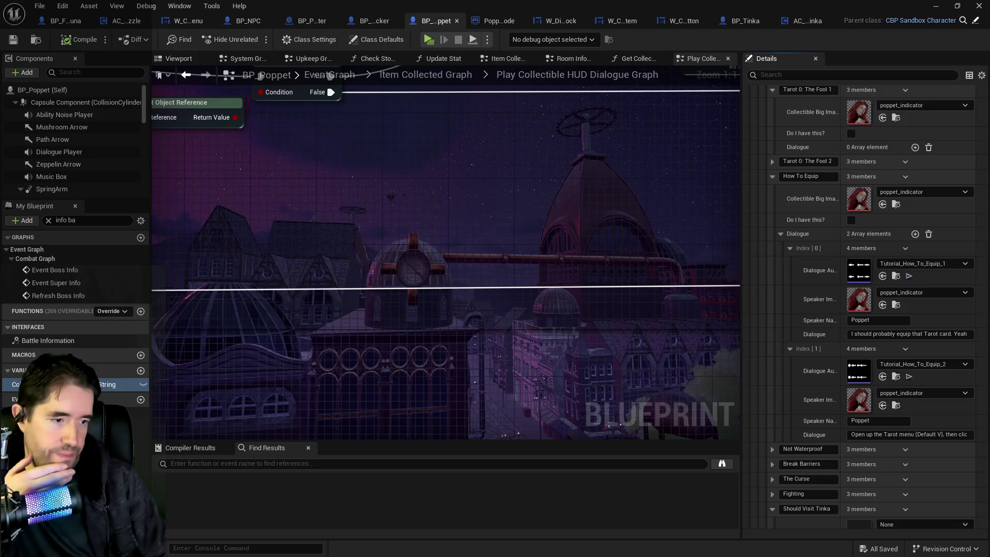
- Open BP_Puppet_Master from the Characters folder in the Content Browser
key("ctrl+space")
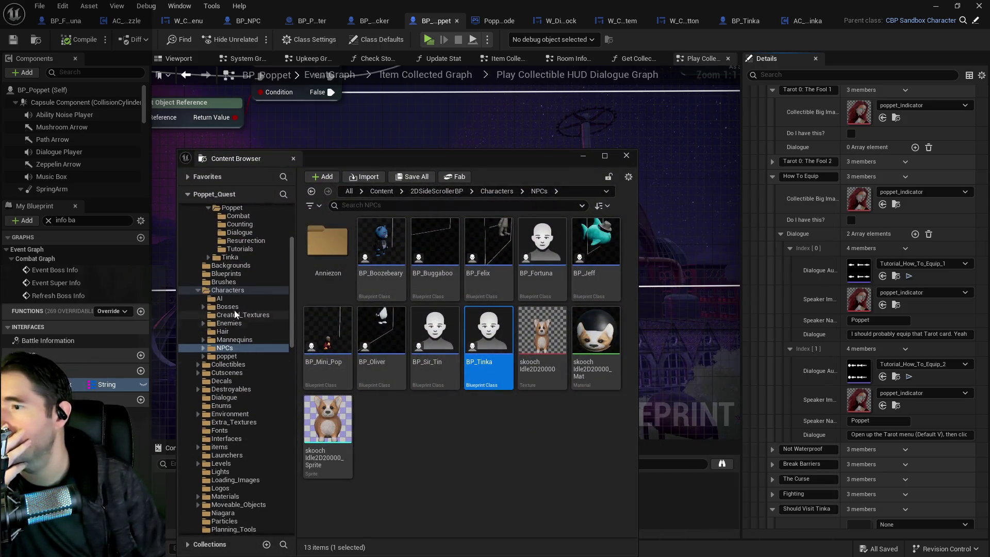
scroll(227, 330, "up", 5)
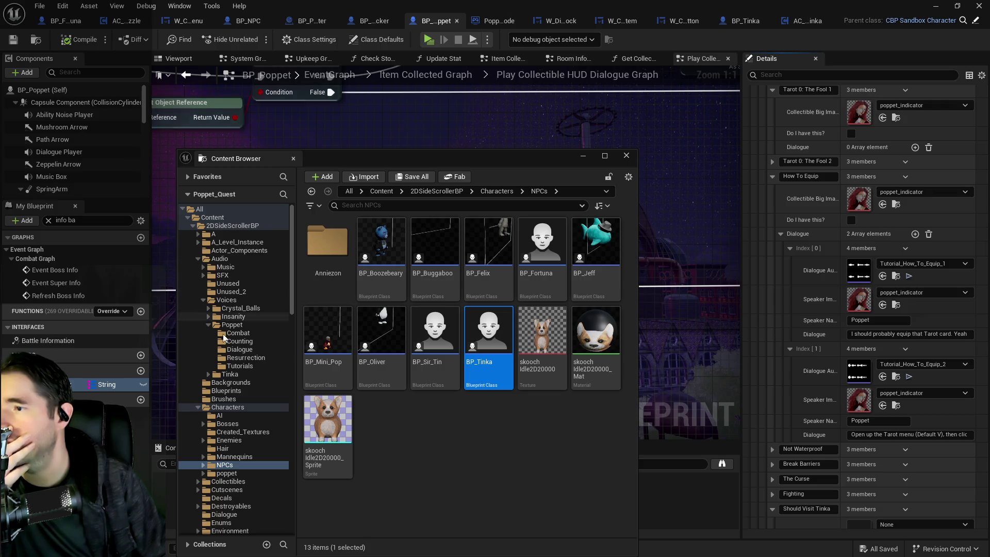
left_click(227, 407)
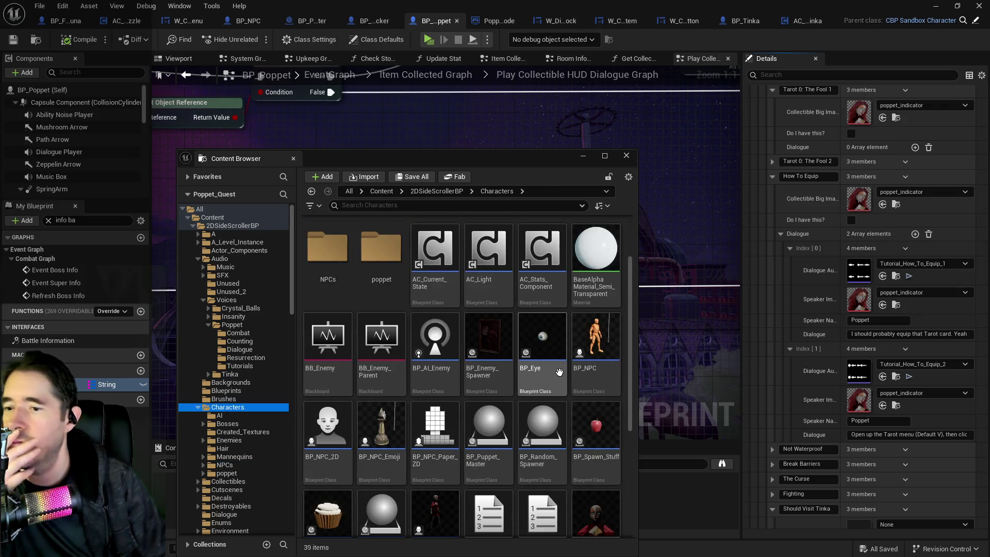
scroll(559, 371, "down", 3)
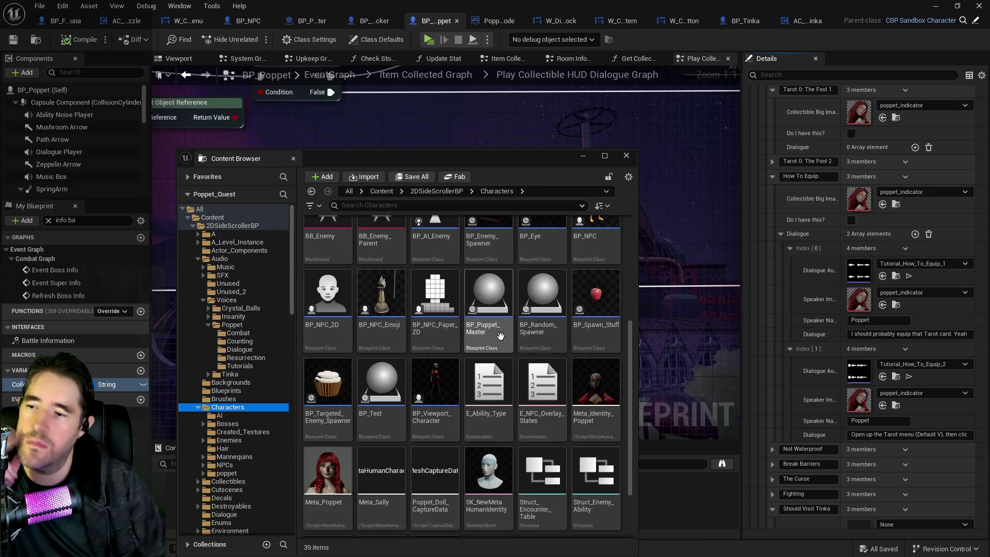
double_click(500, 335)
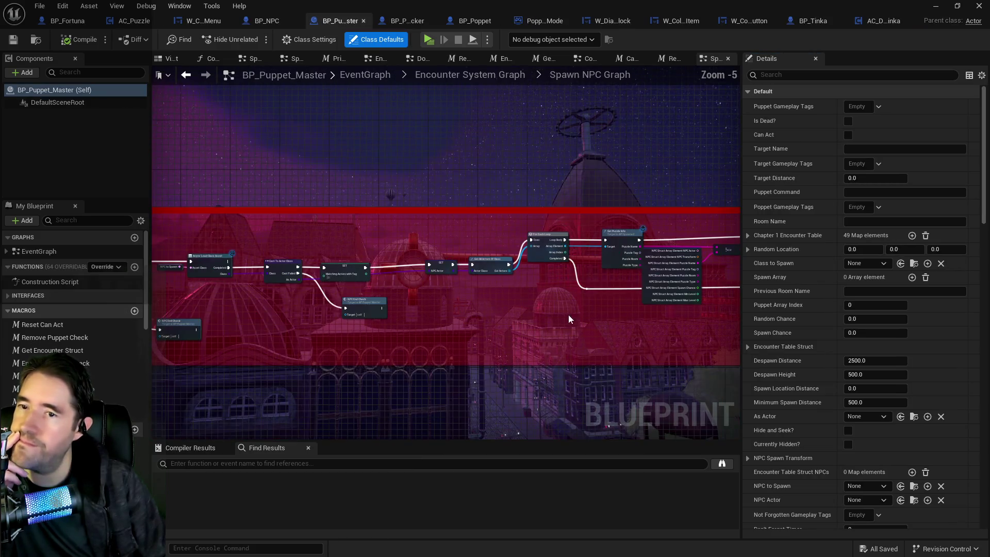
- Pan the Spawn NPC Graph, toggle the Content Browser open and shut, and return to the level editor
left_click_drag(569, 316, 425, 261)
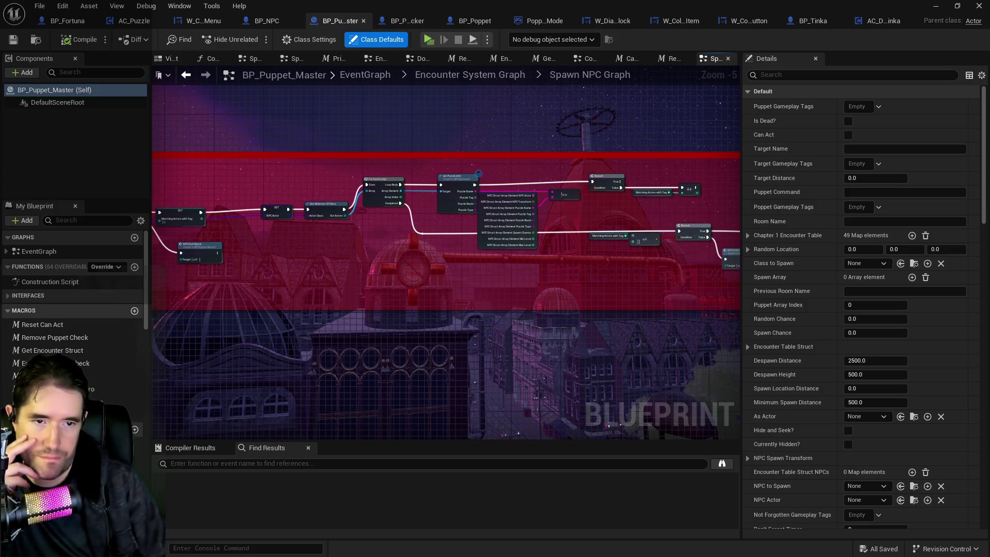
key("ctrl+space")
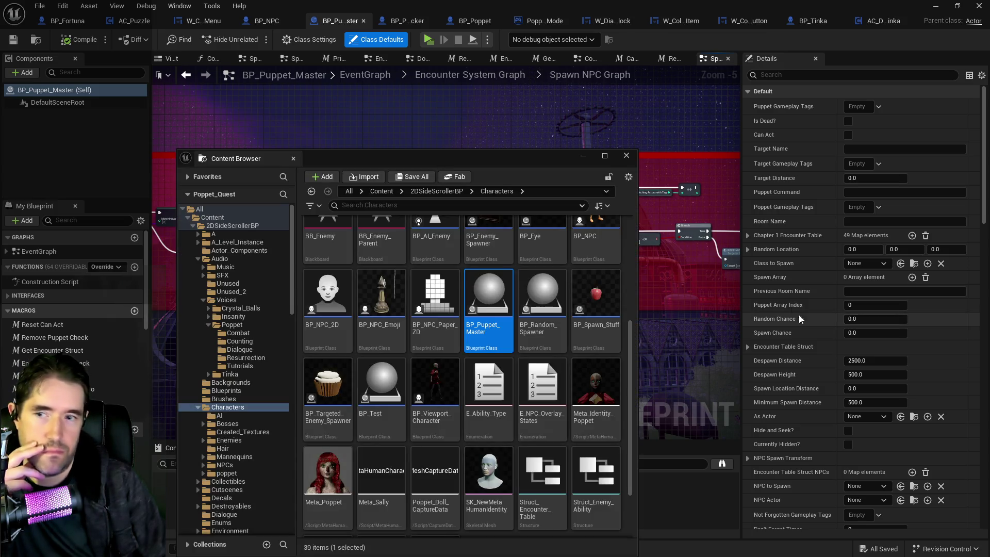
key("ctrl+space")
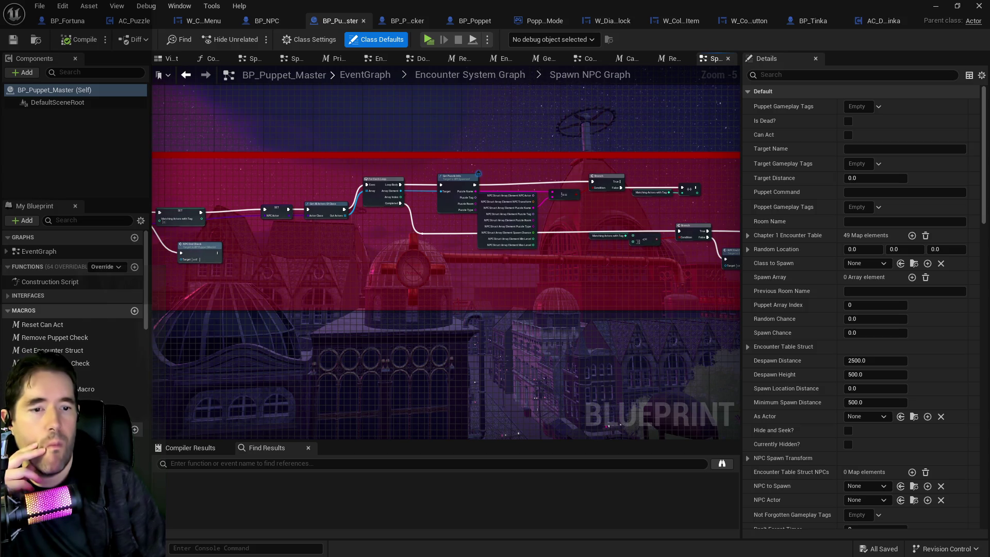
left_click(935, 6)
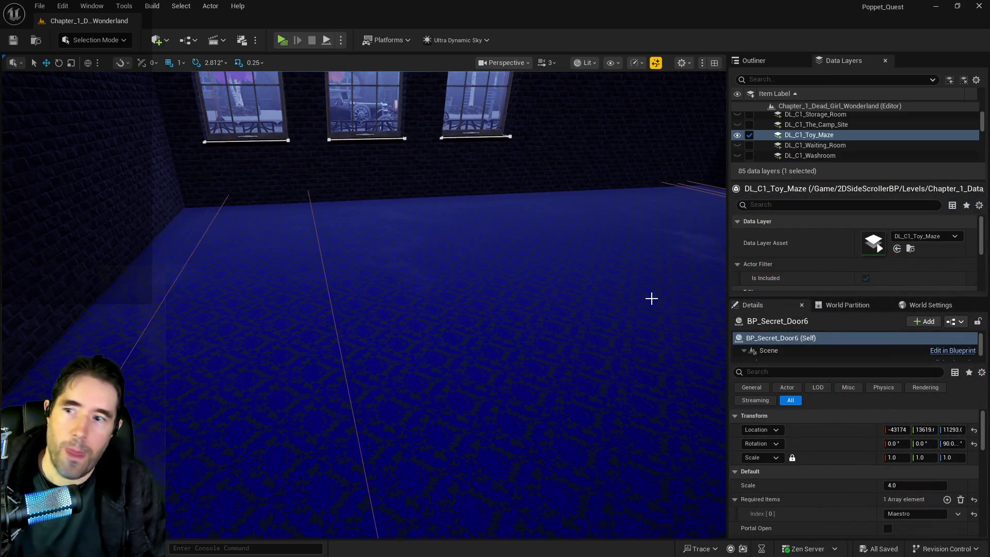
- Filter data layers for 'train' and load DL_C3_Train_Station
left_click(810, 76)
type("train")
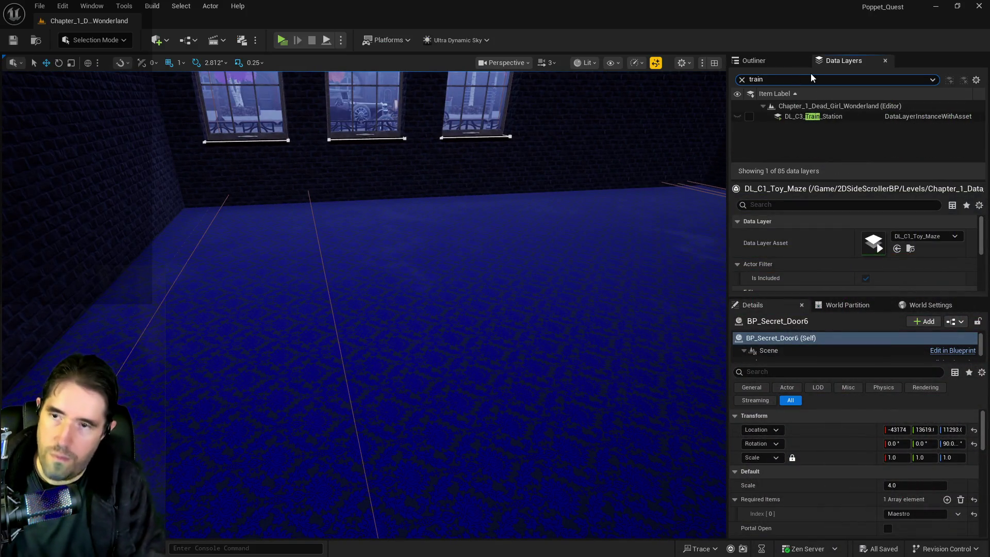
left_click(748, 117)
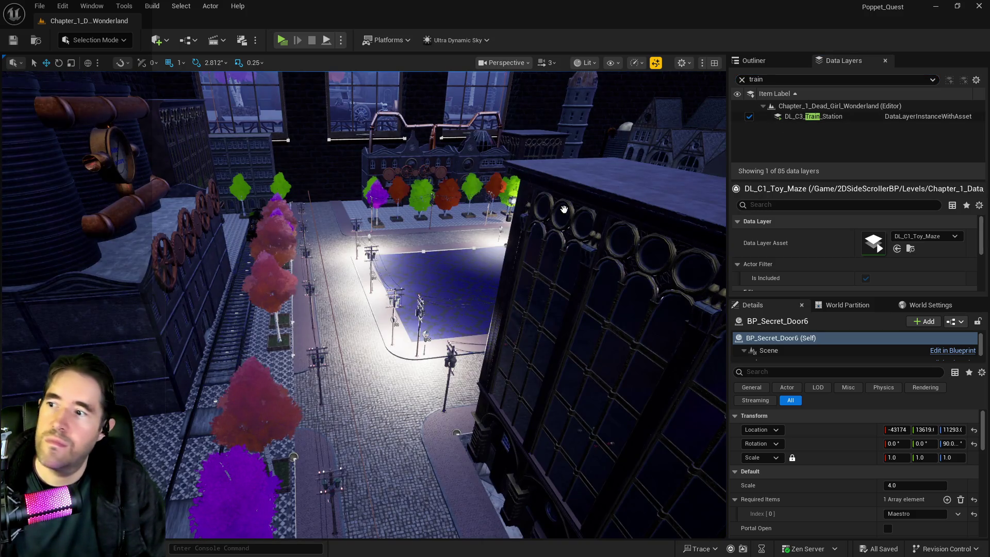
- Select BP_Destroyable_Spawner on the street and filter its Details by 'spawn'
left_click(336, 234)
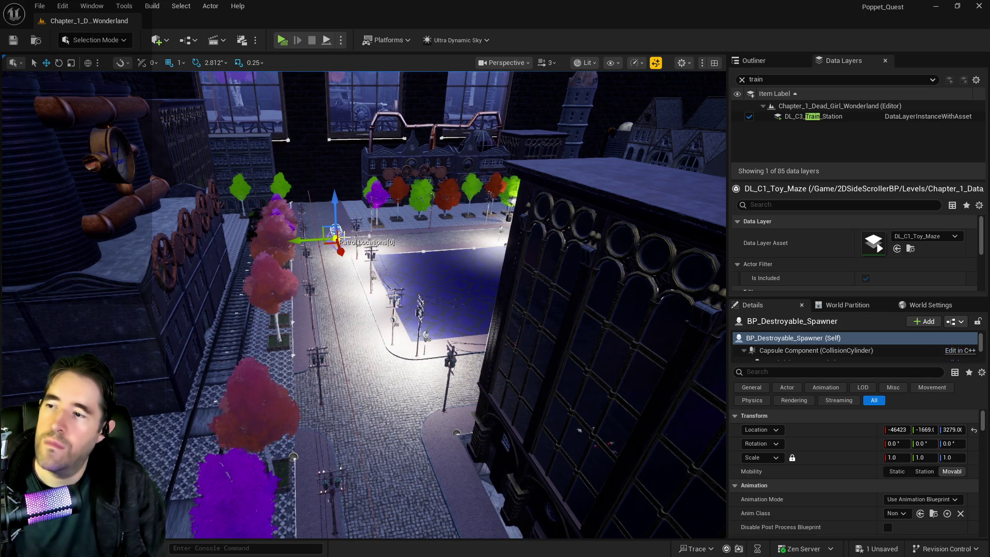
scroll(848, 506, "down", 3)
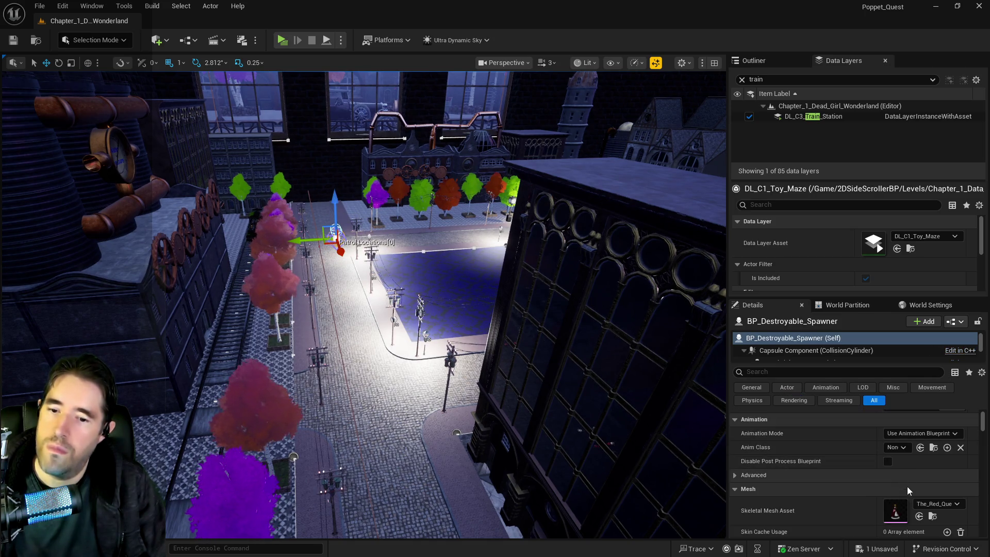
scroll(910, 506, "down", 2)
scroll(908, 504, "up", 2)
scroll(895, 485, "down", 4)
left_click(796, 371)
type("s")
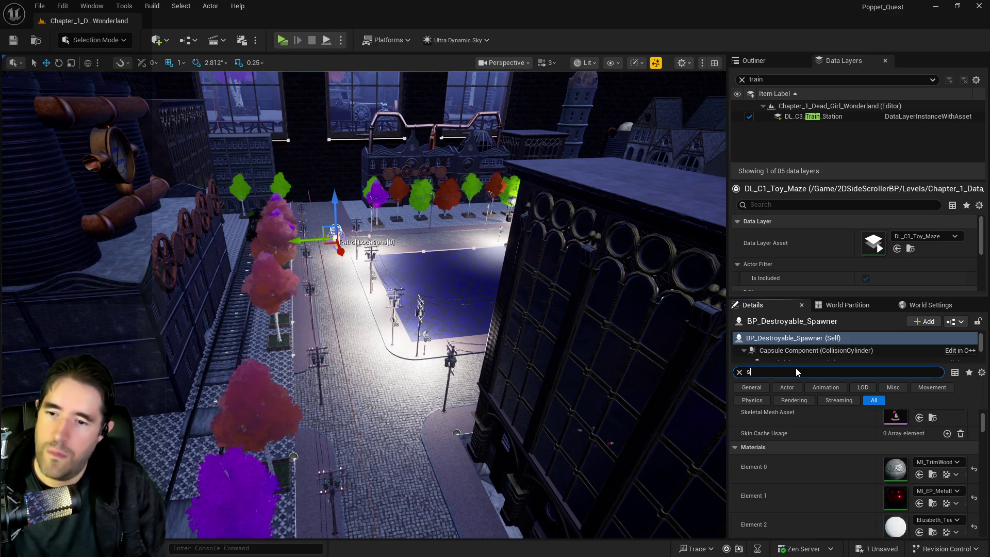
type("pawn")
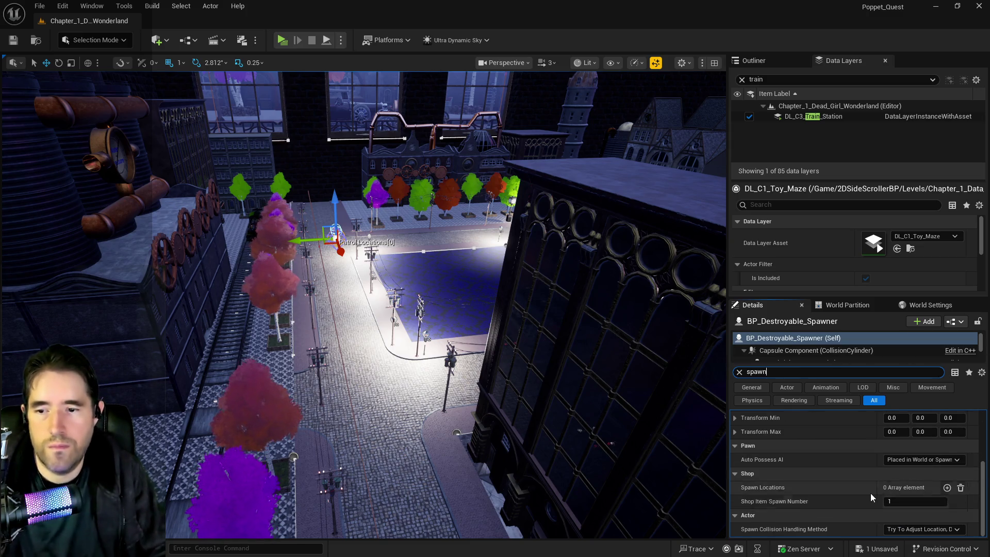
scroll(870, 490, "up", 3)
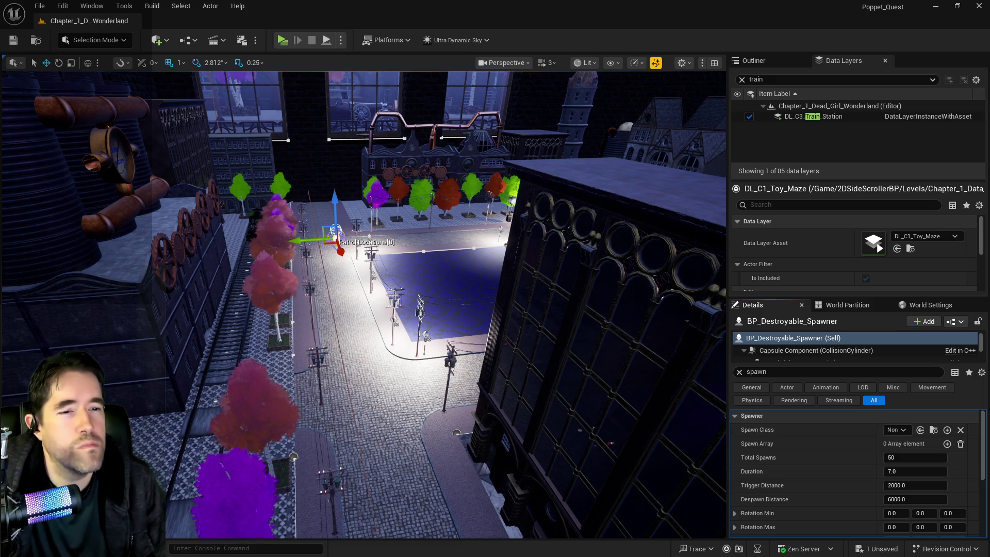
- Assign the spawner's Spawn Class and duplicate it twice across the plaza
left_click(920, 430)
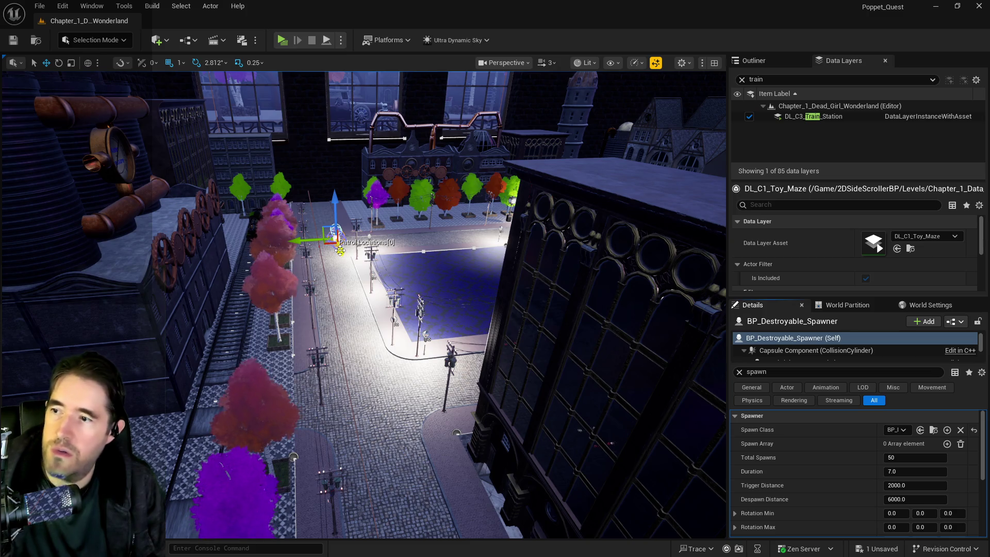
left_click_drag(309, 242, 482, 228, "alt")
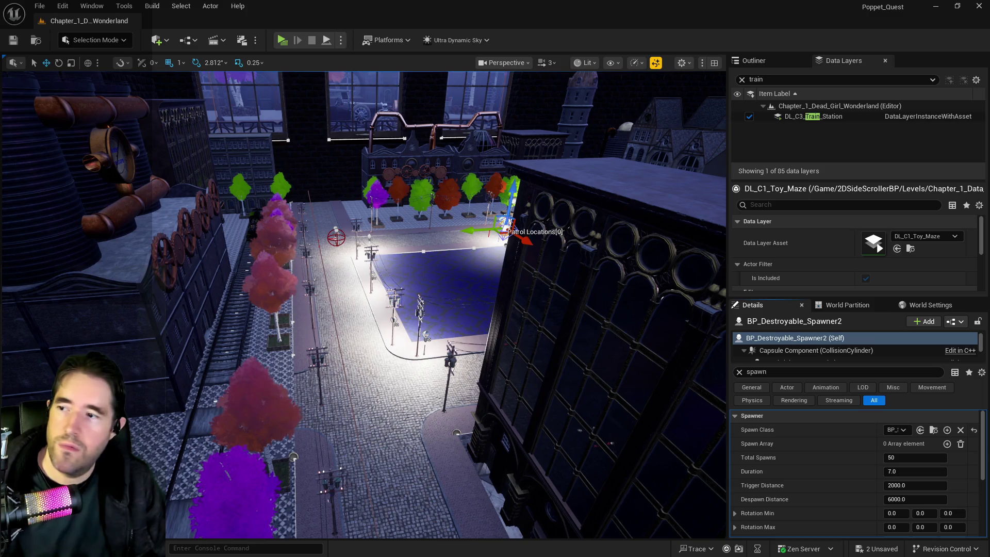
scroll(590, 179, "up", 5)
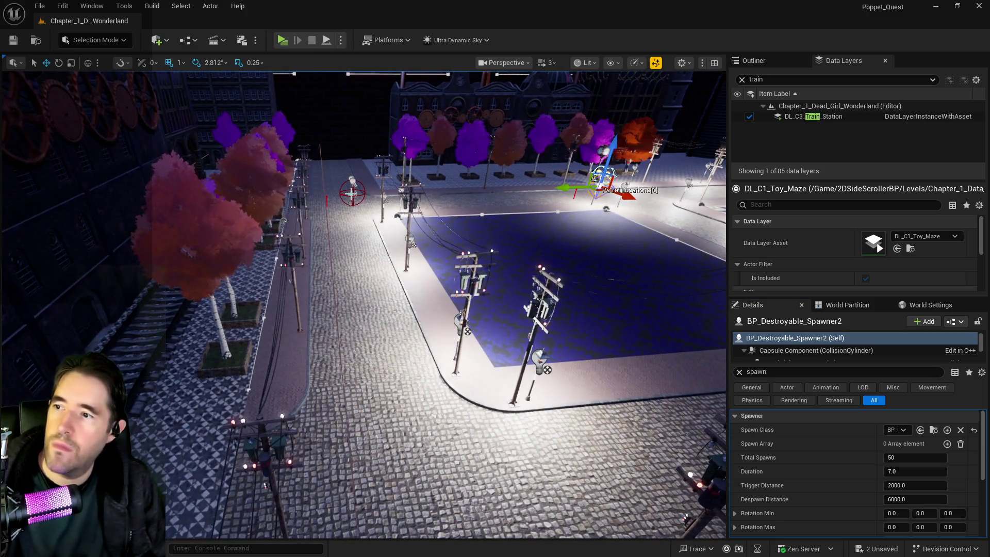
left_click(341, 195)
mouse_move(341, 195)
left_mouse_down("alt")
mouse_move(459, 191)
mouse_move(442, 192)
left_mouse_up("alt")
mouse_move(447, 275)
left_mouse_down()
mouse_move(423, 275)
mouse_move(447, 275)
left_mouse_up()
left_click(447, 275)
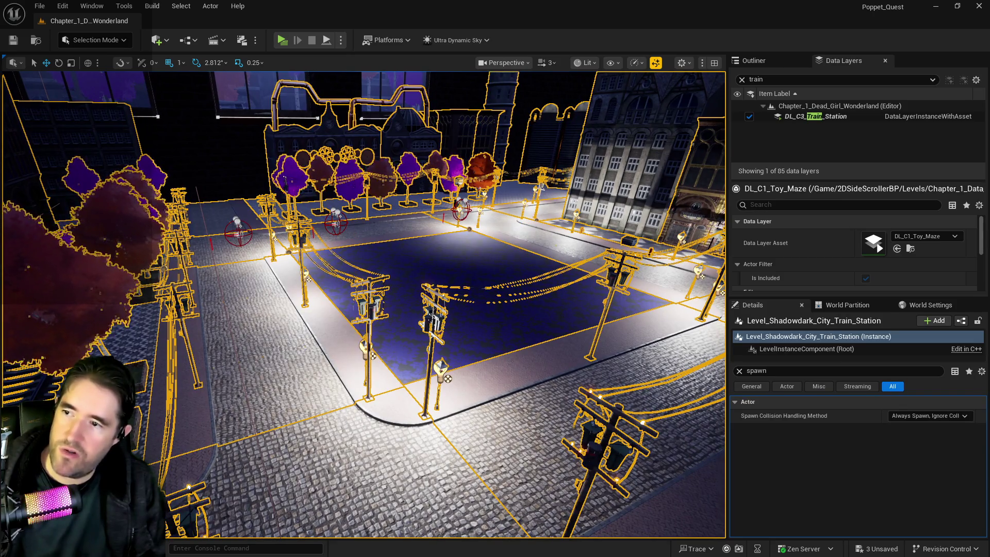
- Move the third spawner to the plaza's right side and save the level
left_click(460, 209)
mouse_move(460, 212)
left_mouse_down()
mouse_move(363, 222)
mouse_move(546, 240)
mouse_move(587, 256)
left_mouse_up()
left_click(205, 257)
left_click(199, 255)
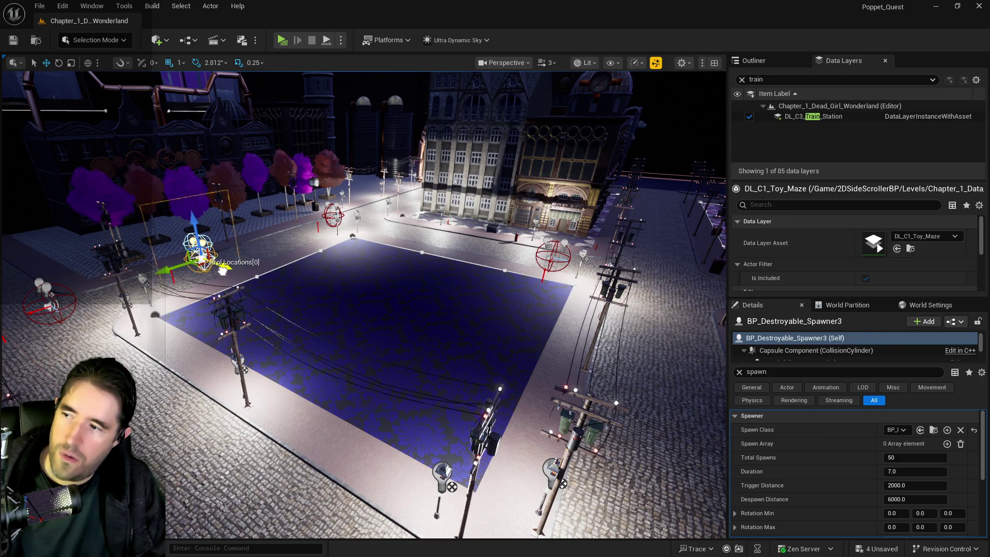
left_click(246, 278)
left_click(201, 255)
left_click_drag(201, 255, 722, 402)
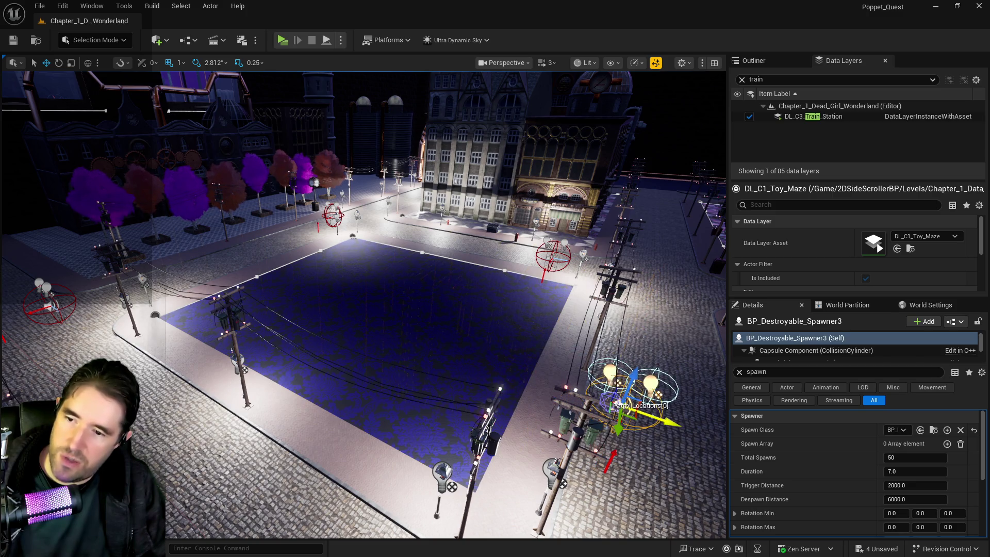
key("f")
left_click_drag(499, 352, 556, 361)
key("ctrl+s")
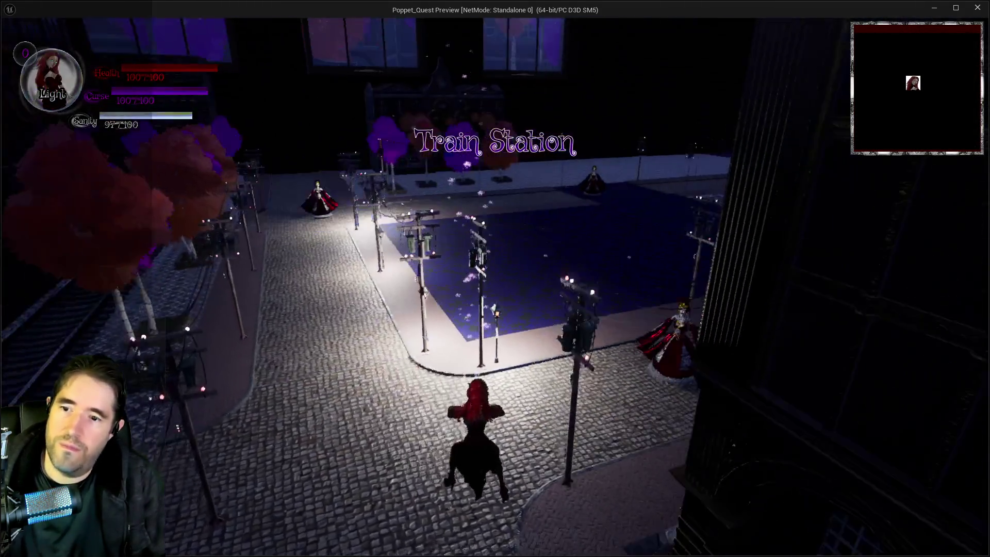
- Run the character through the plaza to trigger and attack the dolls
key("w")
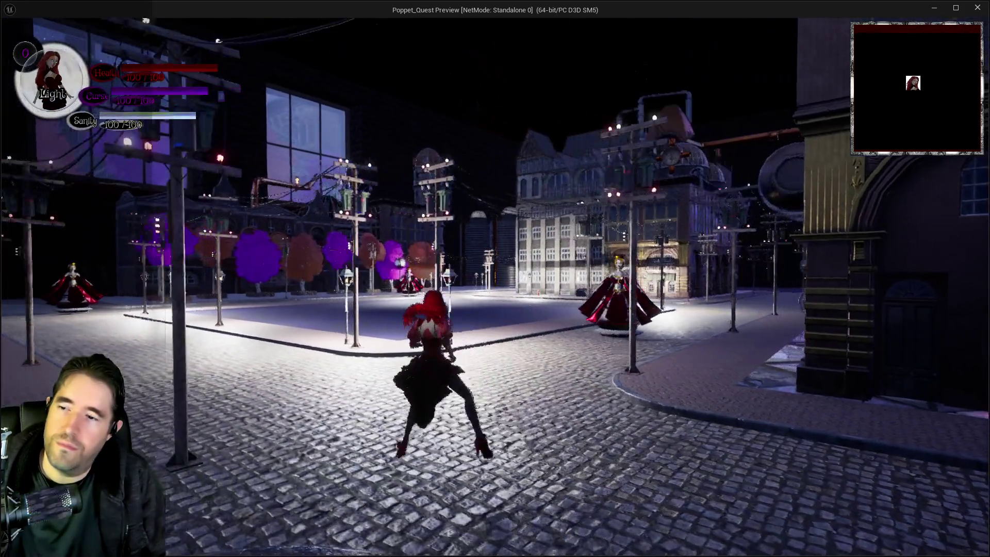
key("w")
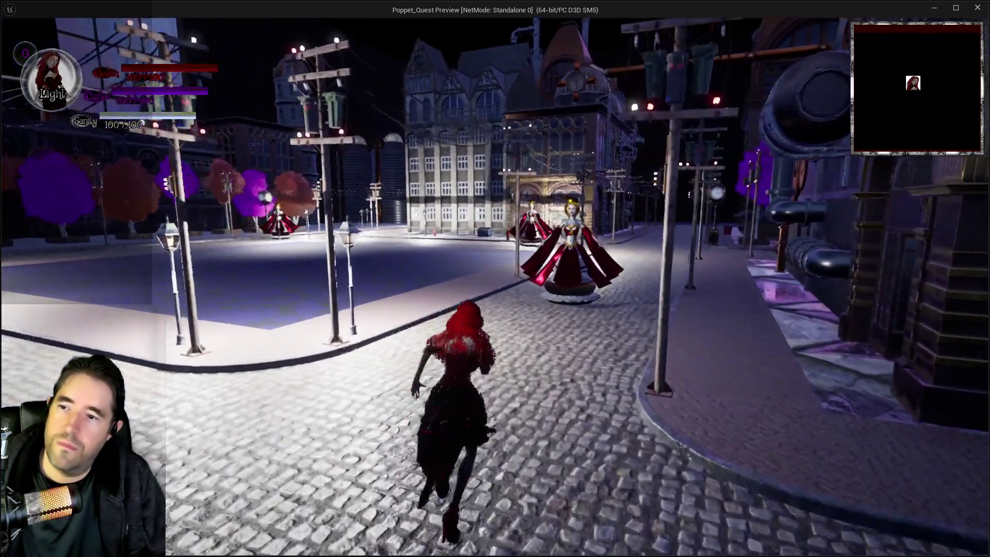
key("w")
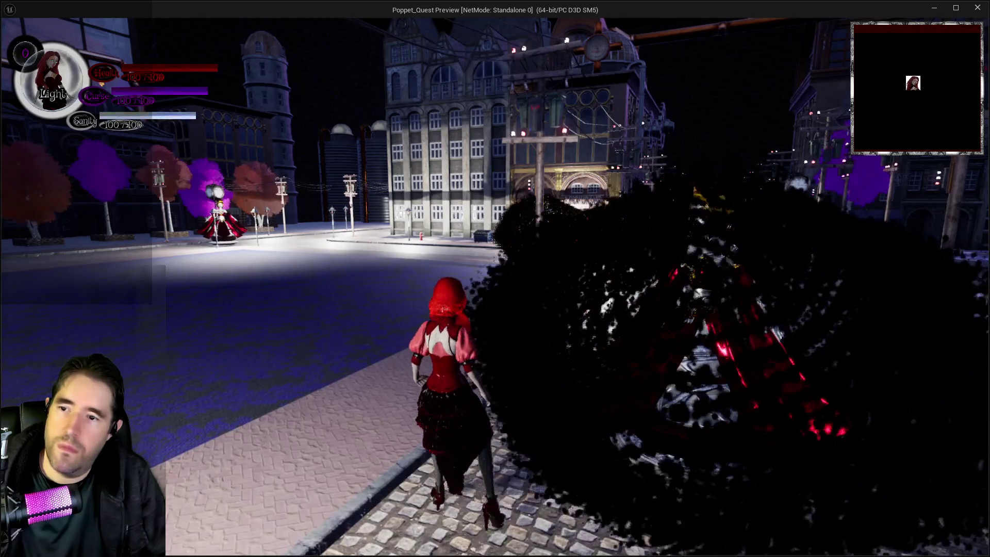
key("w")
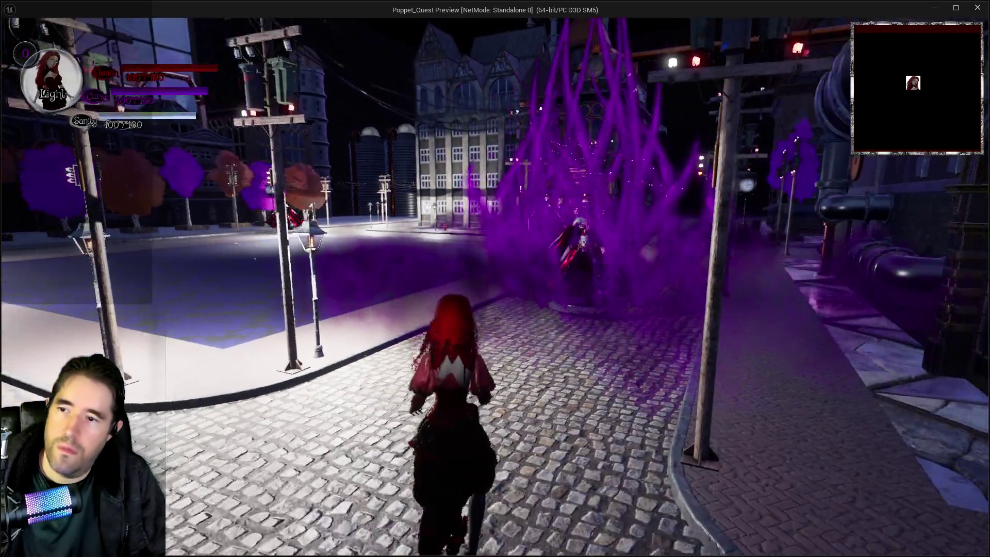
key("w")
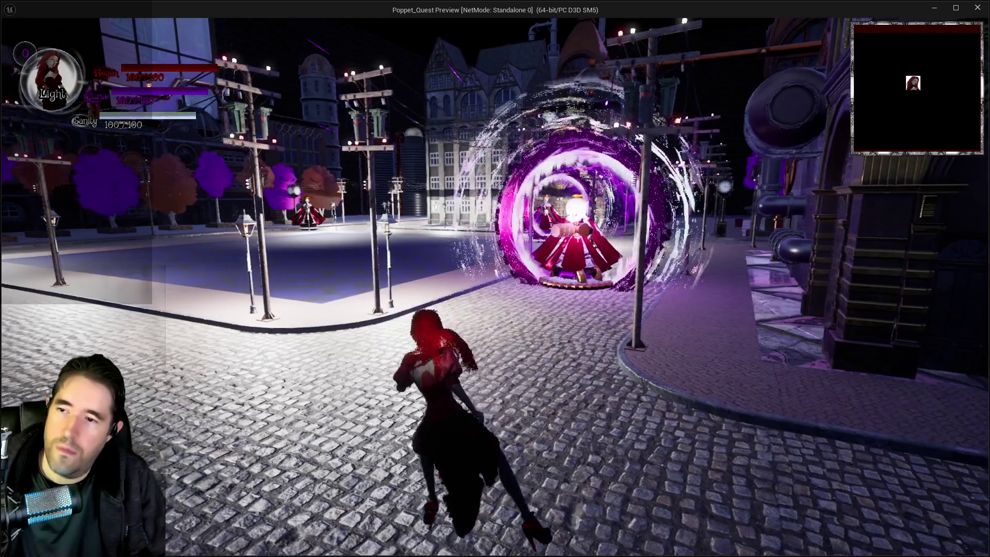
key("w")
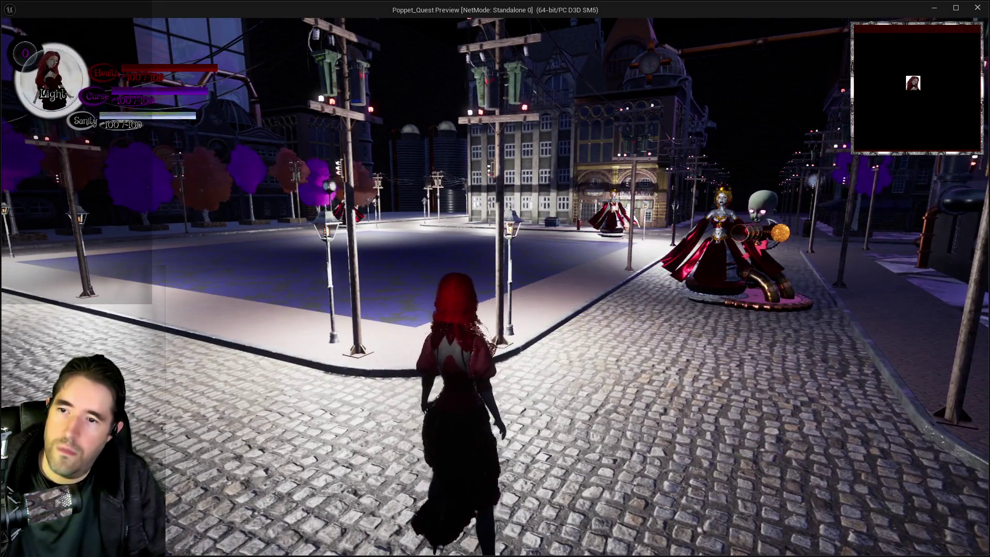
key("w")
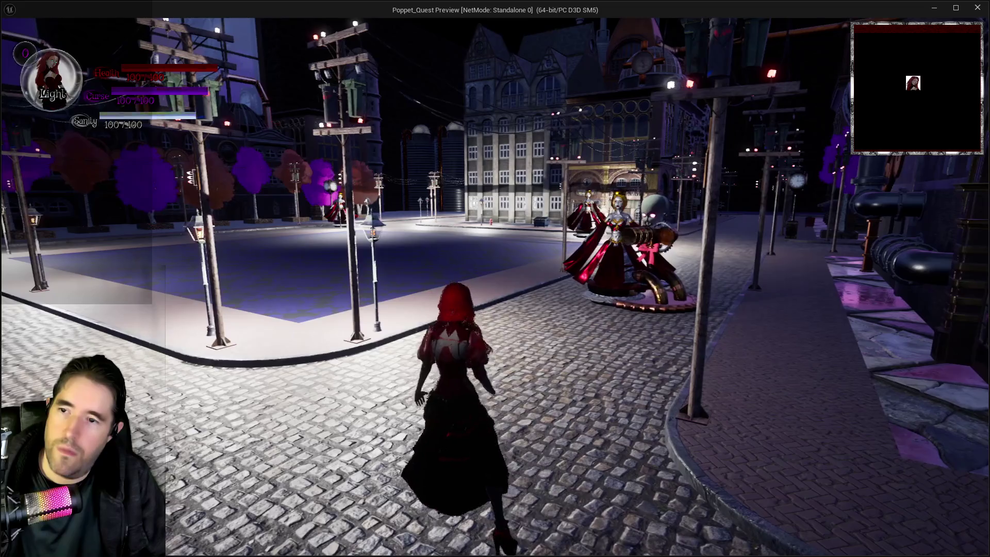
key("w")
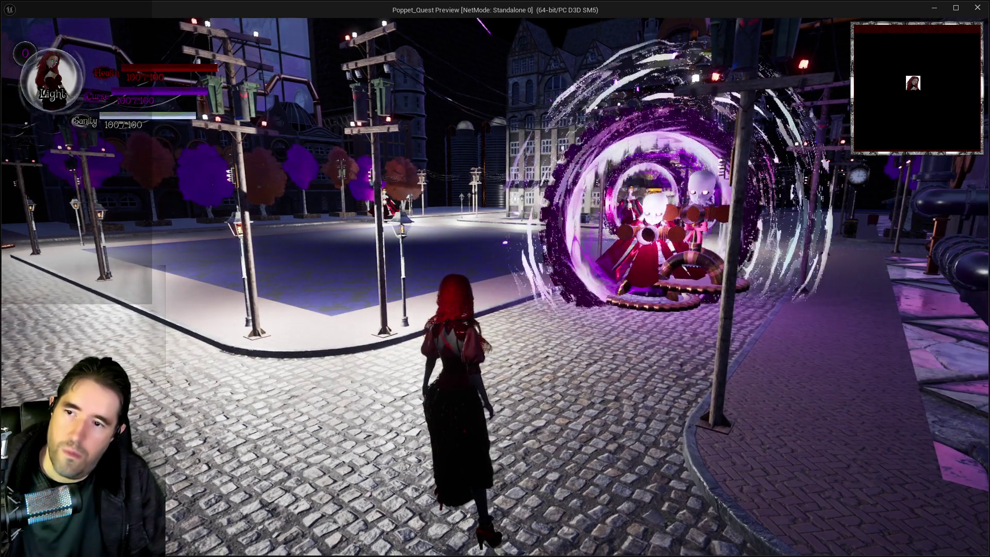
- Return to the editor, stop the playtest, and select the third spawner
key("alt+Tab")
key("Escape")
left_click(653, 366)
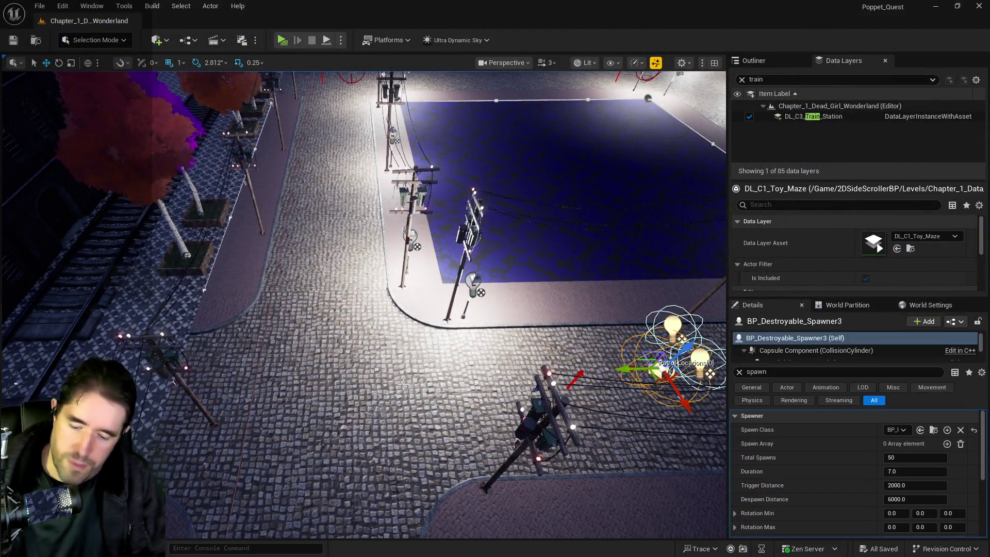
key("p")
key("p")
key("f")
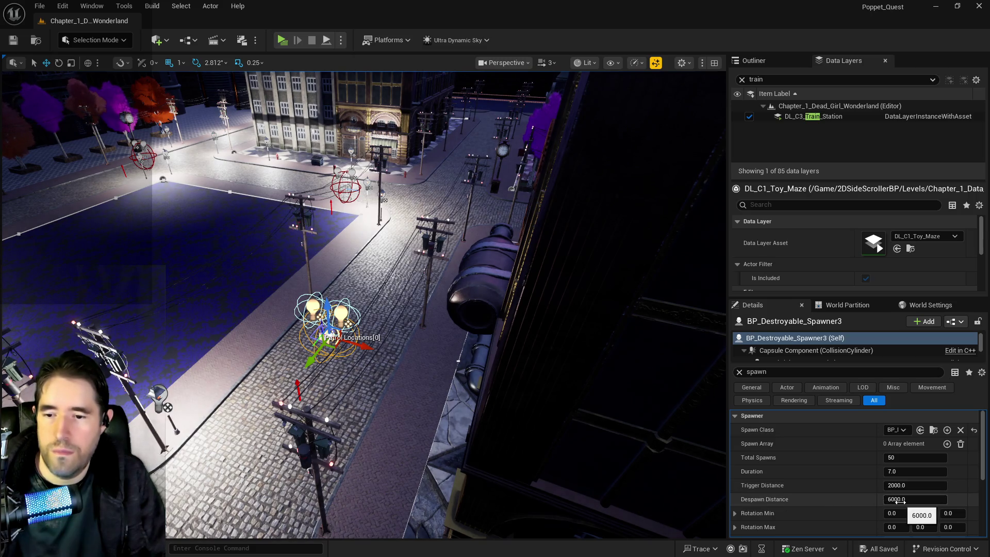
scroll(850, 509, "down", 2)
scroll(824, 500, "up", 2)
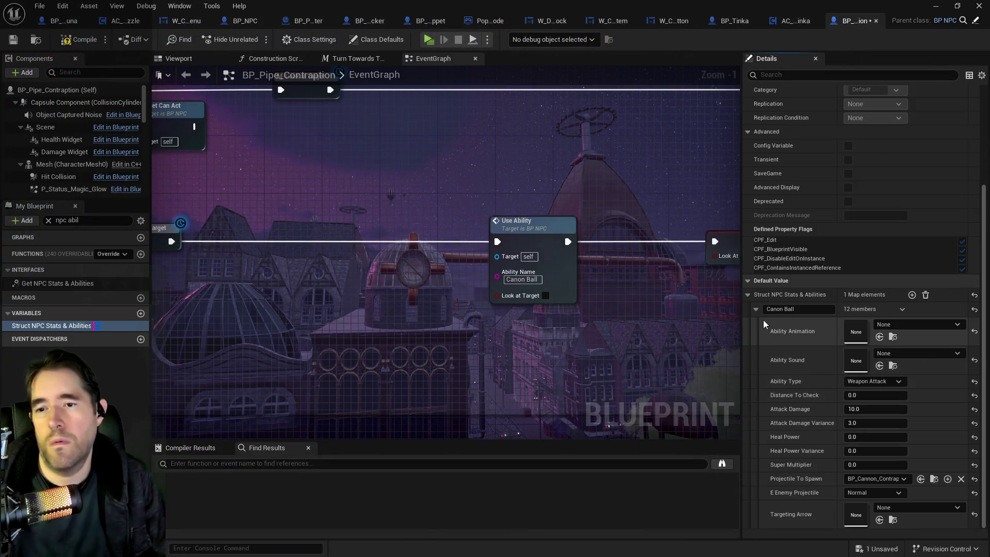
- Switch to the BP_NPC Blueprint's Combat graph showing Use Ability's Ability Name input
scroll(758, 310, "up", 3)
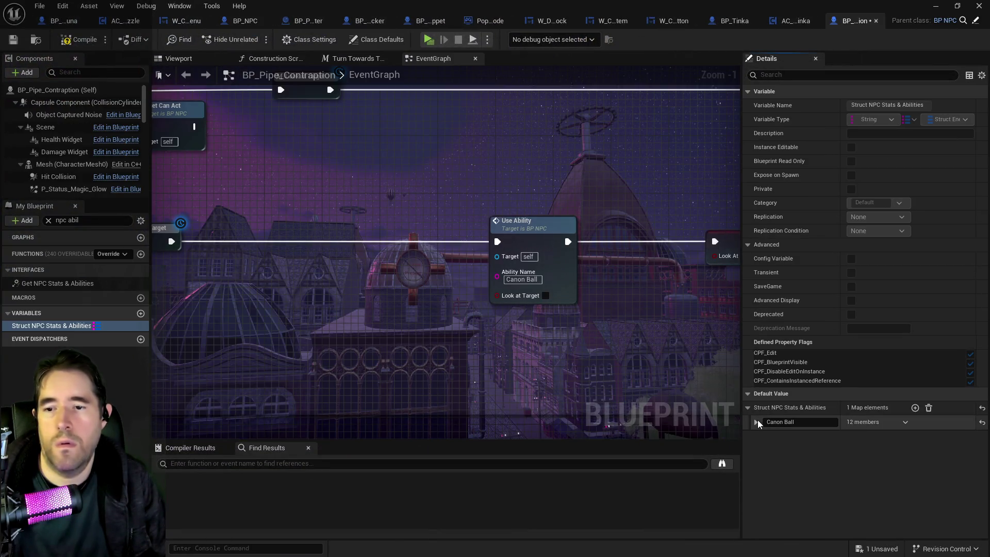
scroll(756, 424, "down", 5)
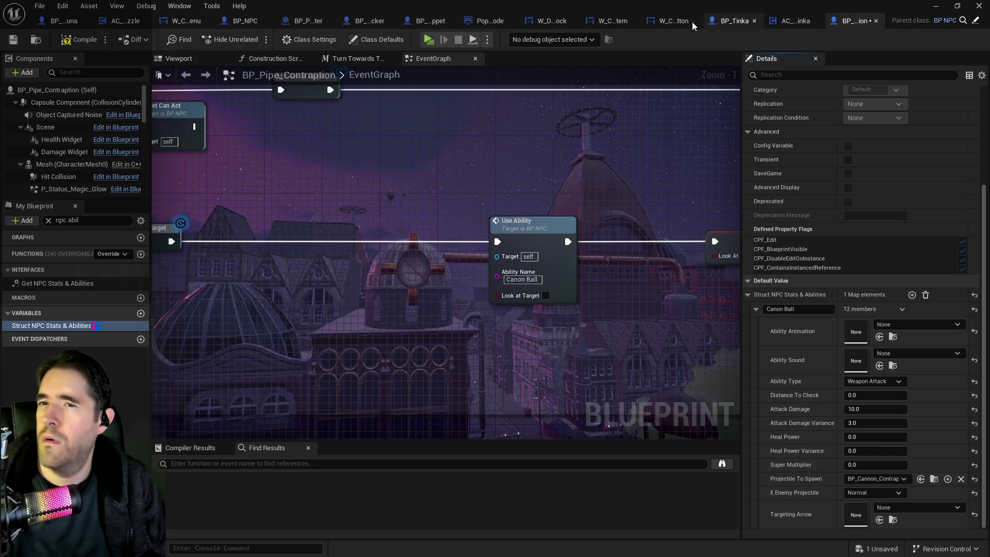
left_click(235, 20)
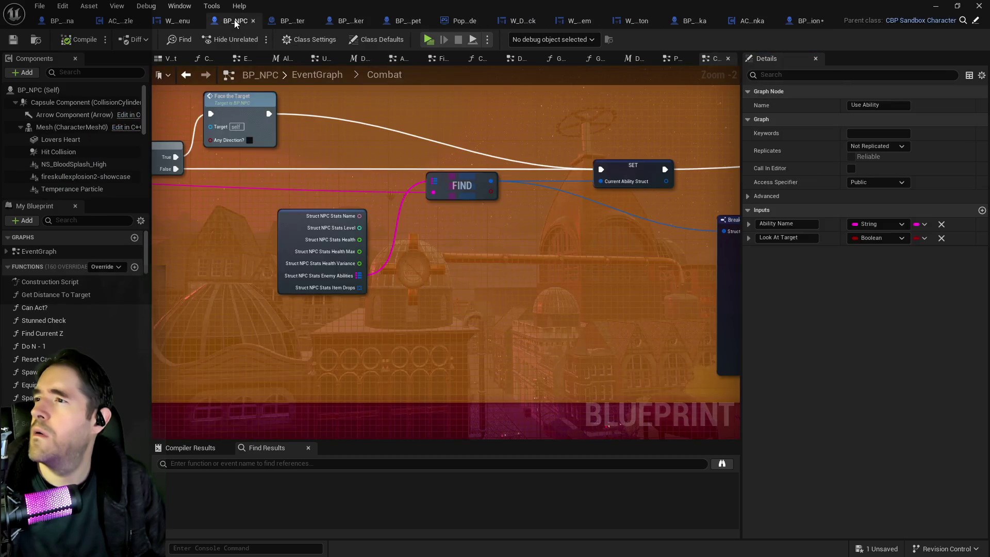
- Inspect the Struct NPC Stats node in BP_NPC's graph, then go back to BP_Pipe_Contraption
left_click_drag(400, 221, 594, 272)
left_click(468, 255)
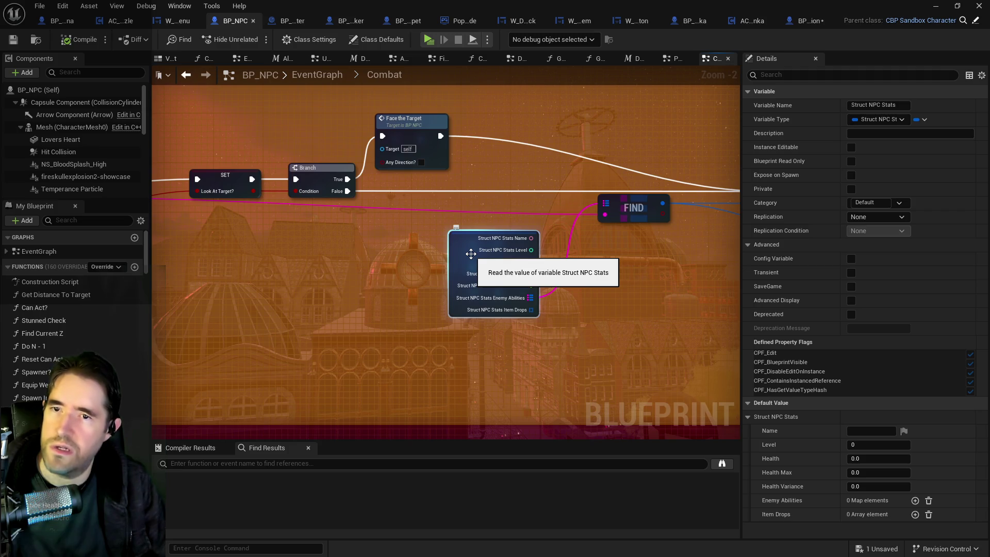
left_click(796, 22)
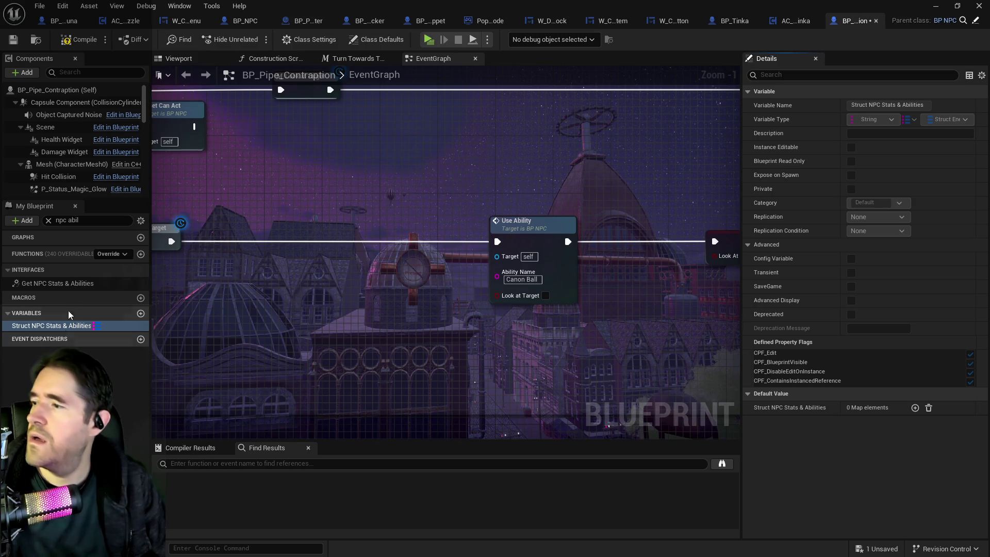
- Filter My Blueprint for 'npc sta' and drag the Struct NPC Stats variable into the graph
left_click(59, 221)
type("npc s")
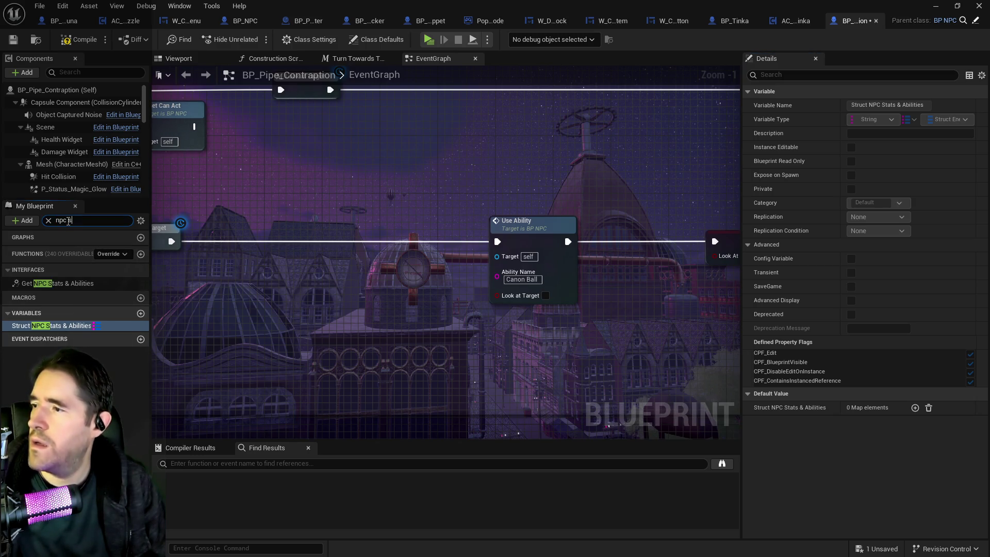
type("ta")
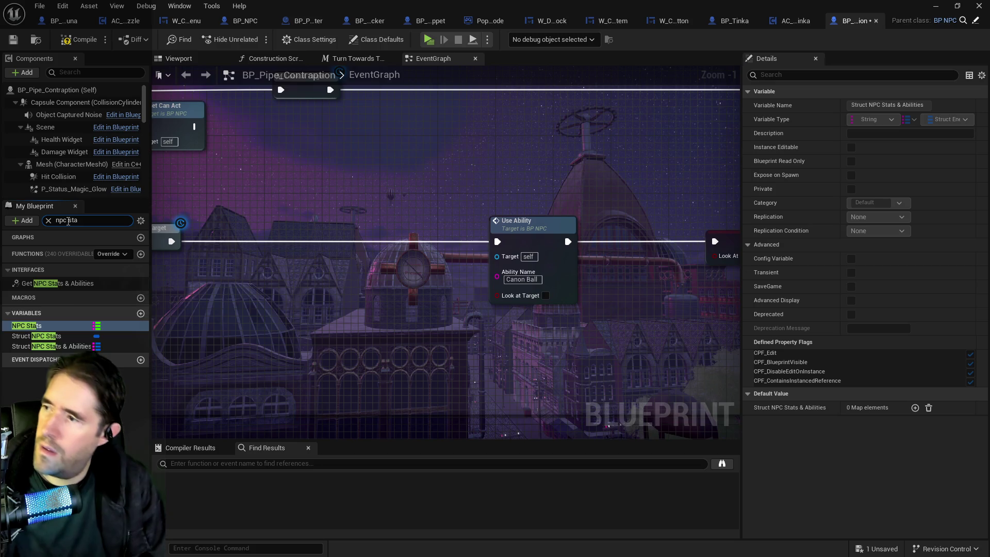
left_click(51, 346)
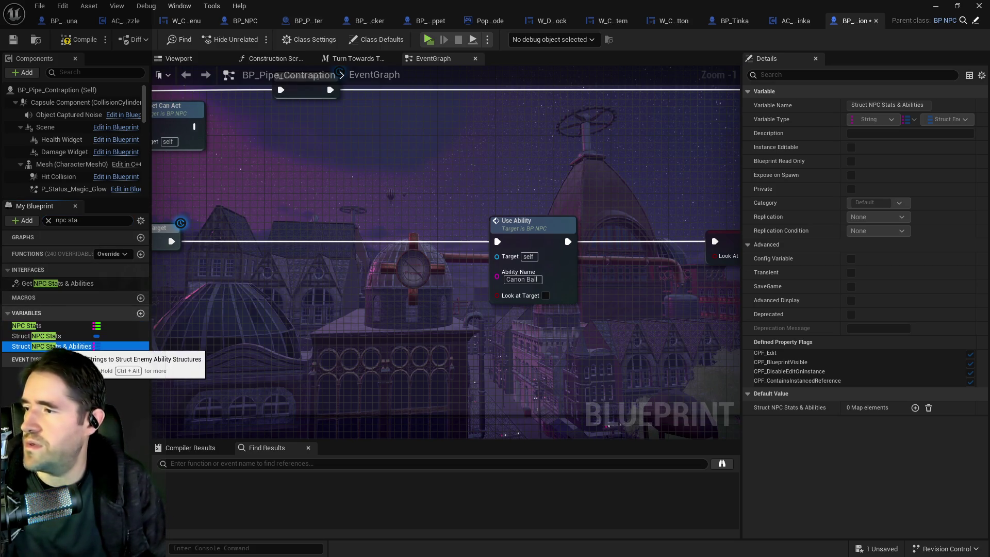
left_click(52, 336)
mouse_move(52, 337)
left_mouse_down()
mouse_move(394, 348)
mouse_move(352, 342)
left_mouse_up()
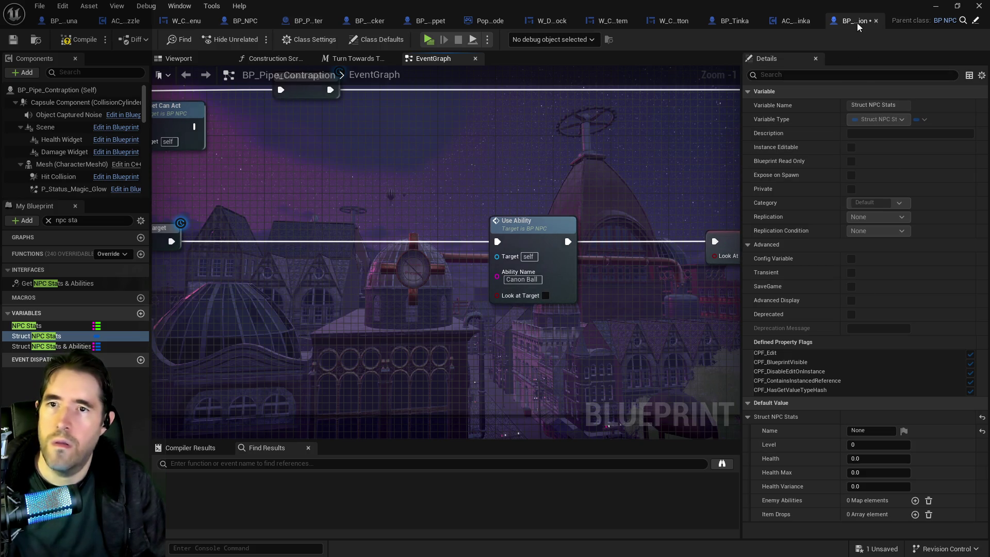
- Set the stats defaults to Name 'Pipe Contraption', Level 1, Health Max 100, Health Variance 17
left_click(872, 432)
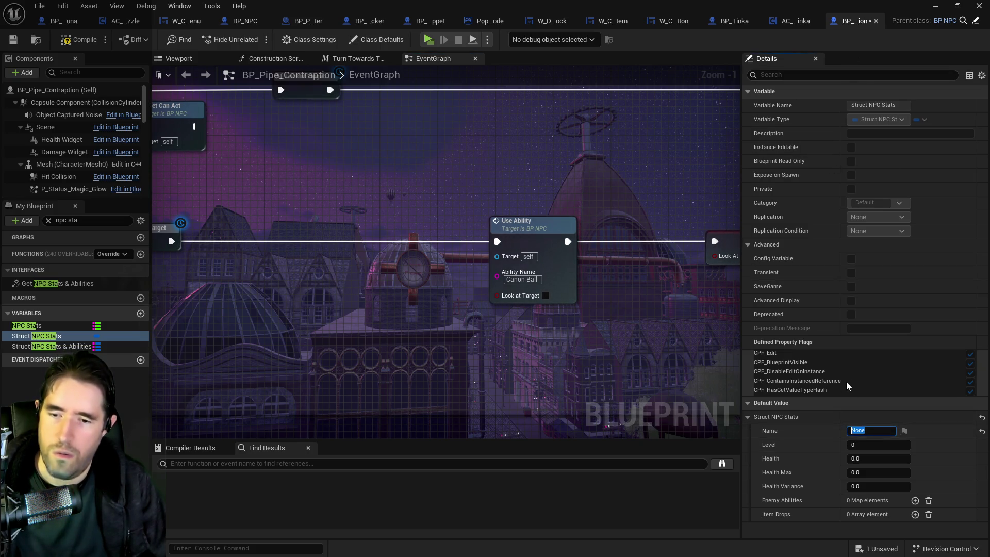
type("Pipe Contraption")
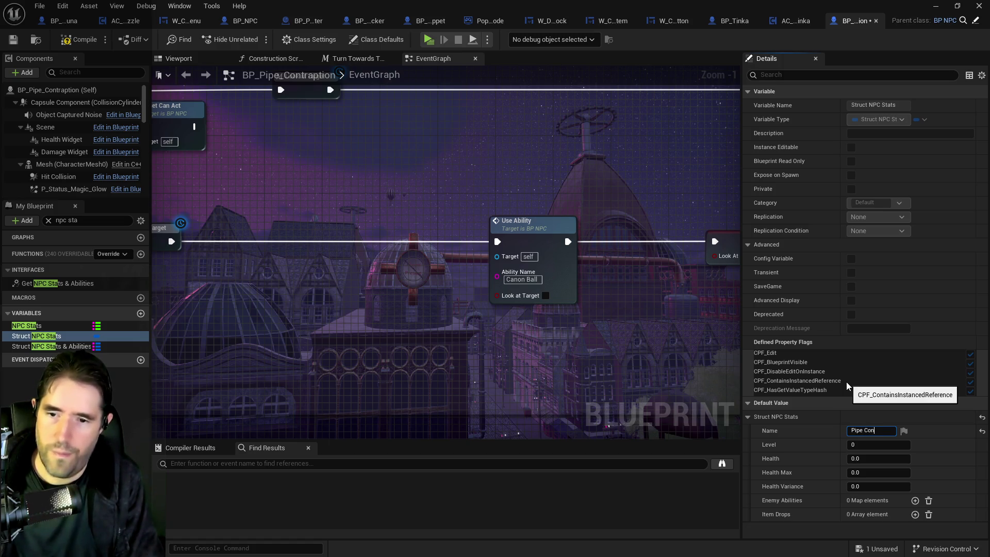
left_click(881, 445)
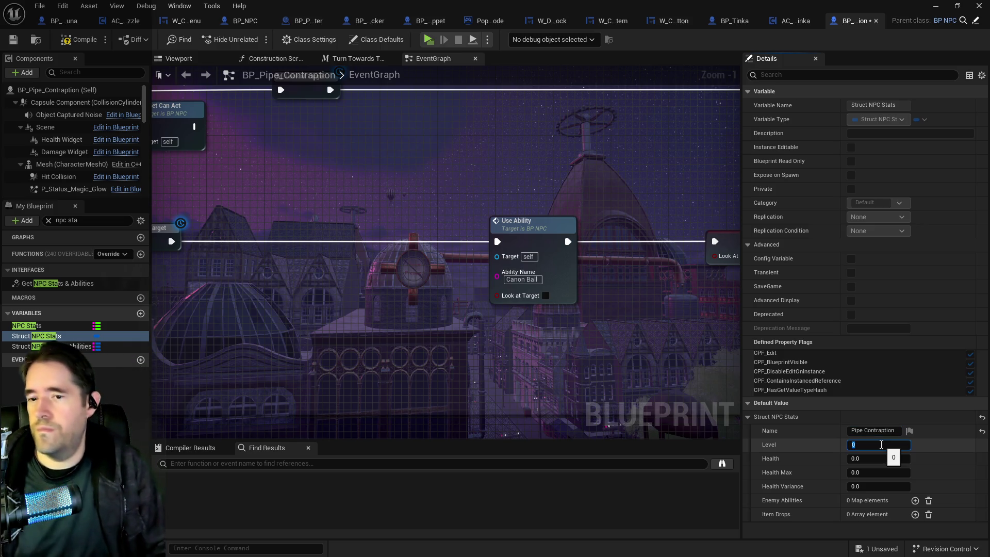
type("1")
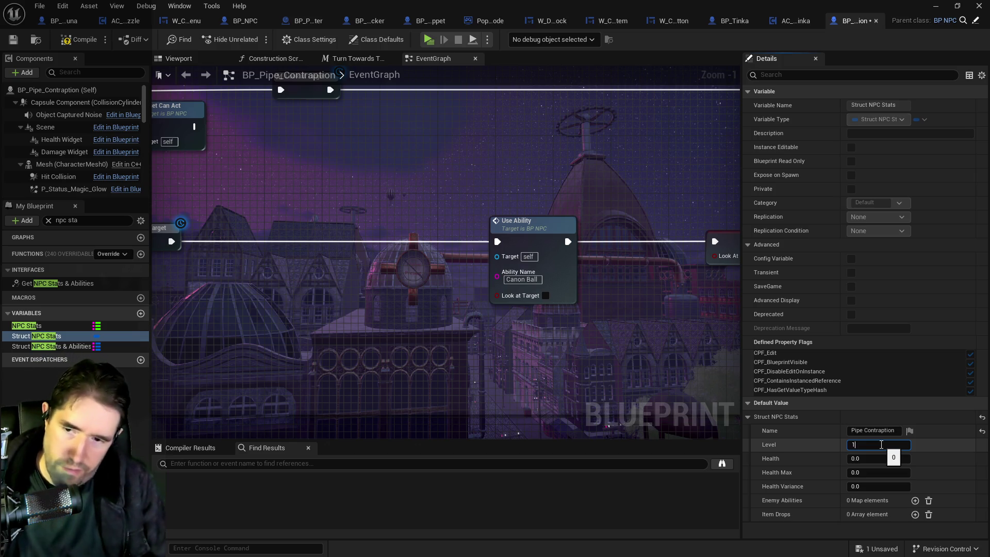
left_click(867, 459)
type("100")
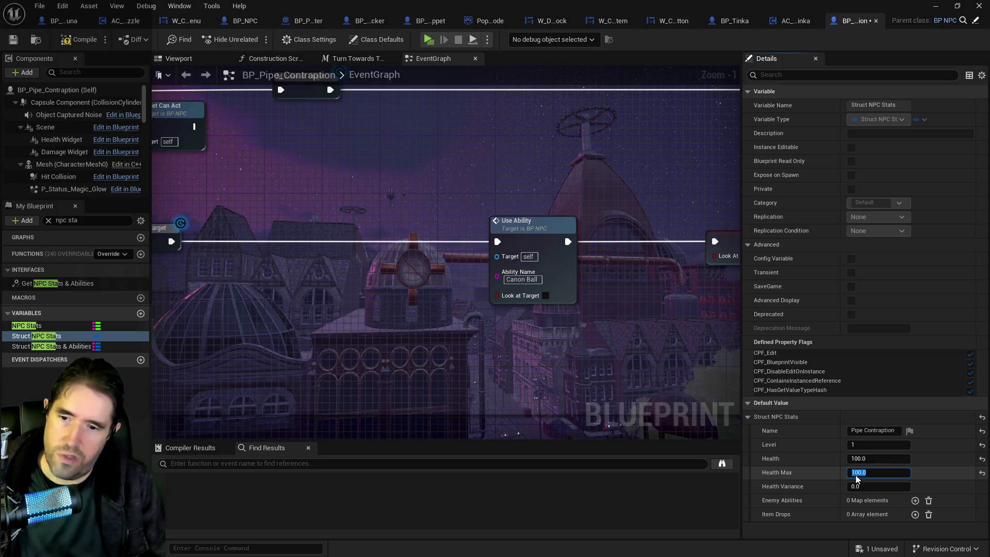
left_click(879, 487)
type("20")
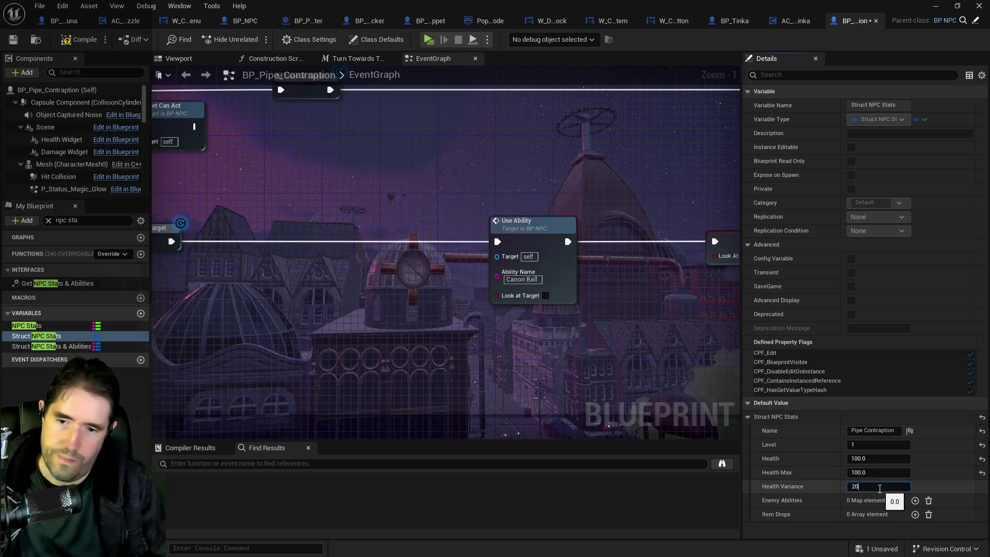
type("17.")
key("Return")
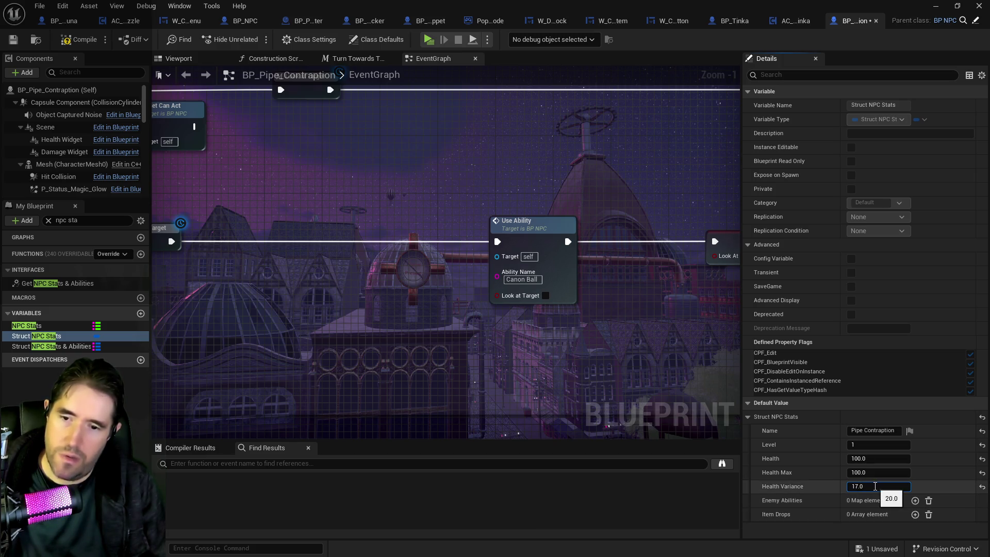
- Add an Enemy Abilities entry named 'Canon Ball' and select the Use Ability node's Ability Name
left_click(916, 501)
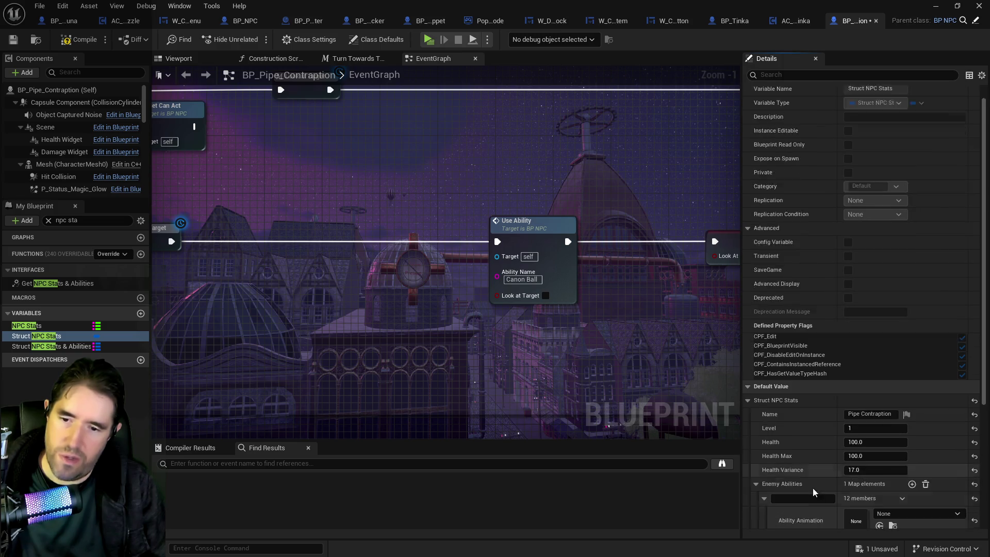
scroll(813, 488, "down", 3)
left_click(802, 433)
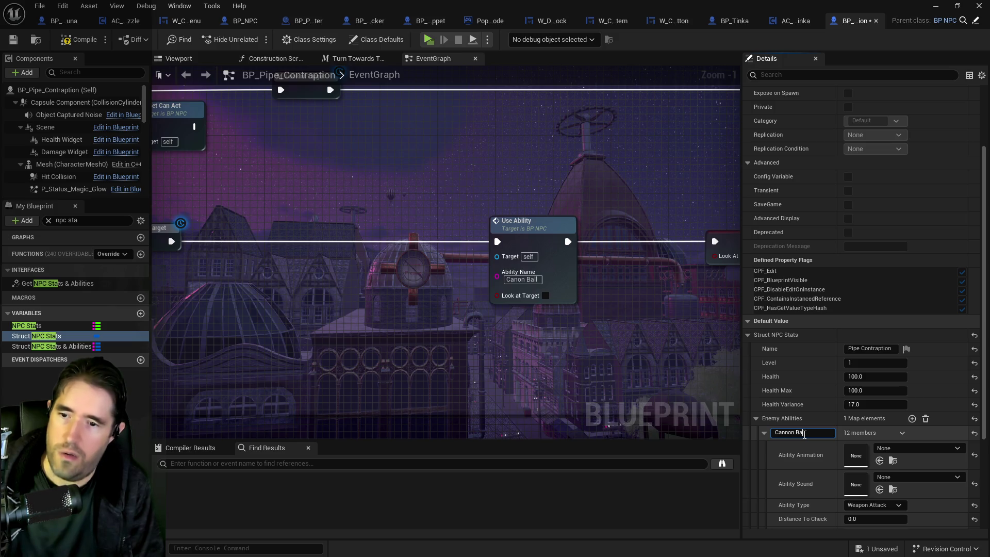
type("on Ball")
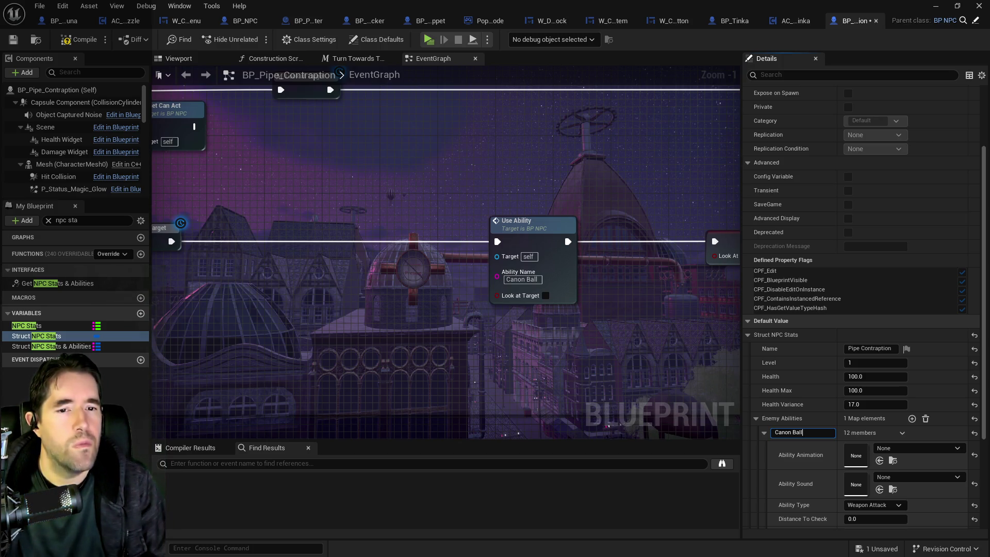
left_click(515, 280)
- Correct both the Use Ability name and the Enemy Abilities key to 'Cannon Ball'
type("n")
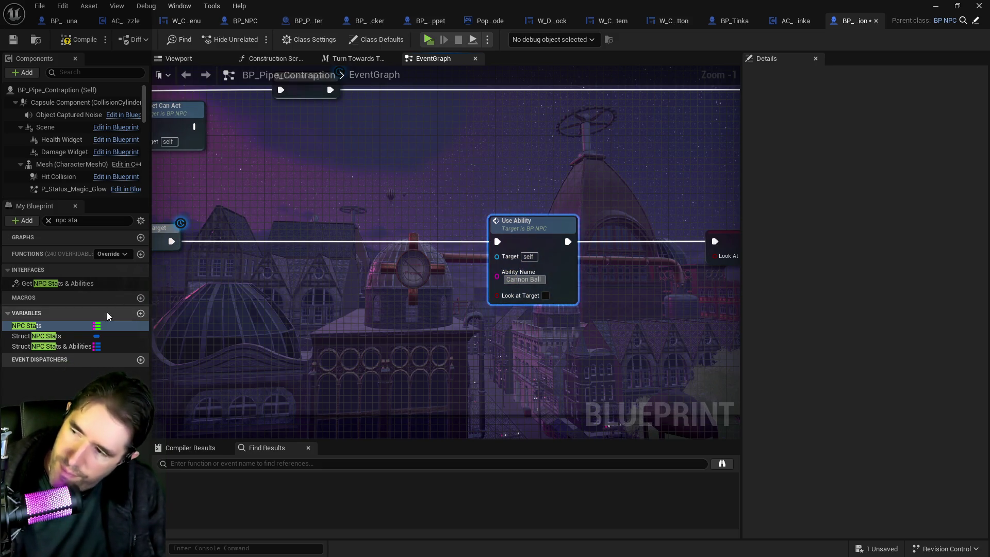
left_click(103, 325)
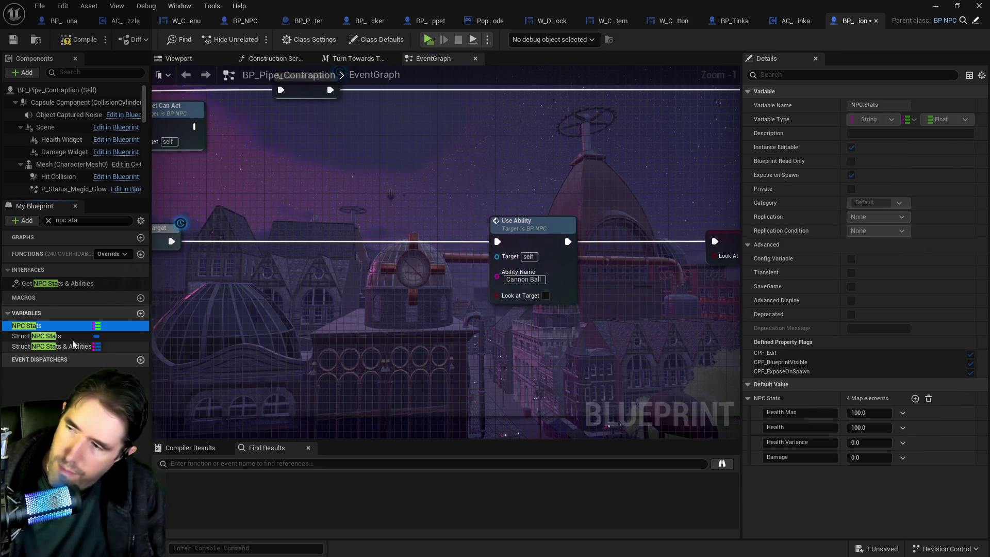
left_click(71, 338)
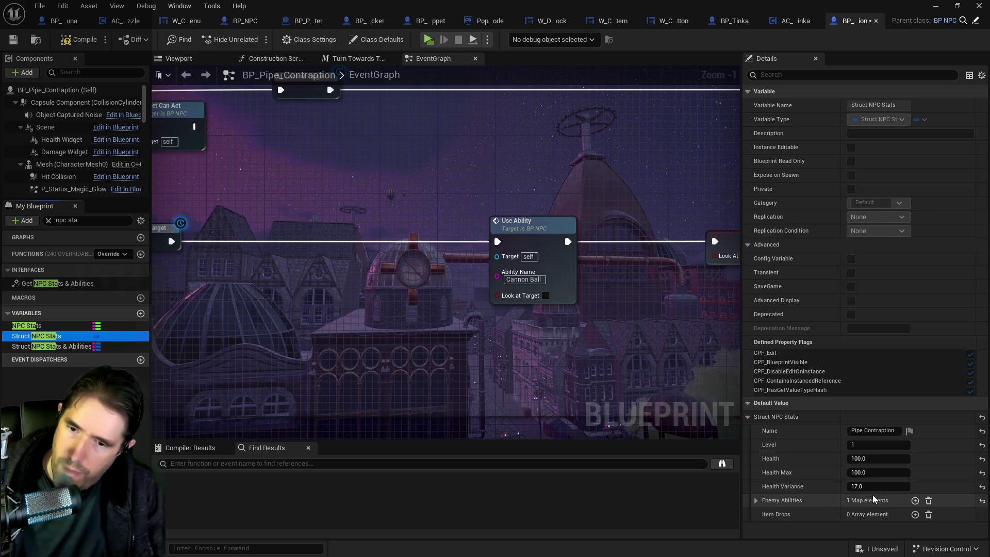
left_click(756, 500)
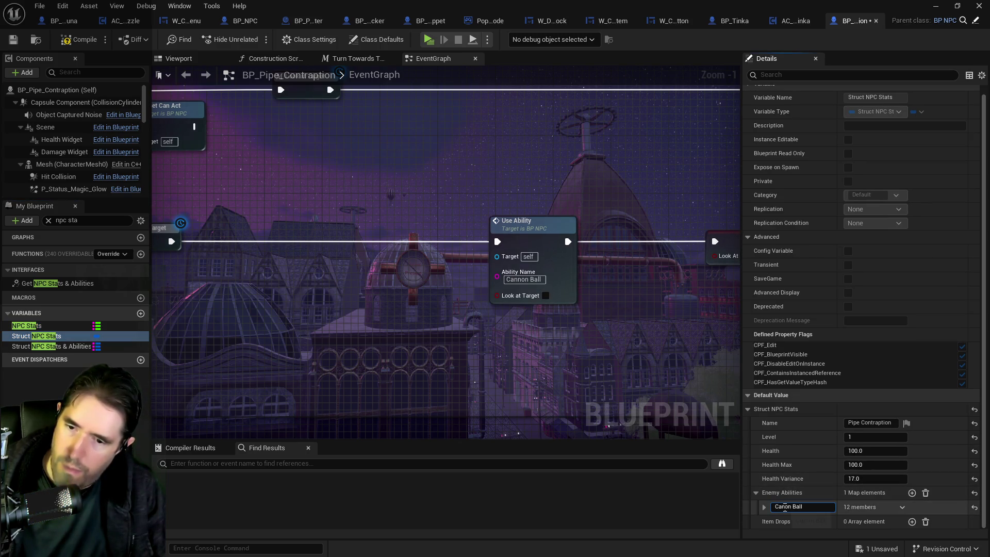
left_click(784, 506)
type("n")
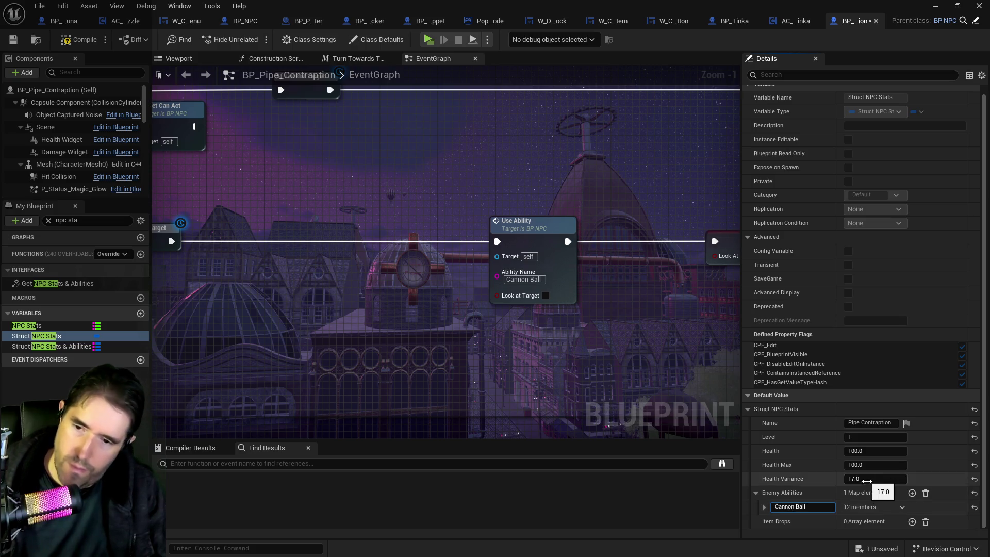
left_click(763, 506)
- Give Cannon Ball Attack Damage 10, variance 2, projectile BP_Cannon_Contraption, and compile
scroll(804, 432, "down", 3)
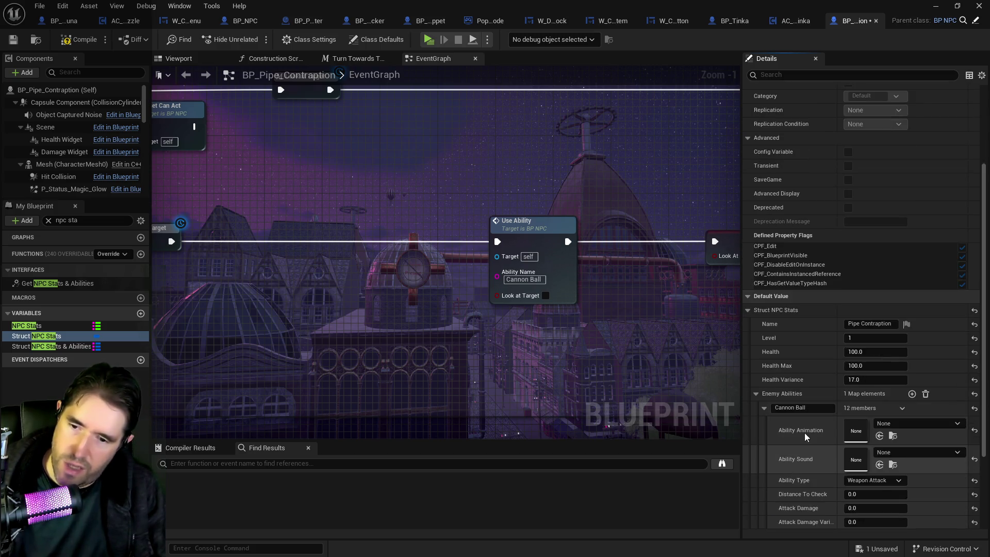
scroll(804, 432, "down", 4)
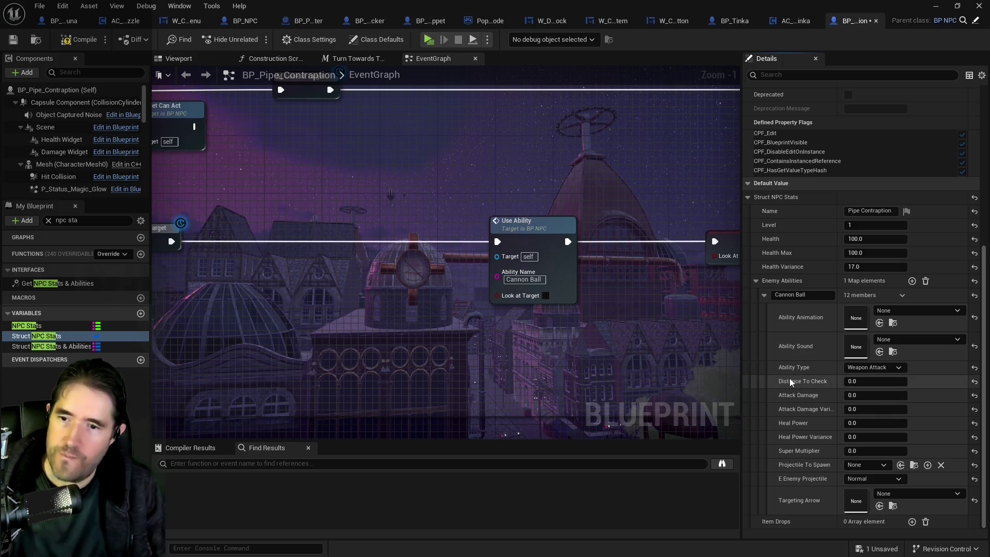
left_click(885, 396)
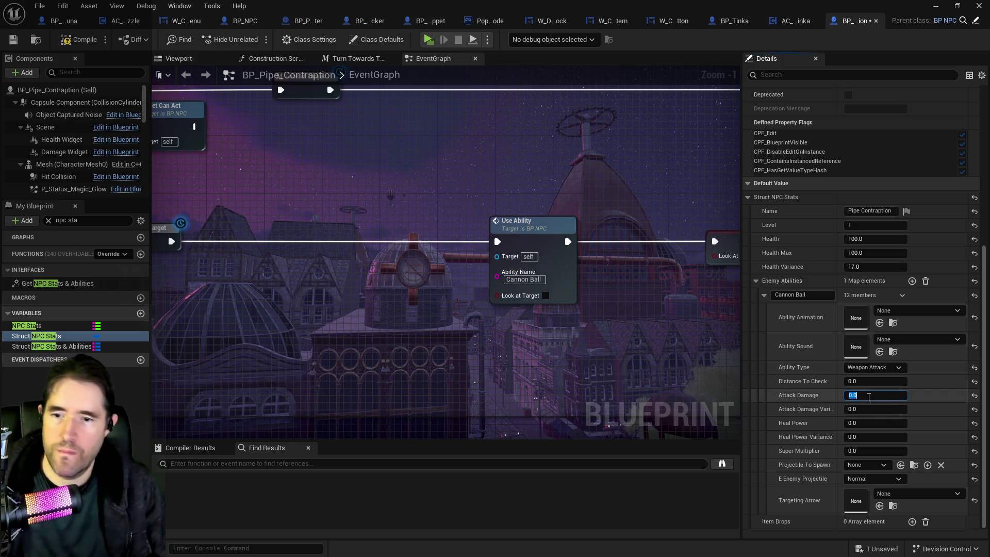
type("10")
key("Return")
left_click(880, 410)
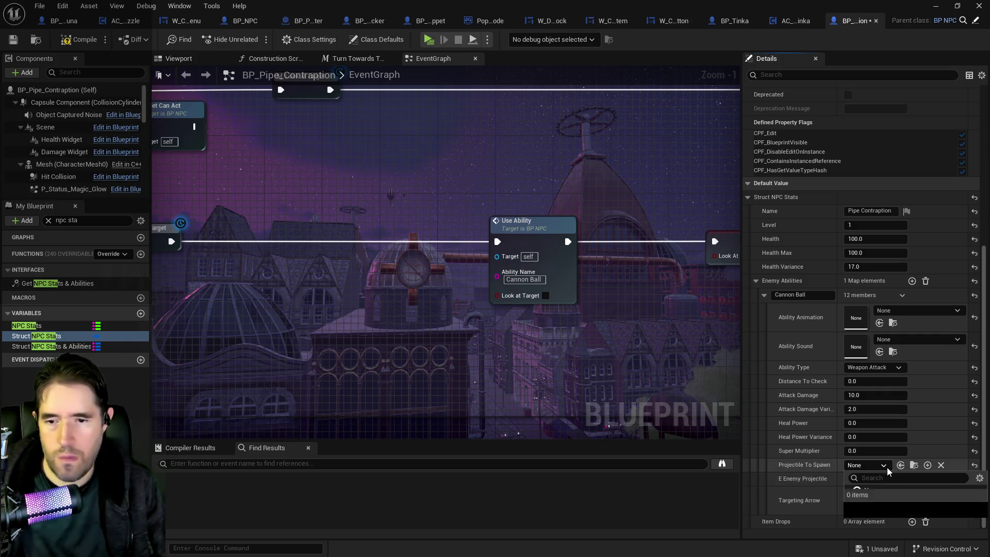
left_click(885, 466)
type("cannon")
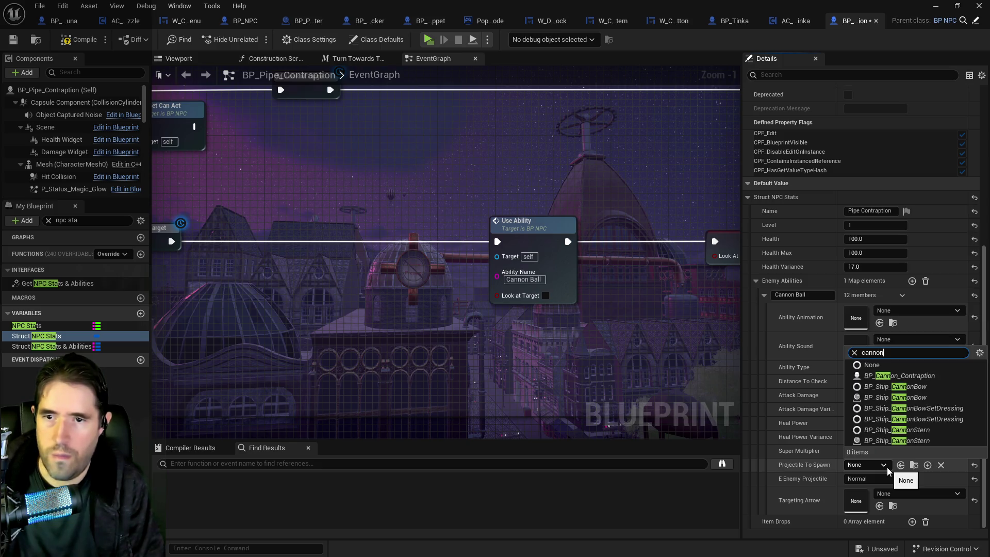
left_click(907, 376)
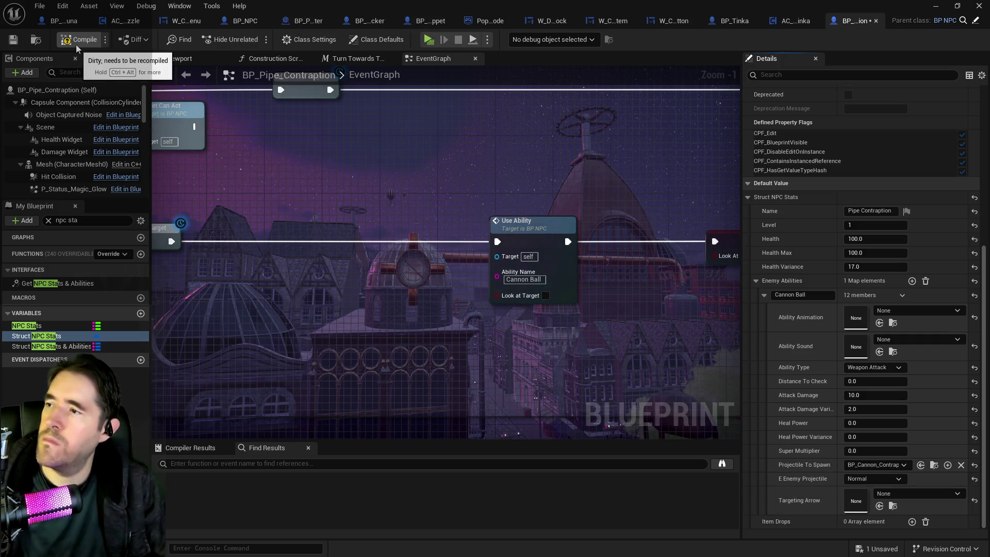
left_click(14, 41)
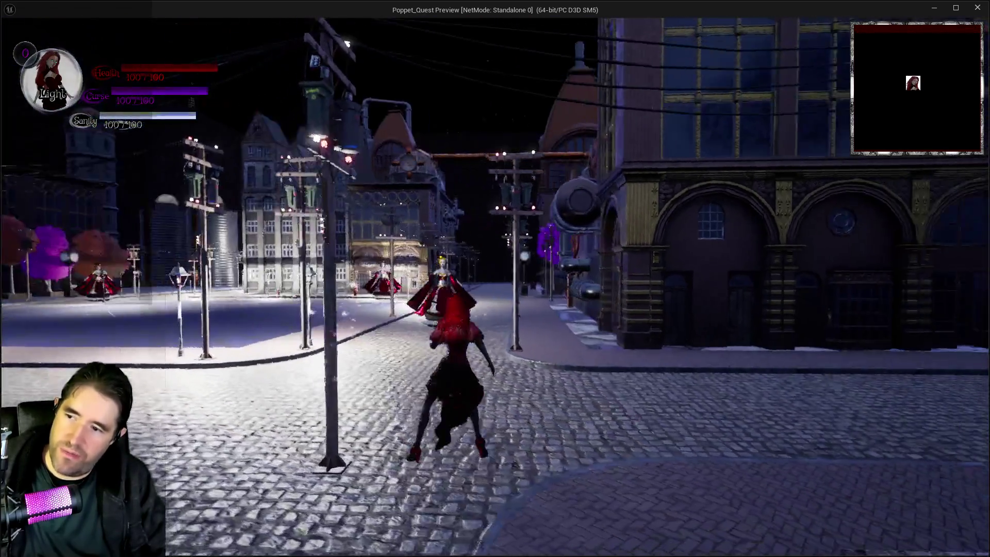
key("w")
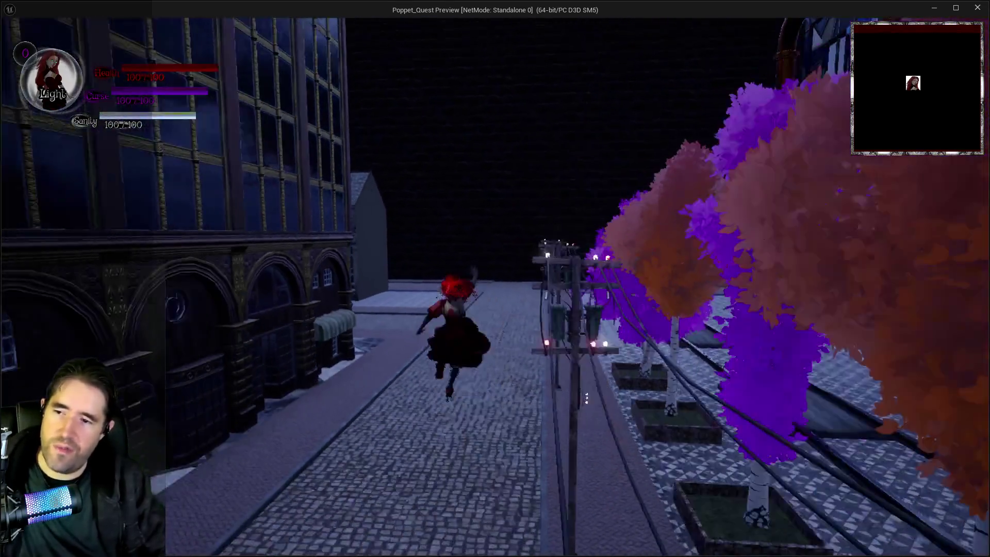
key("q")
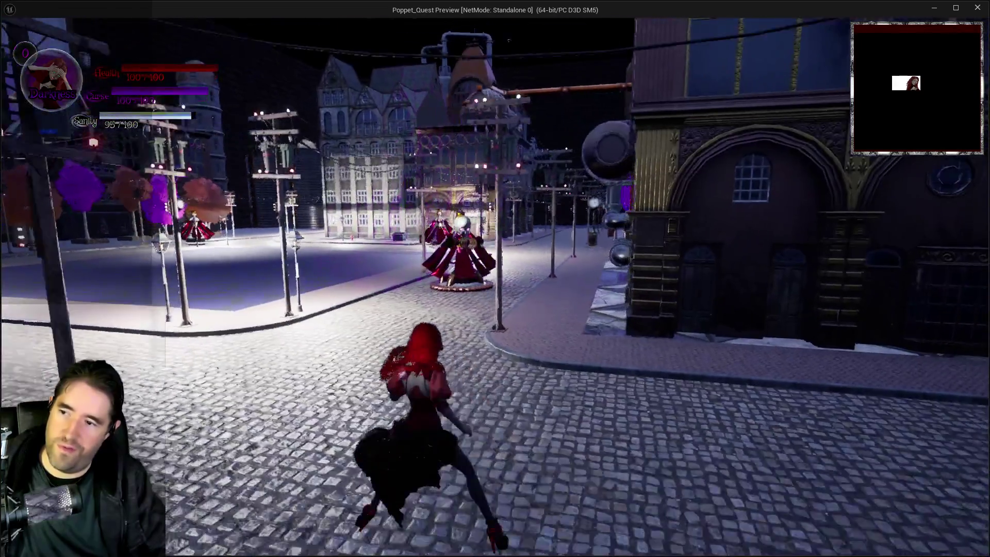
key("q")
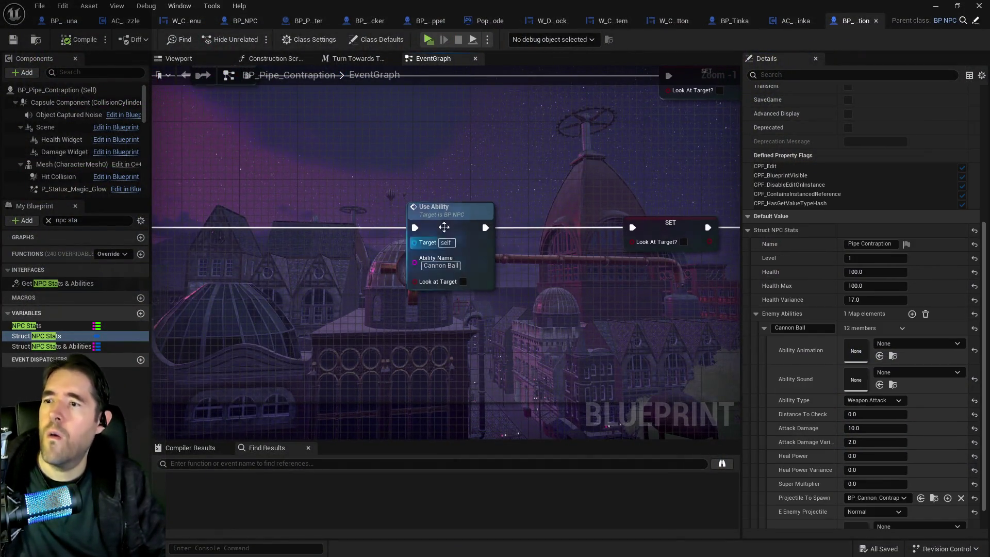
- Open BP_NPC's Use Ability event and examine the Struct NPC Stats and Break Struct nodes
double_click(495, 256)
scroll(518, 138, "up", 3)
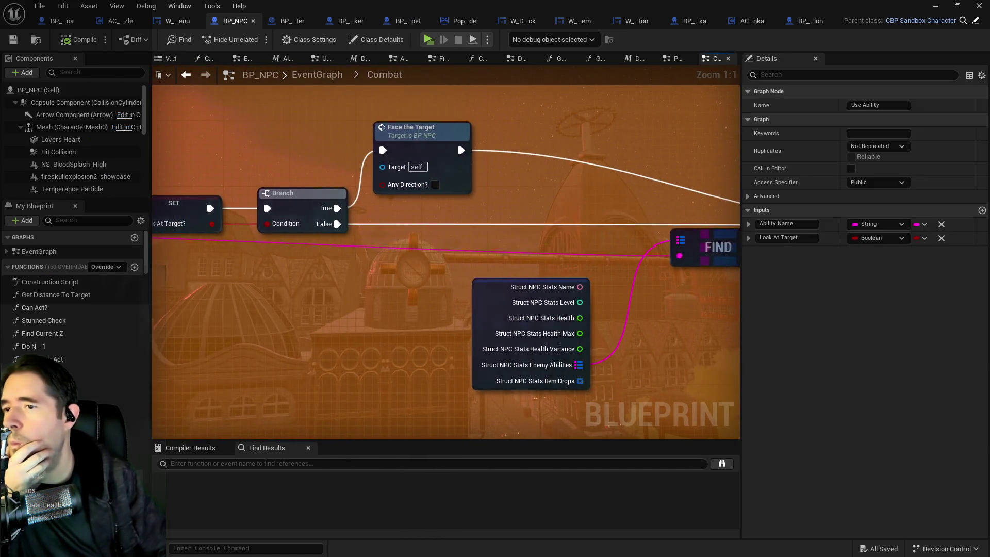
left_click(369, 244)
mouse_move(567, 264)
left_mouse_down()
mouse_move(508, 283)
mouse_move(570, 302)
mouse_move(403, 254)
left_mouse_up()
scroll(481, 299, "down", 1)
left_click_drag(481, 299, 409, 221)
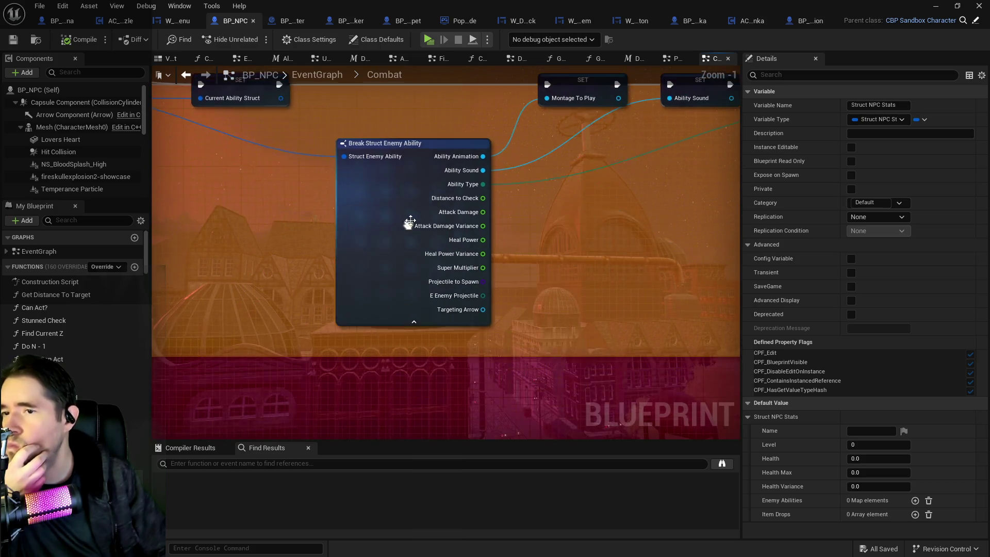
- Follow the flow through the ability switch to Fire Projectile, returning to BP_Pipe_Contraption's EventGraph
left_click_drag(554, 227, 462, 286)
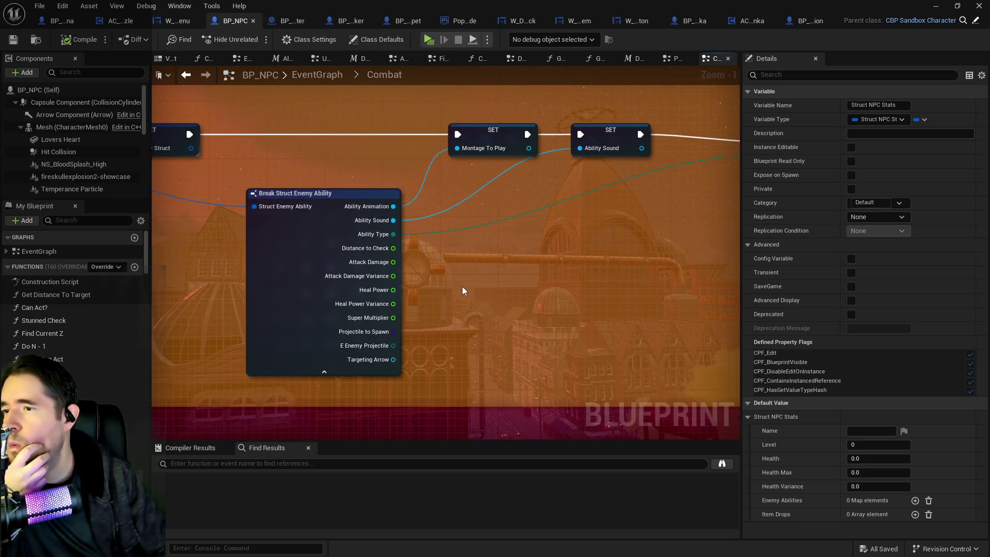
scroll(462, 286, "down", 2)
left_click_drag(568, 289, 326, 255)
mouse_move(401, 262)
left_mouse_down()
mouse_move(289, 291)
mouse_move(547, 289)
left_mouse_up()
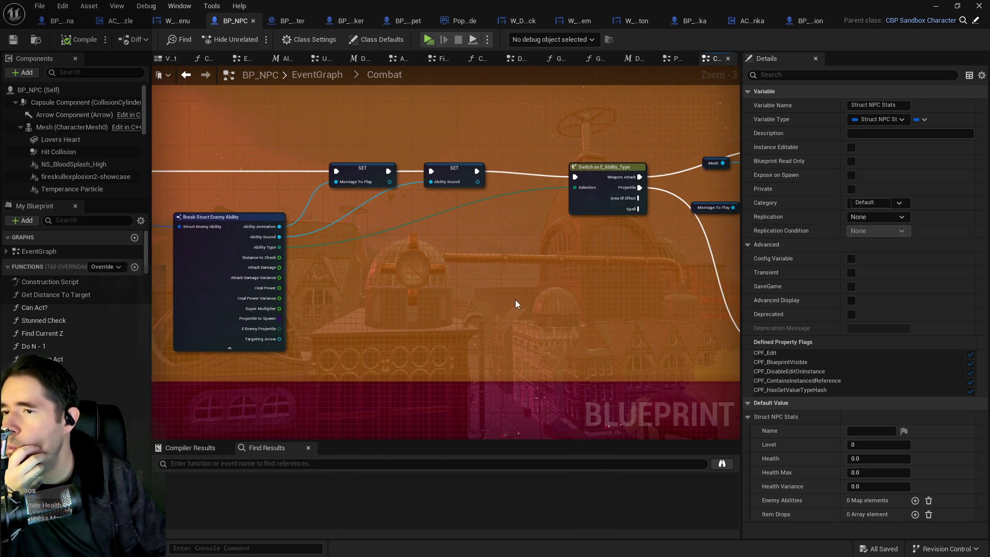
mouse_move(585, 294)
left_mouse_down()
mouse_move(471, 234)
mouse_move(485, 239)
mouse_move(512, 292)
left_mouse_up()
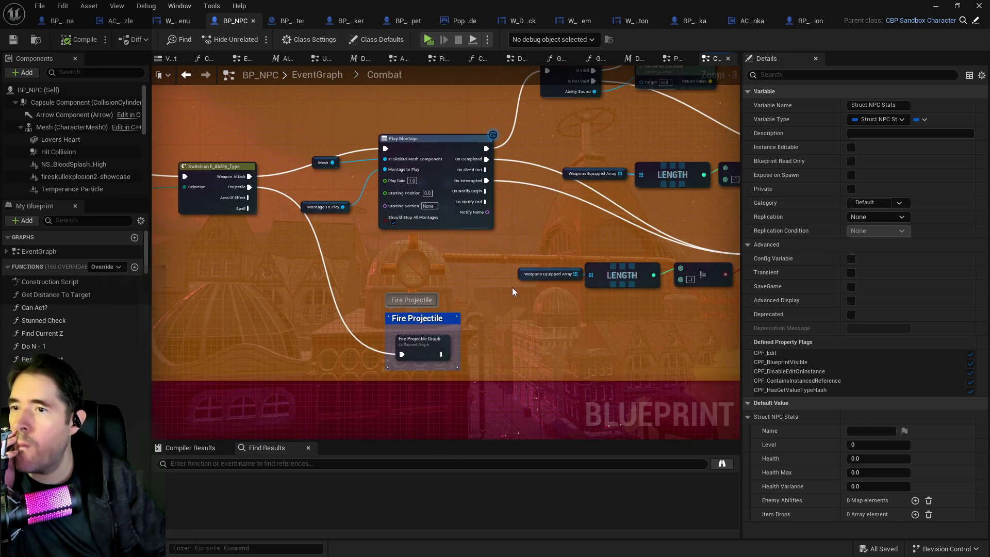
left_click_drag(376, 358, 564, 361)
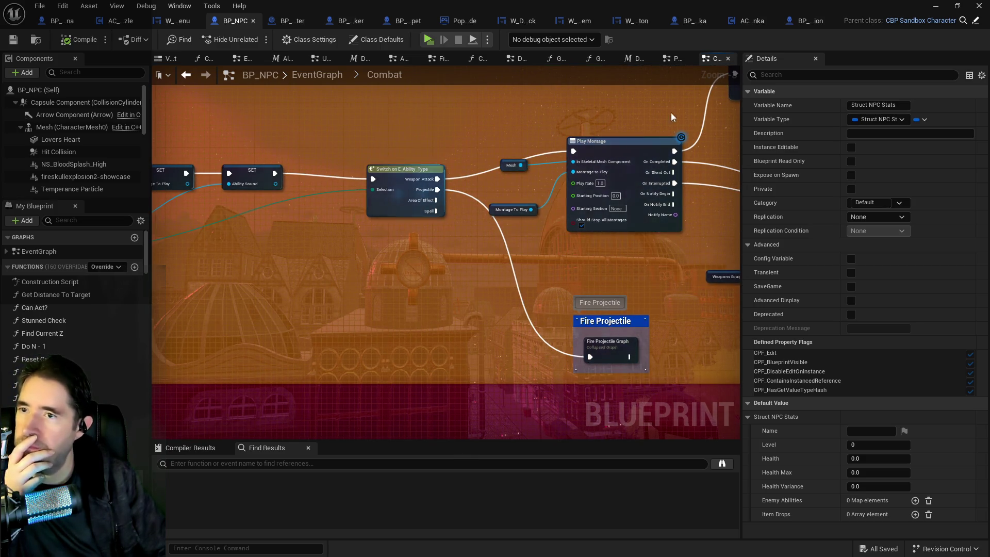
left_click(810, 22)
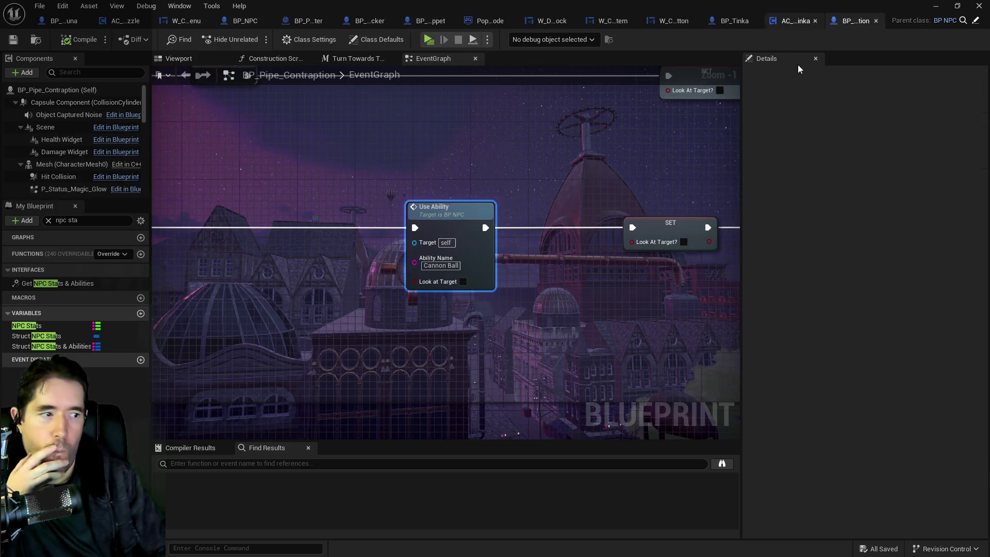
- Set the Cannon Ball ability's Ability Type to Projectile in Struct NPC Stats and save
left_click(31, 337)
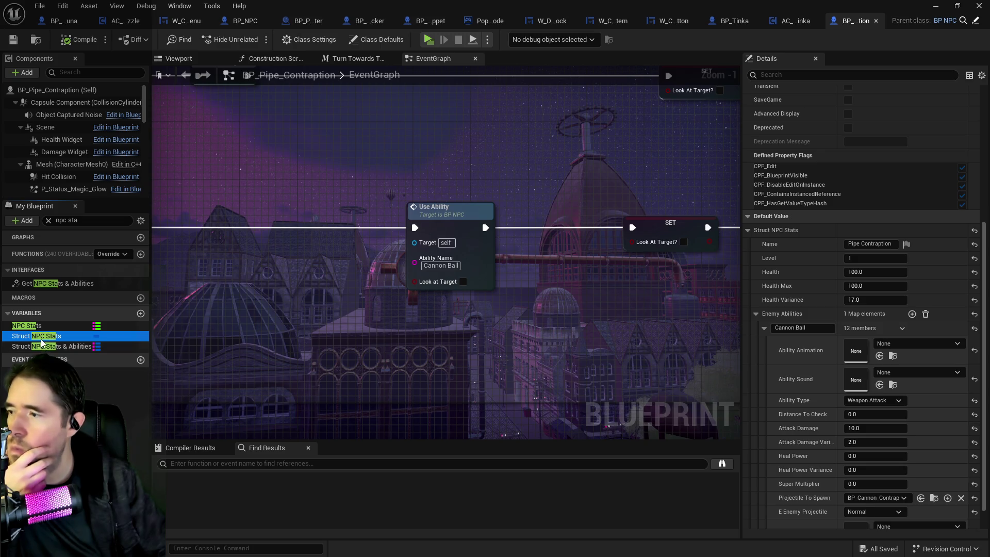
left_click(871, 512)
scroll(831, 503, "down", 1)
left_click(859, 368)
left_click(860, 388)
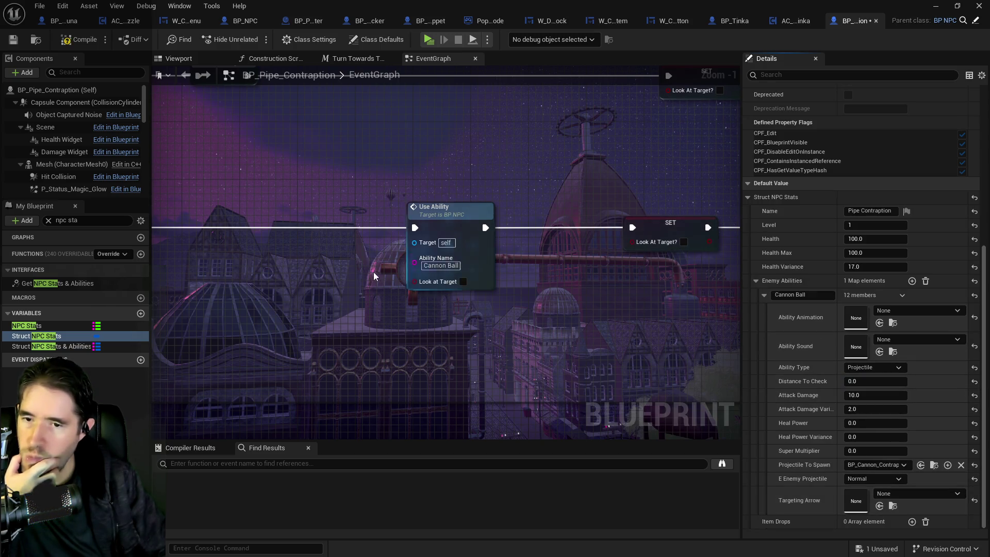
left_click(12, 39)
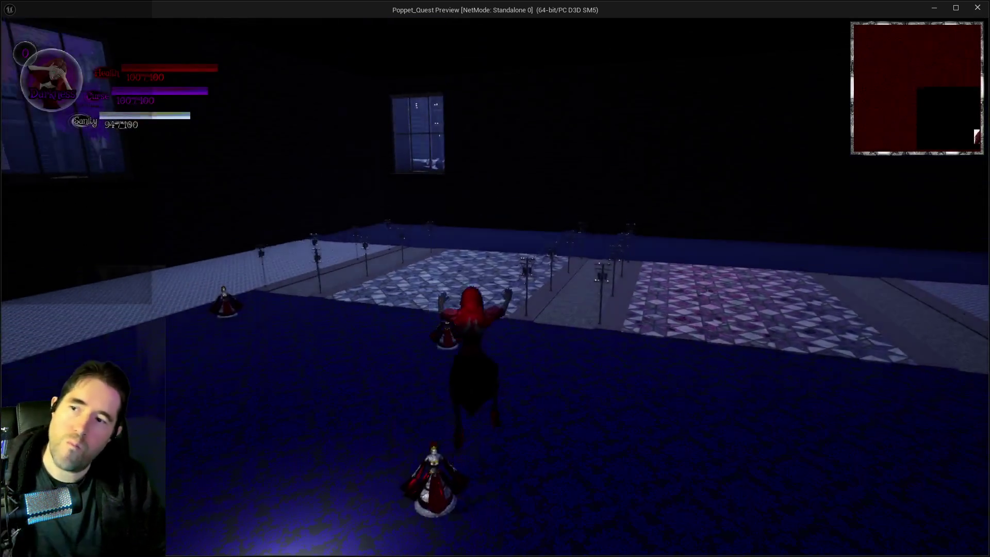
- Run the character from the train station through the plaza toward the NPCs, then stop playing
key("w")
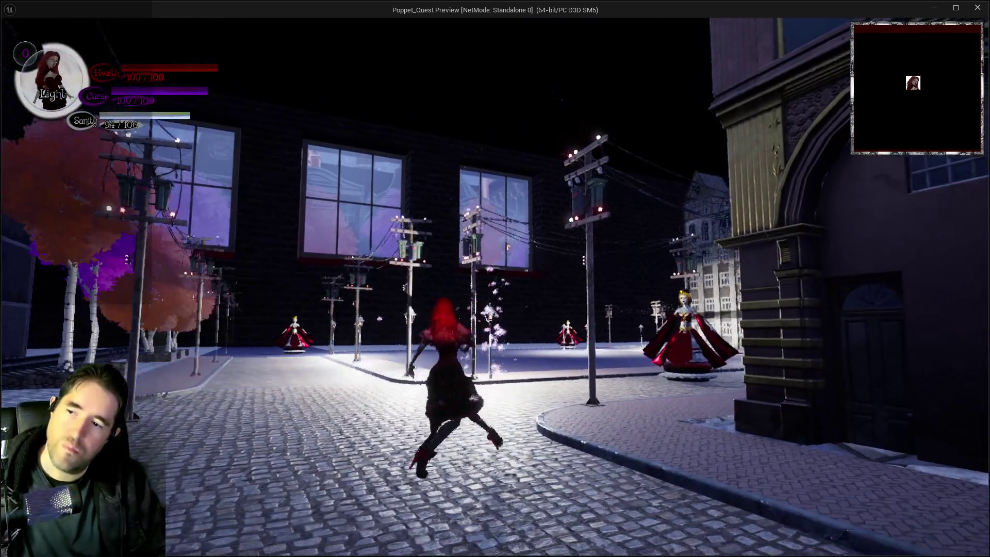
key("w")
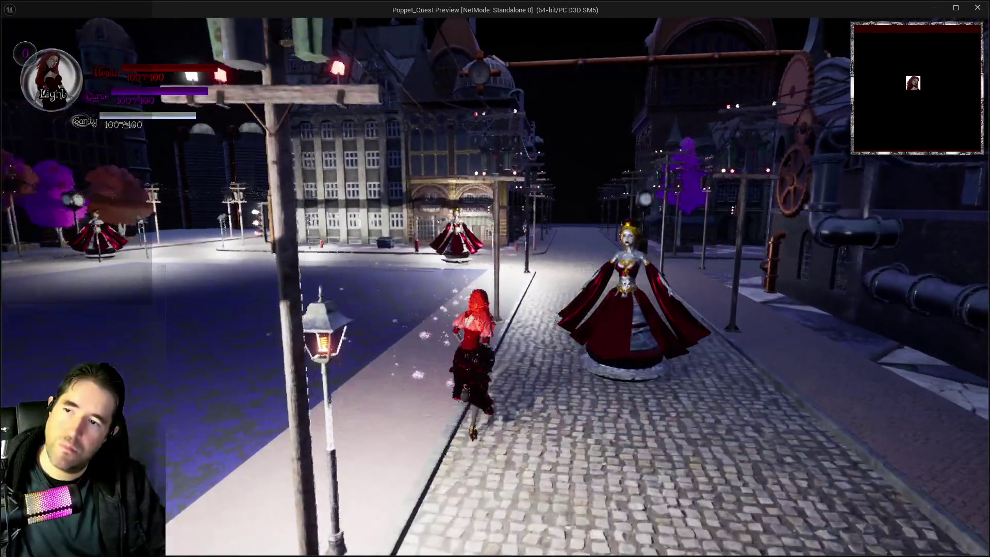
key("w")
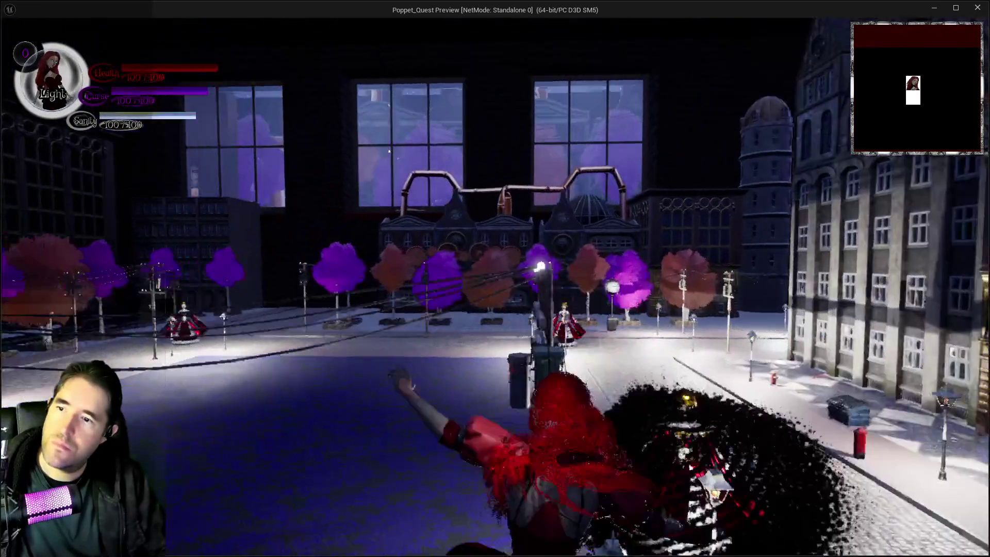
key("w")
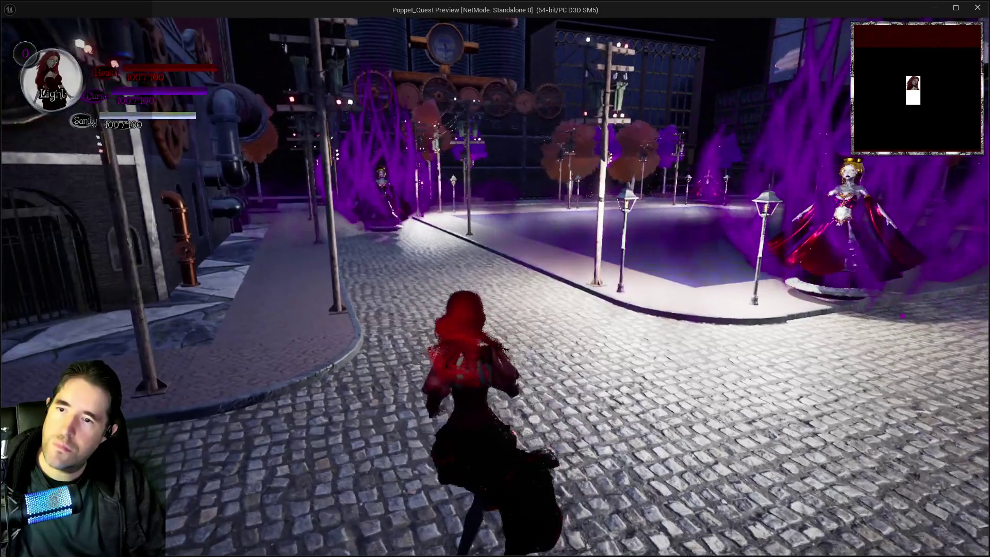
key("w")
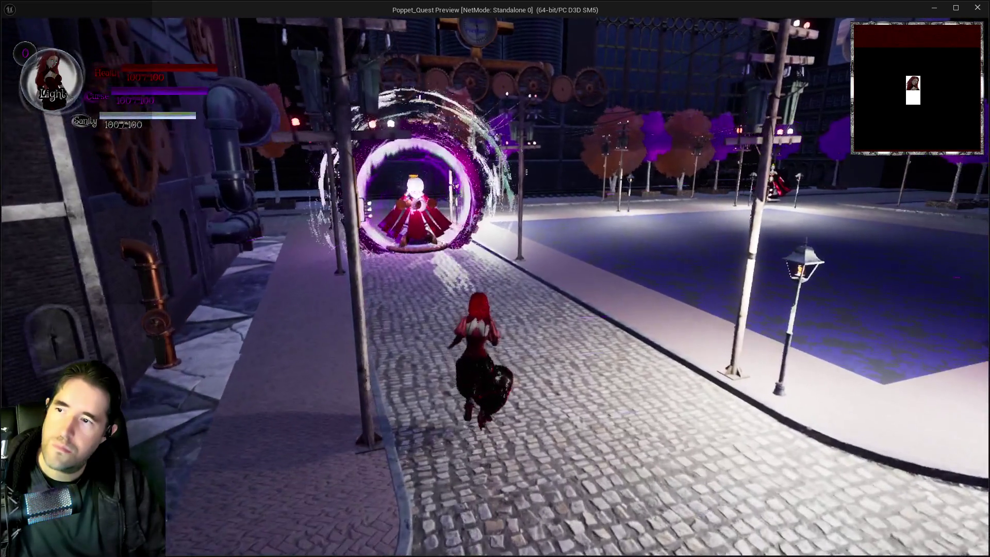
key("w")
key("w")
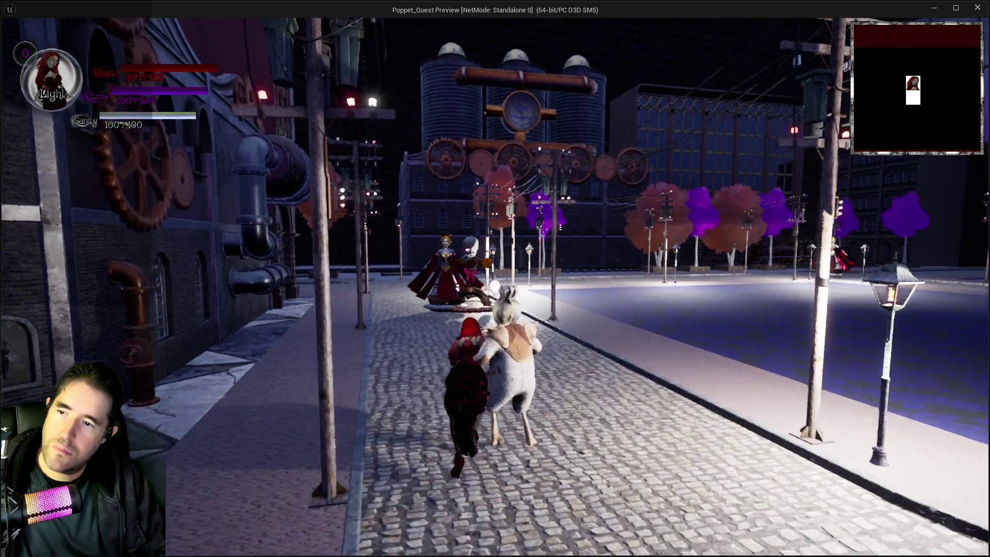
key("w")
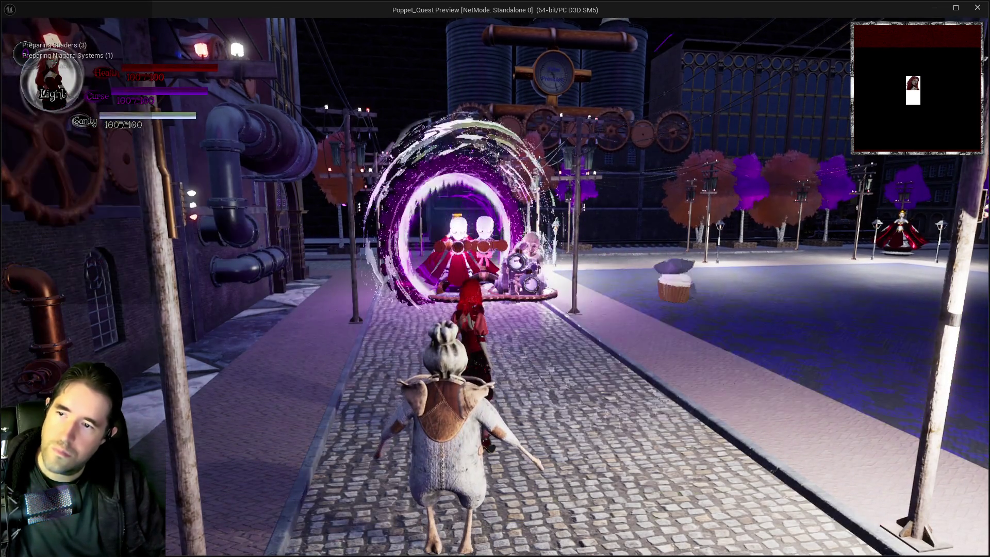
key("Escape")
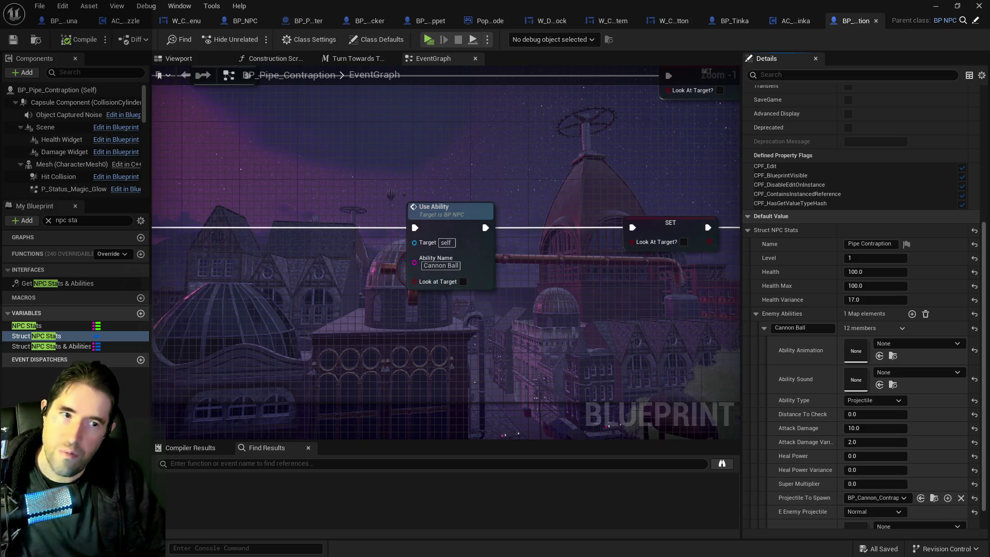
- Replace Projectile To Spawn with BP_Projectile_Pipe_Contraption from the Content Browser and compile
left_click(871, 496)
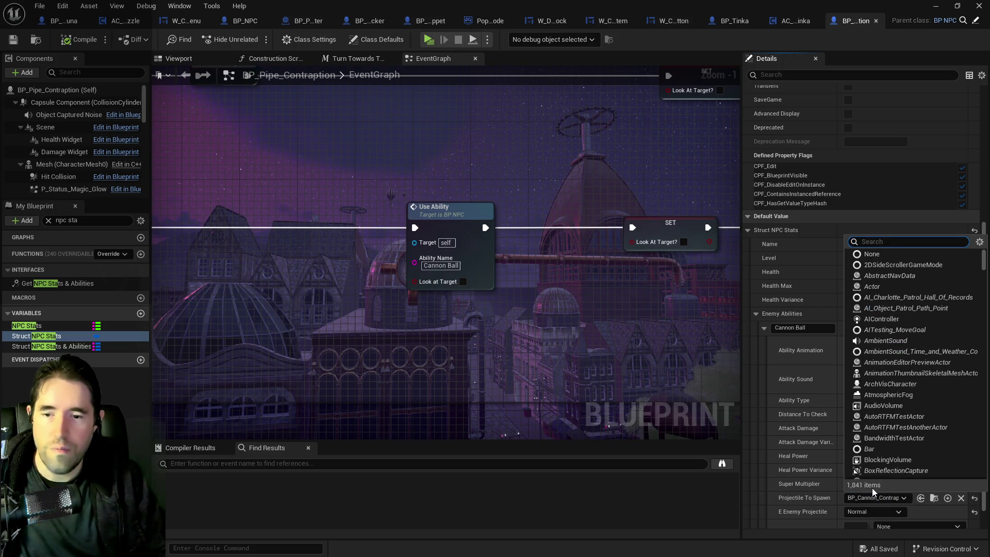
type("cannon")
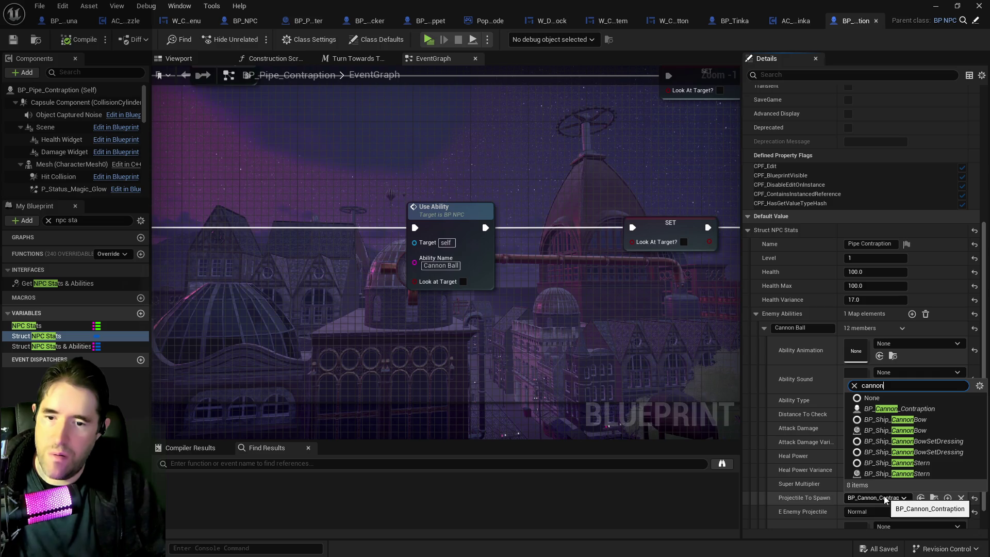
key("Escape")
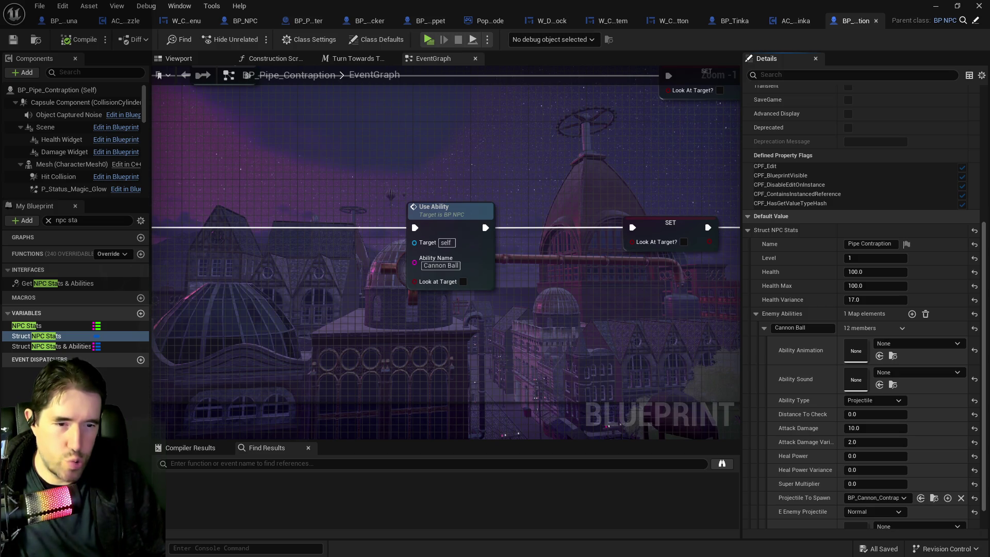
key("ctrl+space")
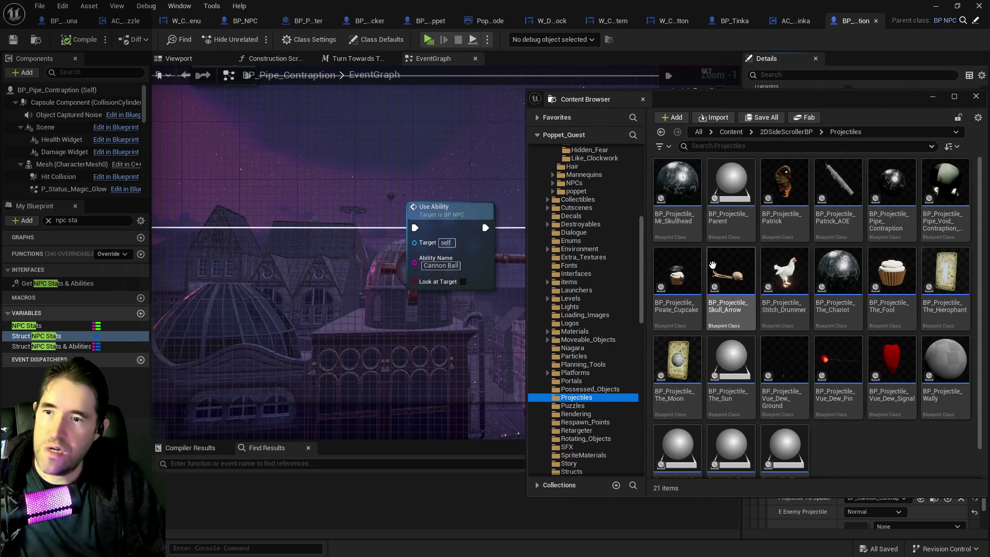
left_click_drag(821, 109, 756, 92)
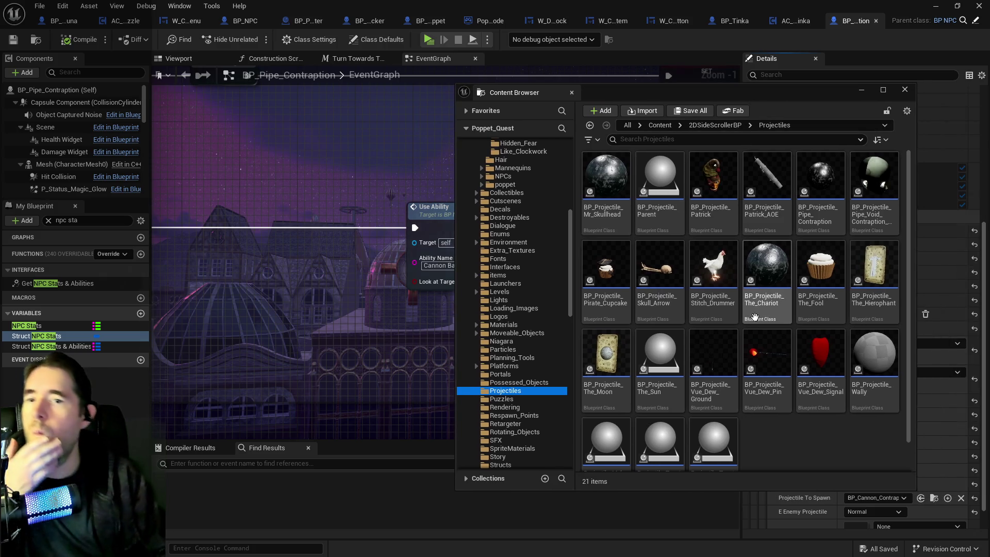
left_click(821, 178)
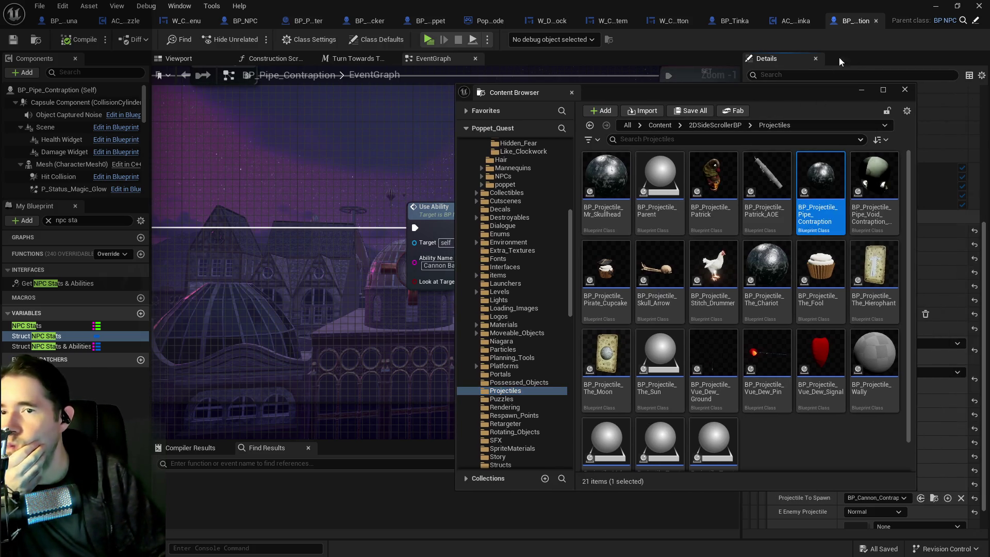
left_click(904, 89)
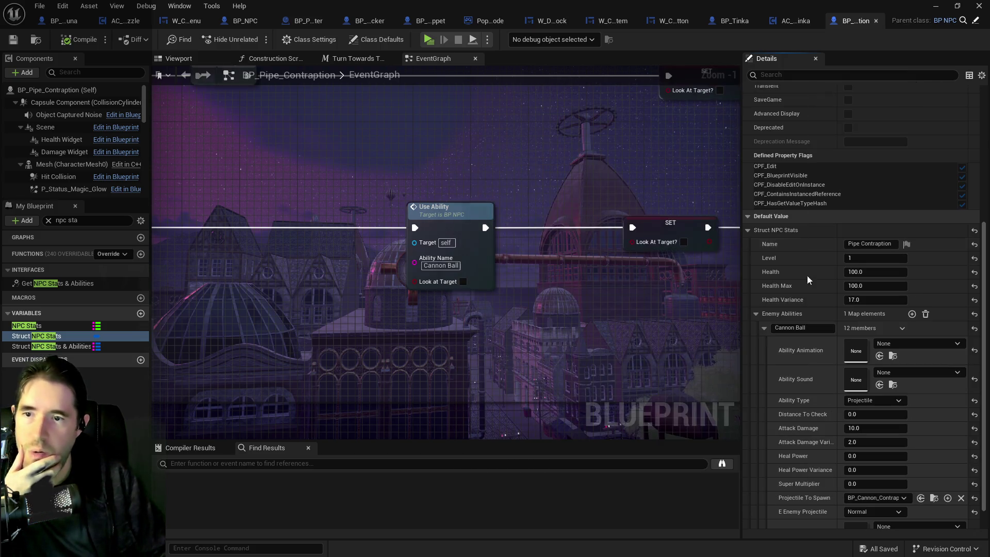
left_click(921, 498)
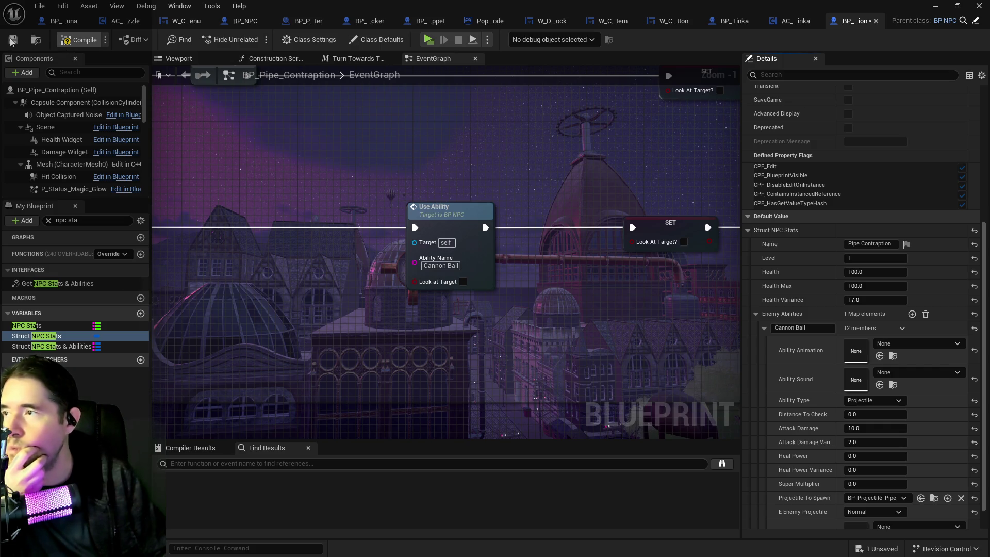
left_click(71, 42)
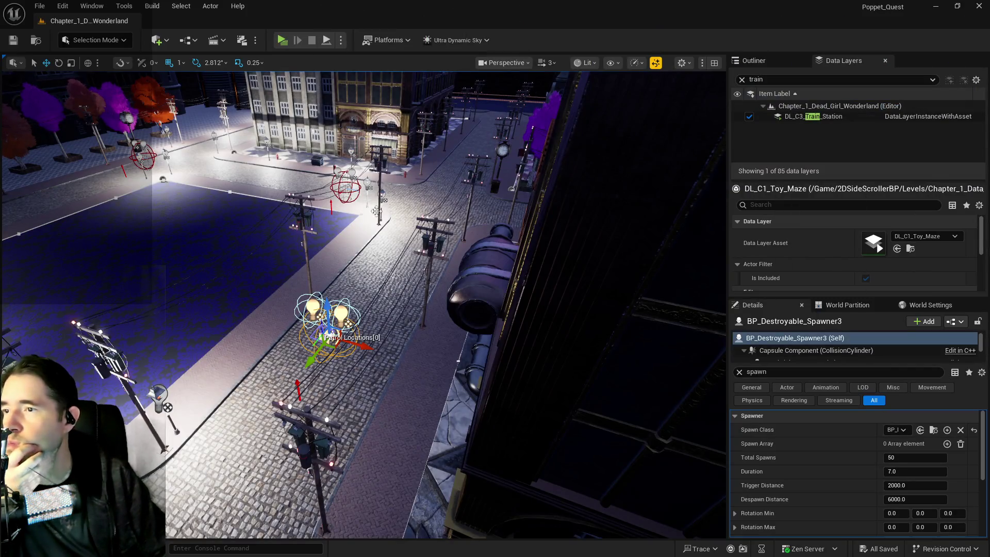
- Maximise the BP_Stitch_Drummer editor, filter variables by 'stat', and show Struct NPC Stats defaults
left_click(346, 187)
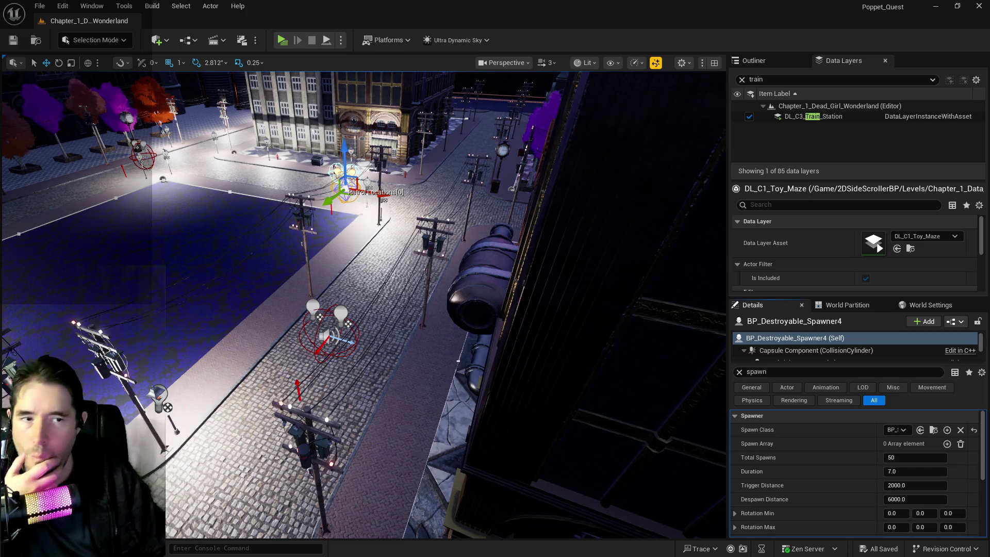
key("alt+Tab")
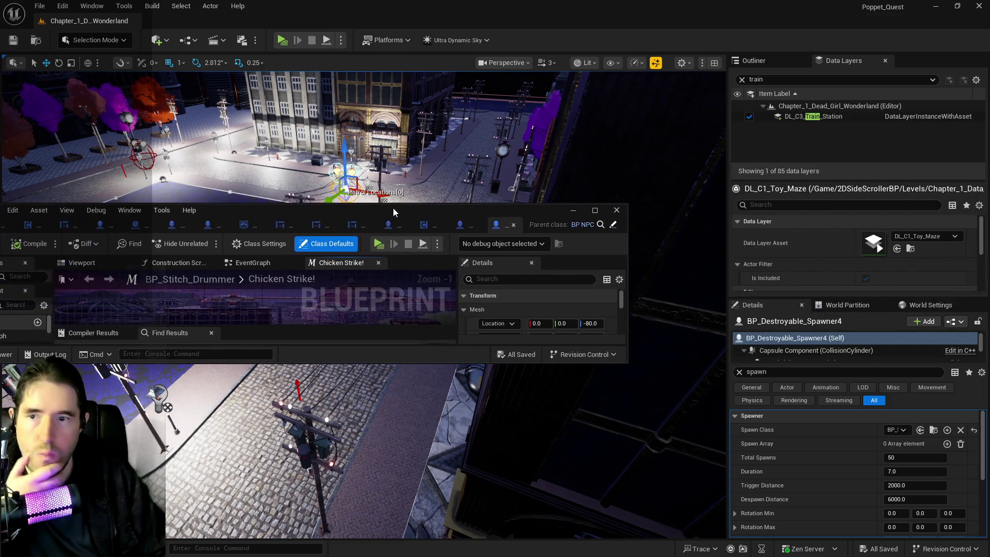
double_click(393, 208)
left_click(644, 166)
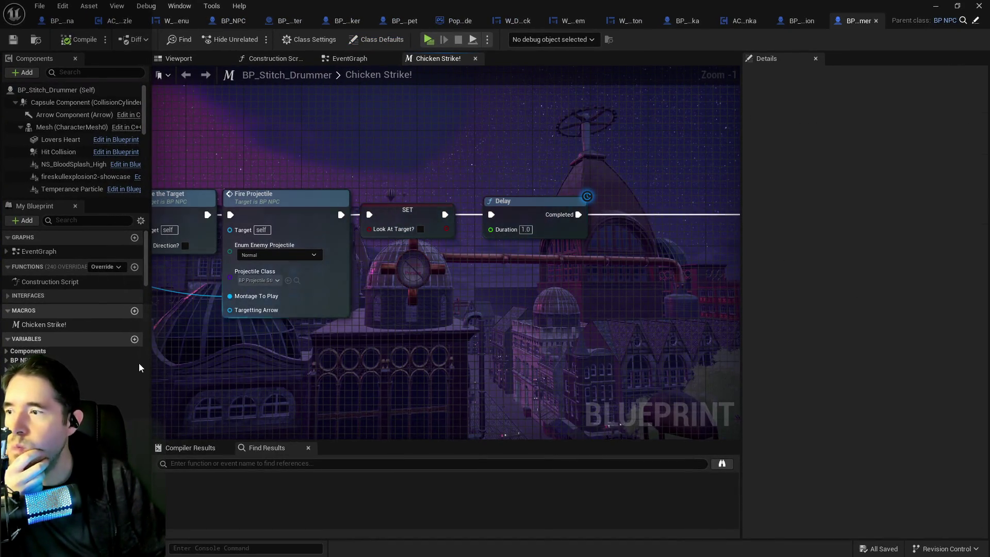
left_click(75, 221)
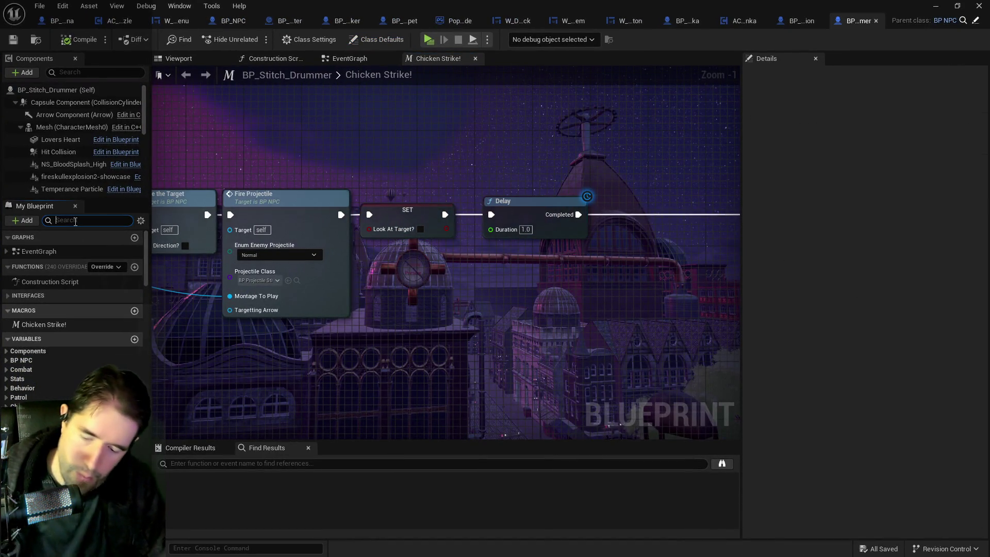
type("stat")
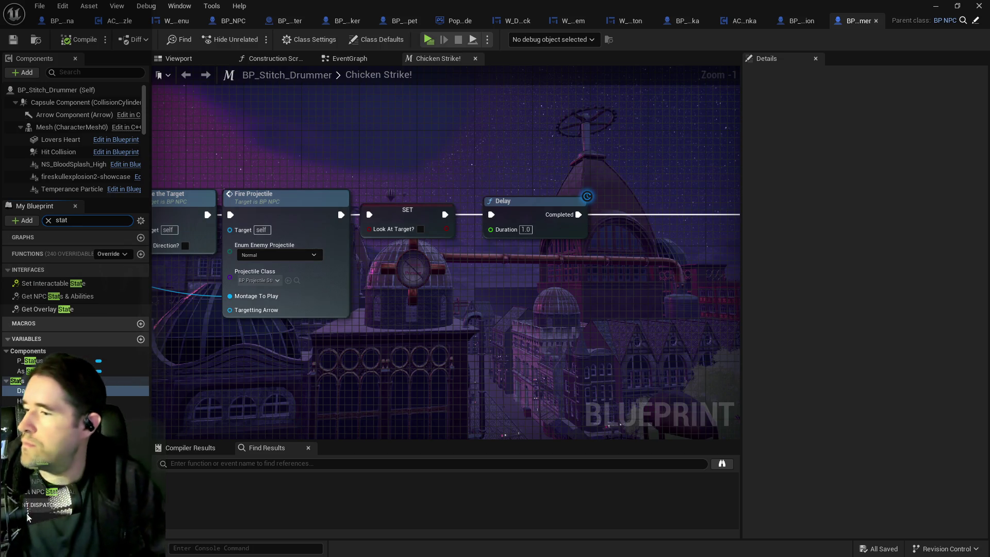
left_click(47, 440)
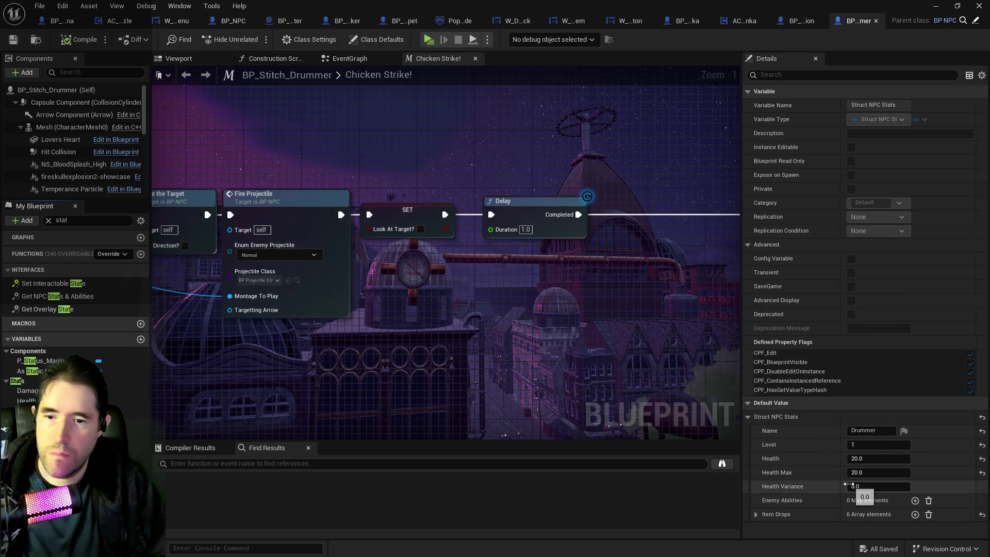
- Add a Drummer ability of Projectile type, Attack Damage 10.0, variance 2.0, spawning a Stitch projectile
left_click(756, 514)
scroll(758, 516, "down", 3)
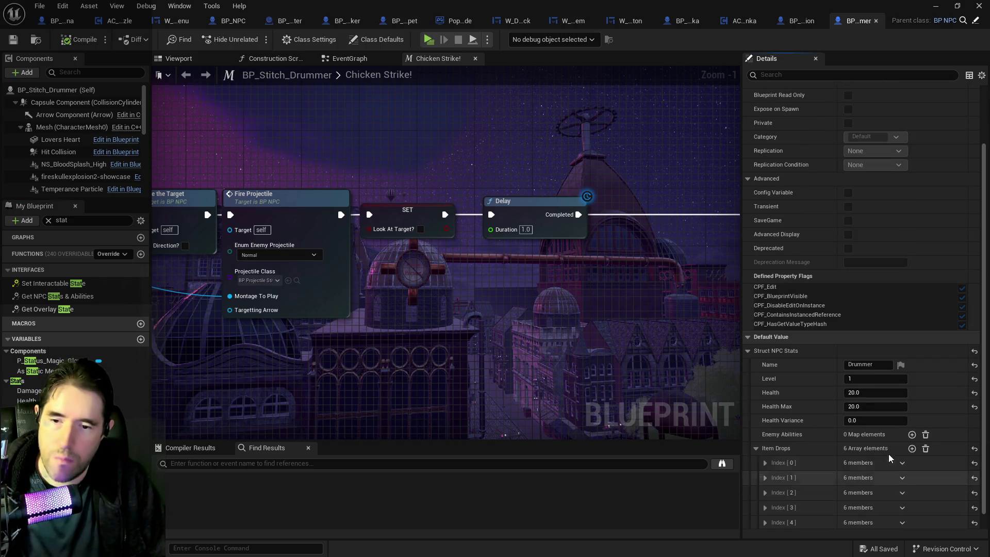
left_click(911, 435)
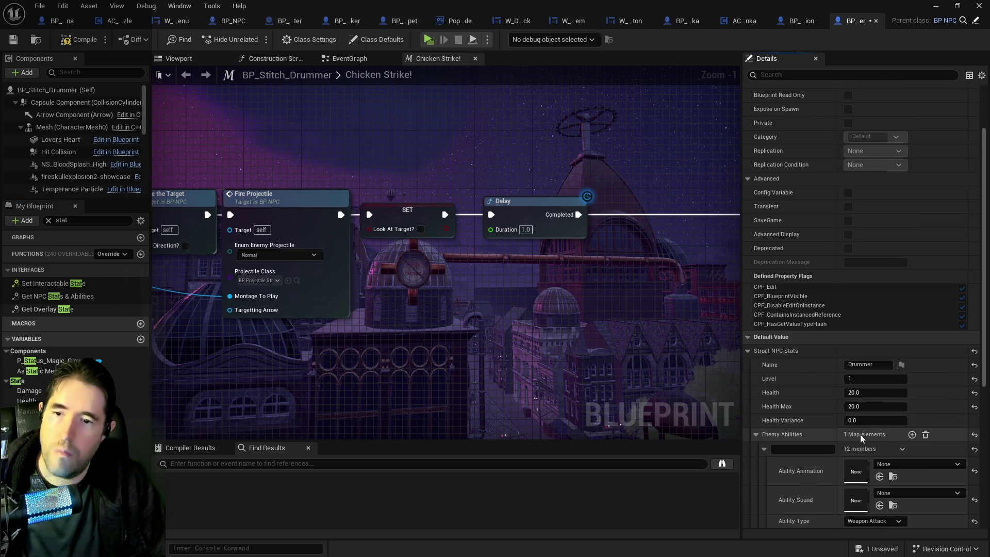
scroll(835, 456, "down", 2)
scroll(841, 444, "down", 4)
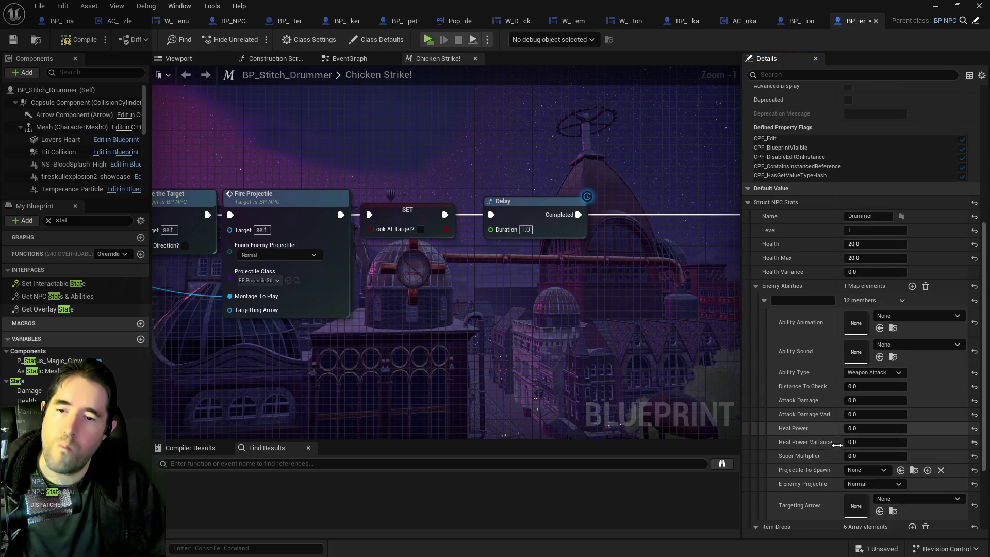
left_click(871, 373)
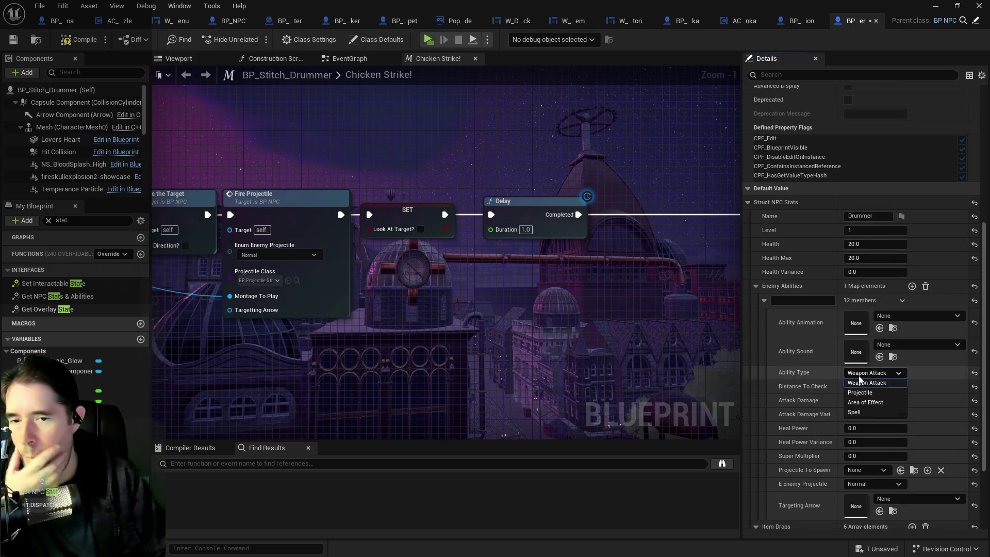
left_click(858, 393)
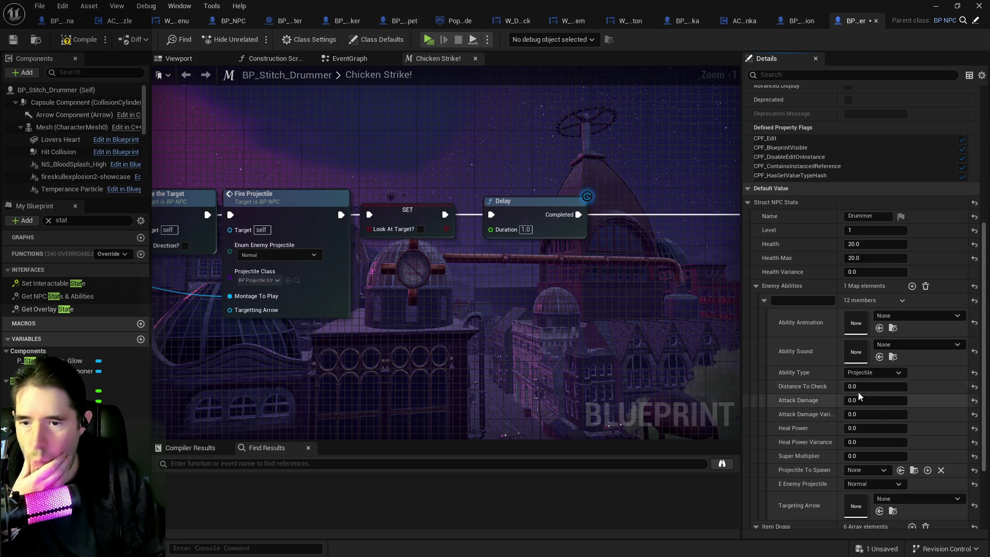
left_click(859, 402)
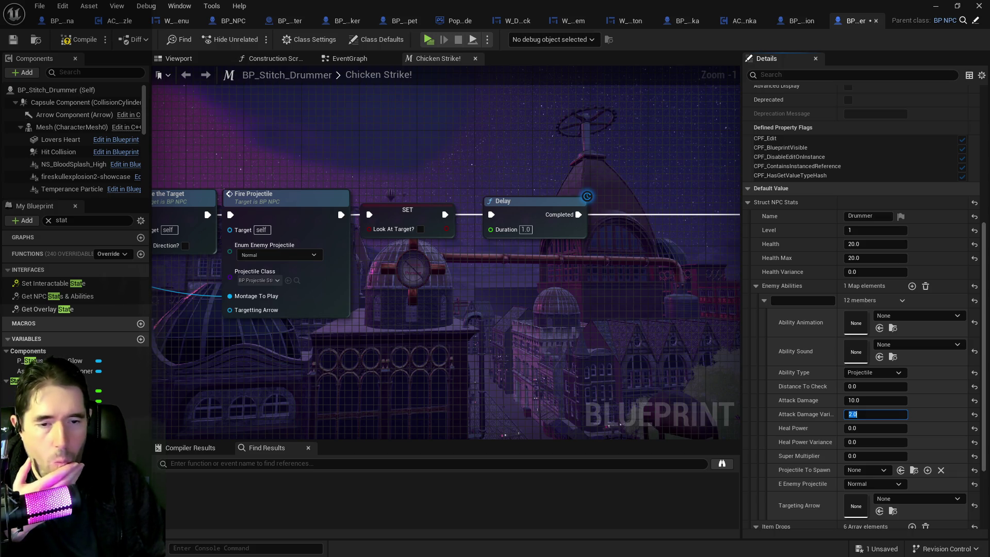
key("Return")
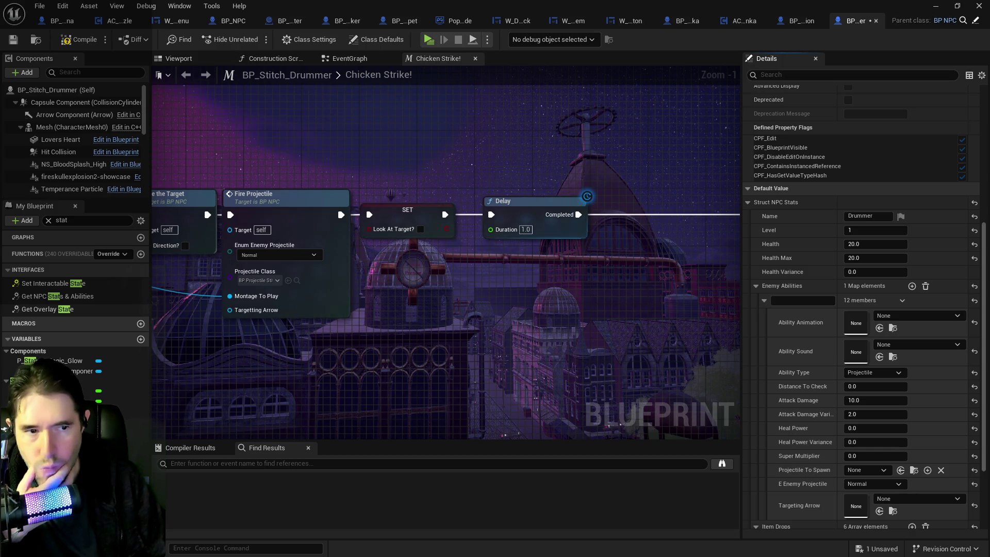
left_click(900, 470)
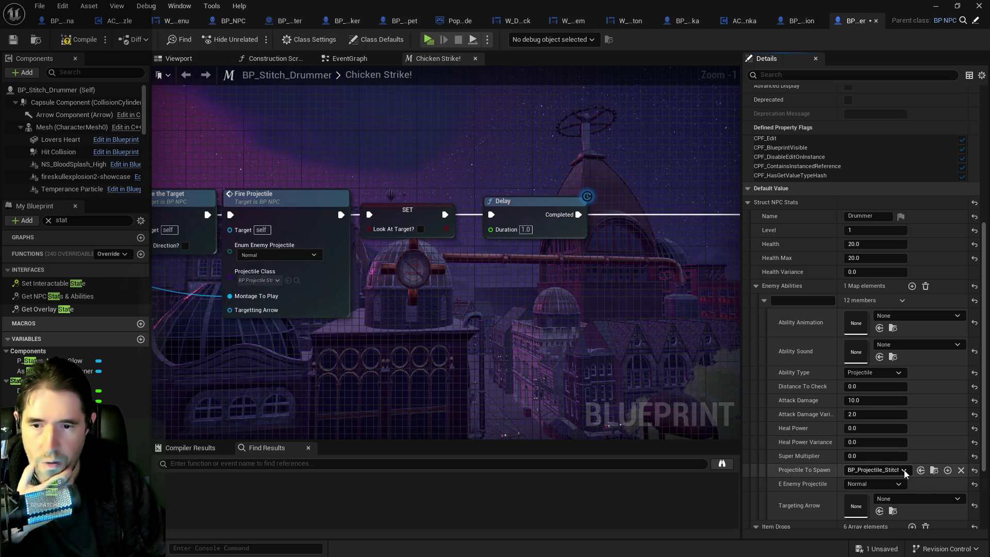
scroll(853, 479, "down", 2)
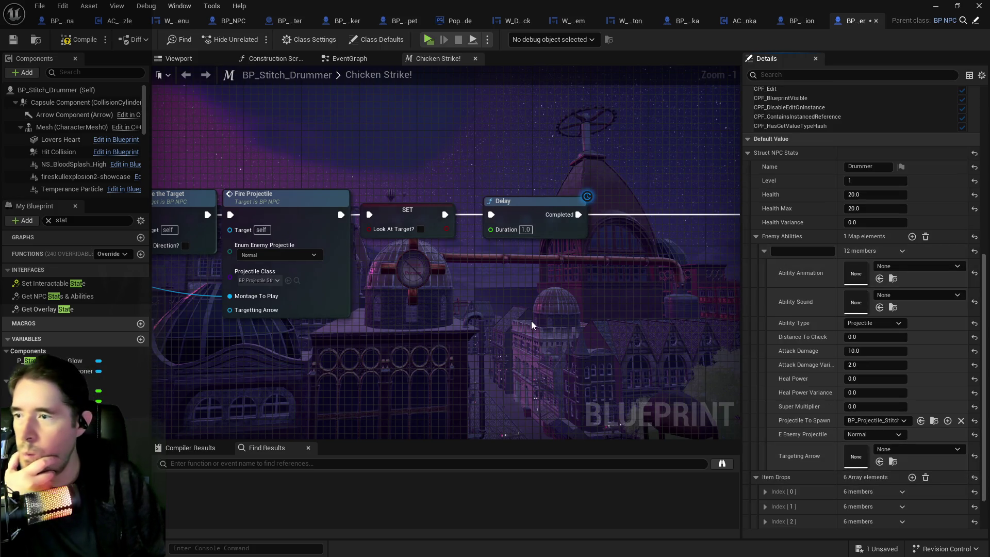
- Survey the Chicken Strike! graph's nodes, then select BP_Pipe_Contraption's Use Ability node
scroll(530, 324, "down", 4)
mouse_move(514, 344)
left_mouse_down()
mouse_move(589, 268)
mouse_move(435, 335)
left_mouse_up()
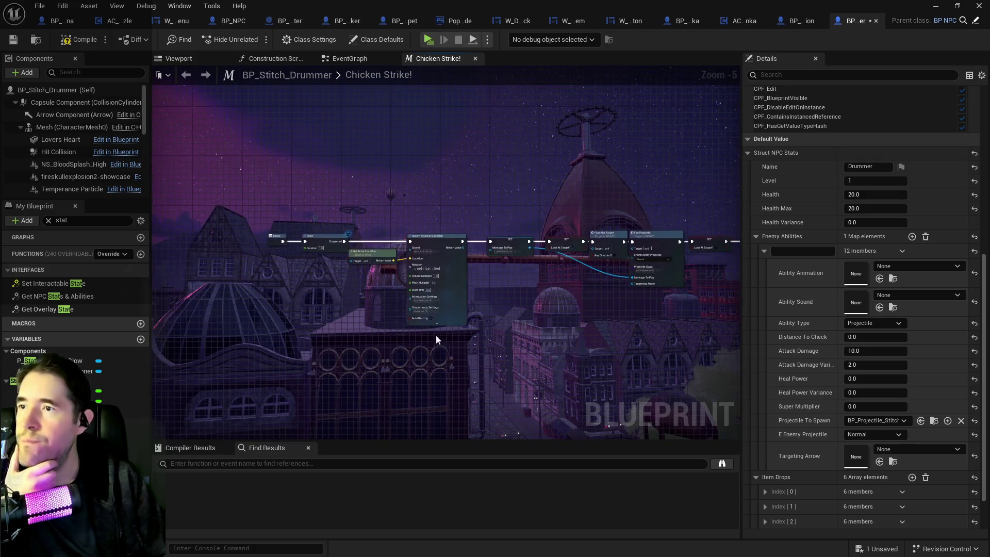
scroll(469, 279, "up", 3)
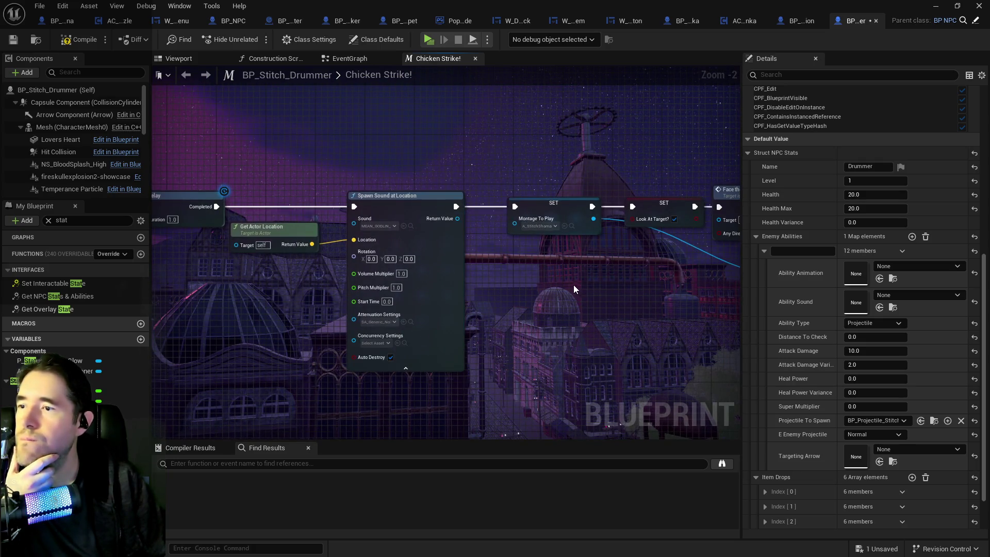
left_click_drag(609, 280, 445, 284)
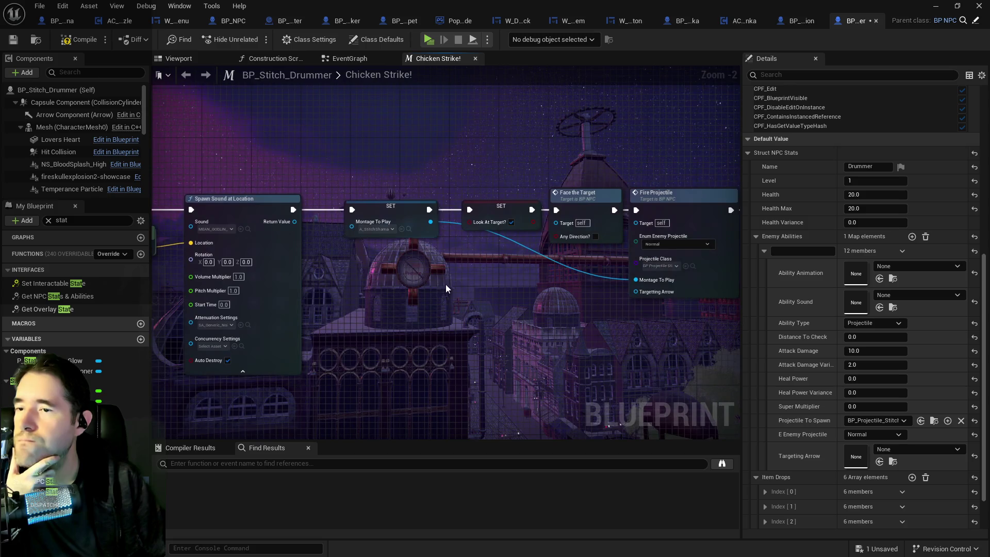
left_click_drag(561, 291, 431, 281)
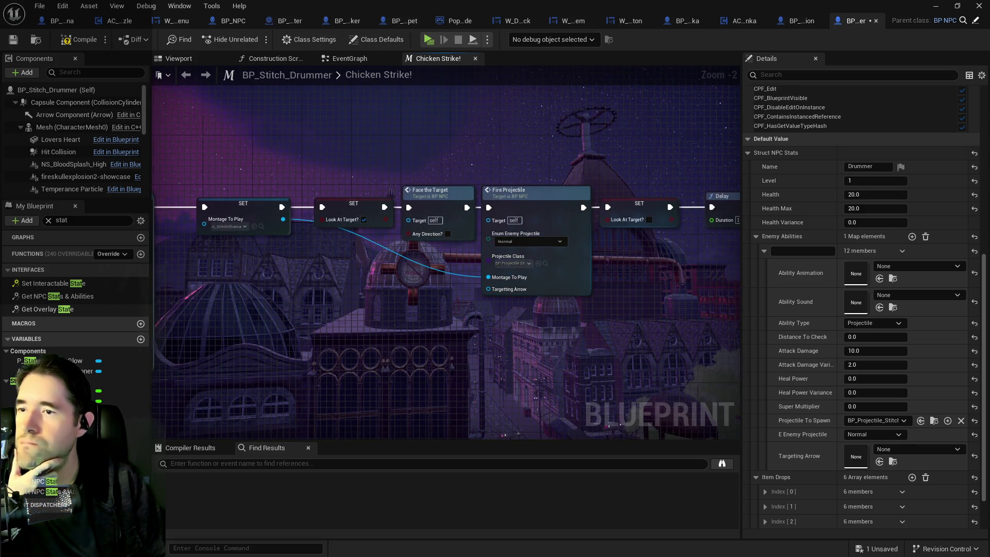
left_click_drag(602, 260, 475, 260)
scroll(437, 266, "up", 1)
left_click_drag(367, 300, 526, 333)
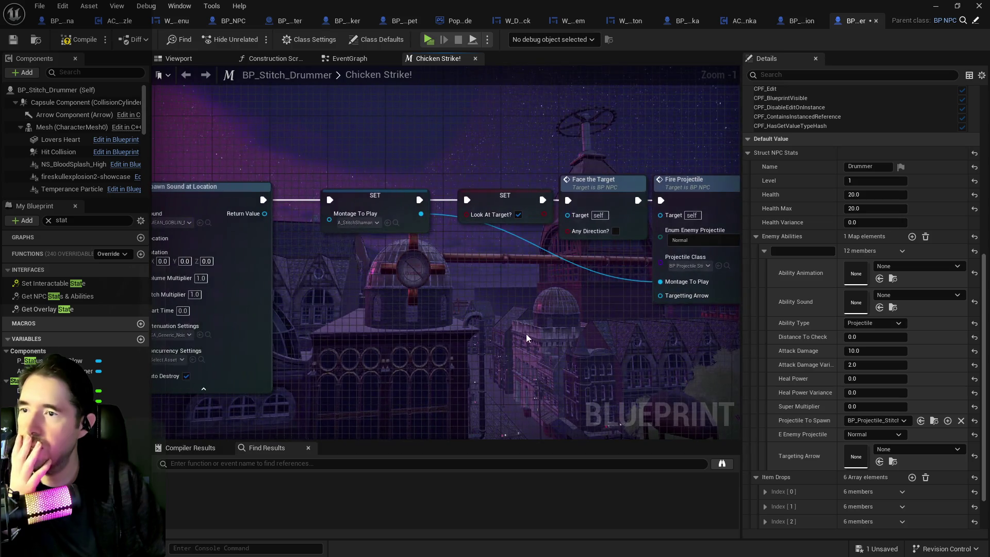
left_click(798, 24)
left_click(463, 214)
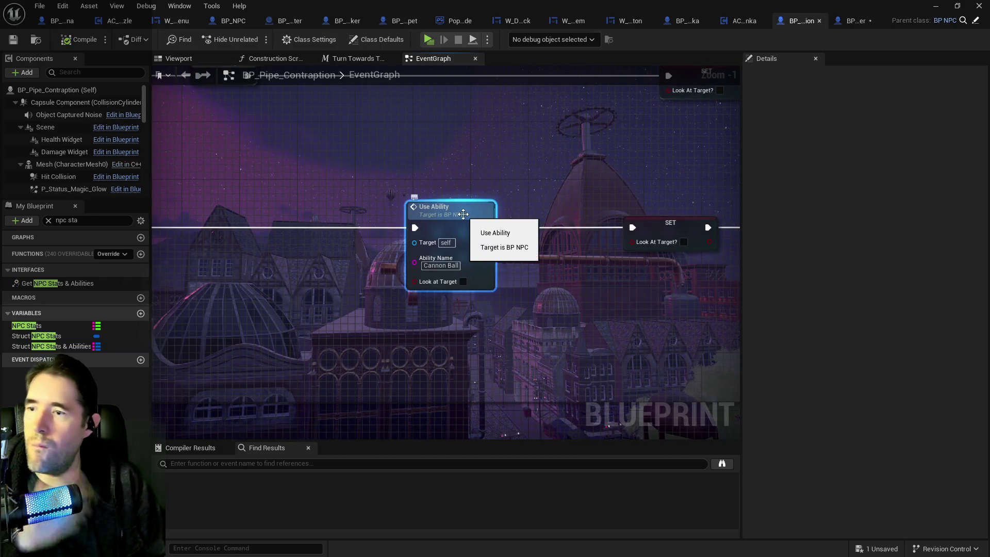
- Paste the copied Use Ability node into BP_Stitch_Drummer's Chicken Strike! graph
left_click(854, 20)
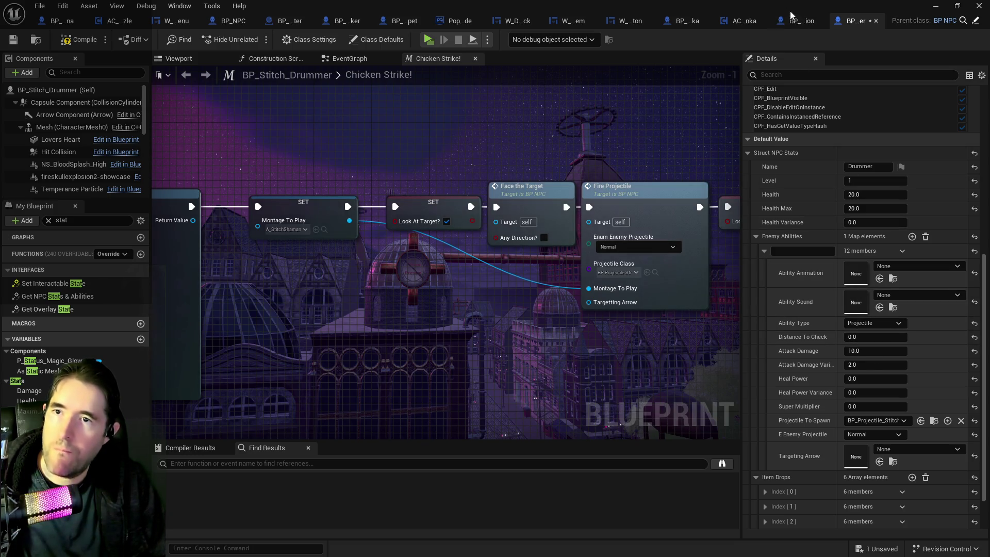
mouse_move(415, 264)
left_mouse_down()
mouse_move(586, 244)
mouse_move(453, 236)
left_mouse_up()
key("ctrl+v")
mouse_move(351, 299)
left_mouse_down()
mouse_move(500, 317)
mouse_move(372, 225)
left_mouse_up()
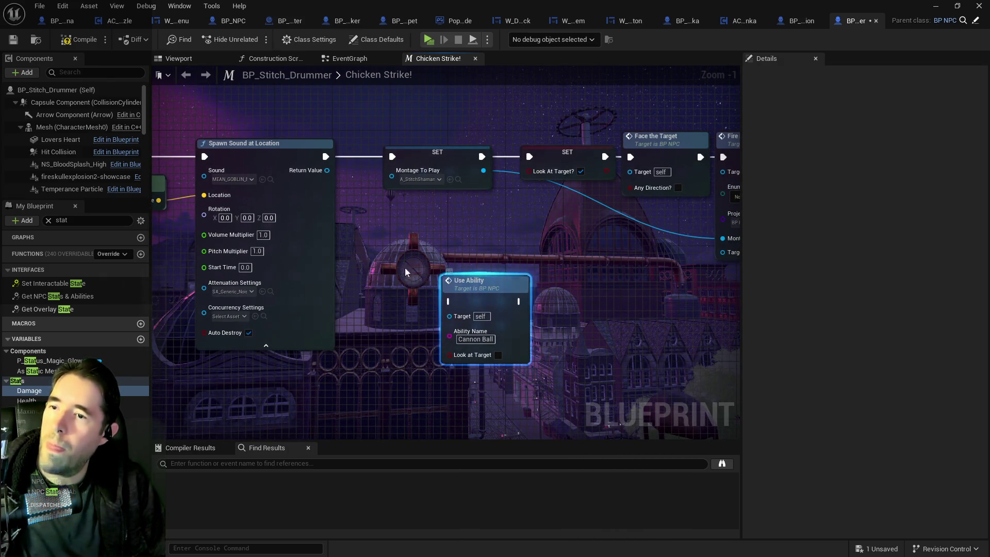
- Select Struct NPC Stats in My Blueprint to show its default values
left_click(269, 183)
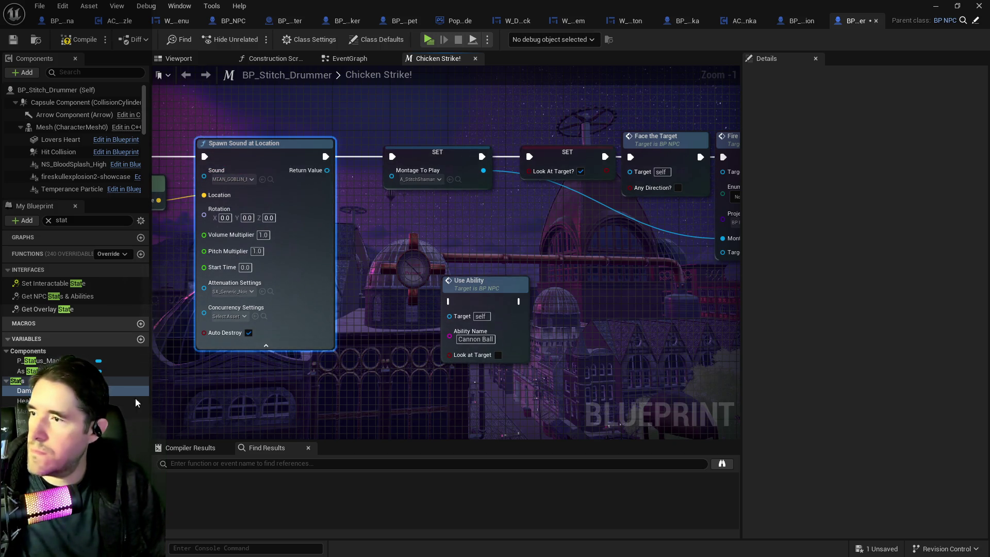
left_click(36, 480)
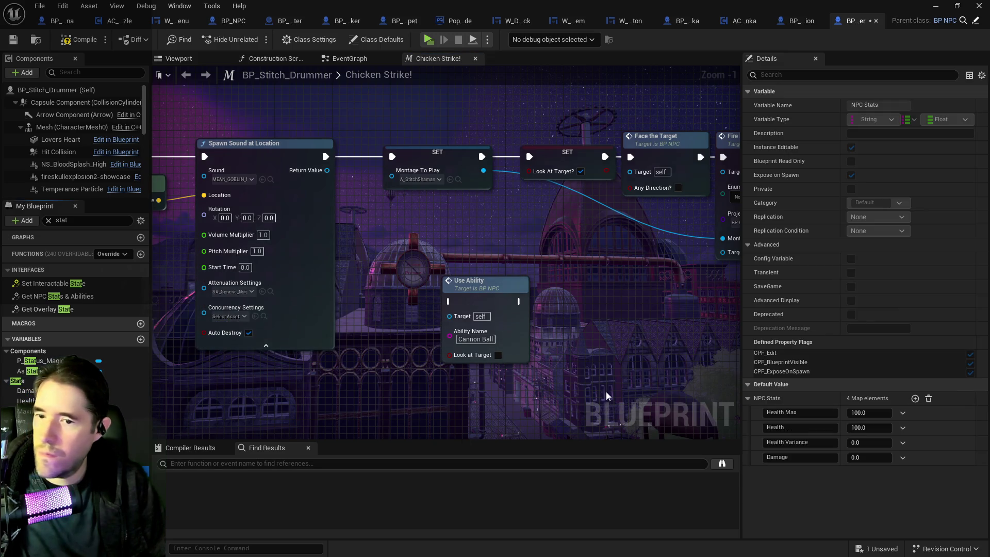
left_click(36, 492)
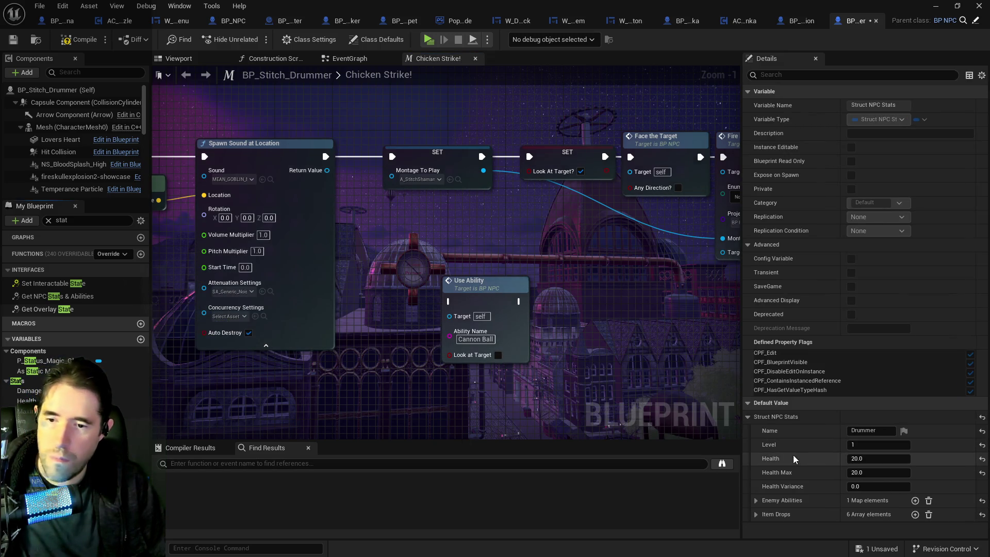
- Name the Enemy Abilities entry Chicken Strike and set its Ability Sound to MEAN_GOBLIN_MONSTER
left_click(756, 501)
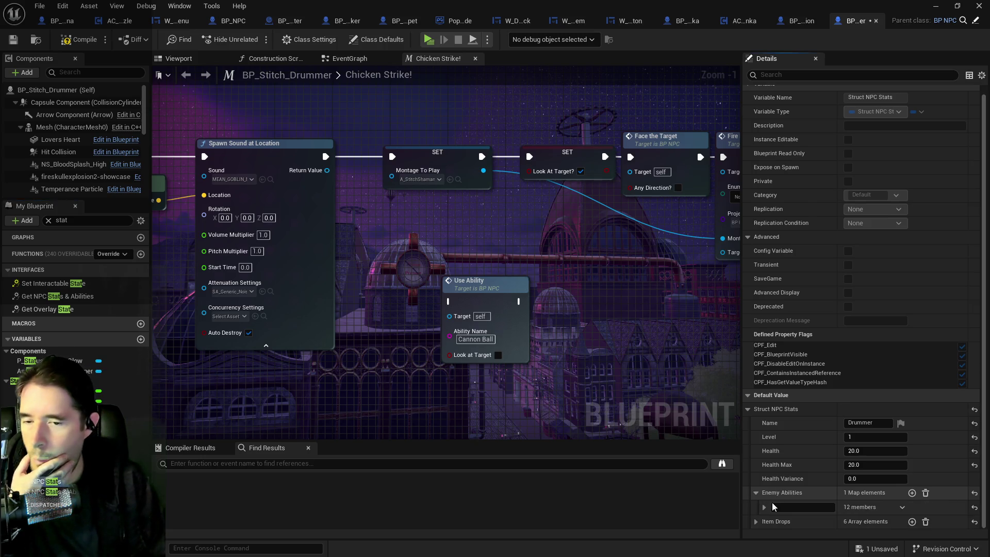
left_click(765, 508)
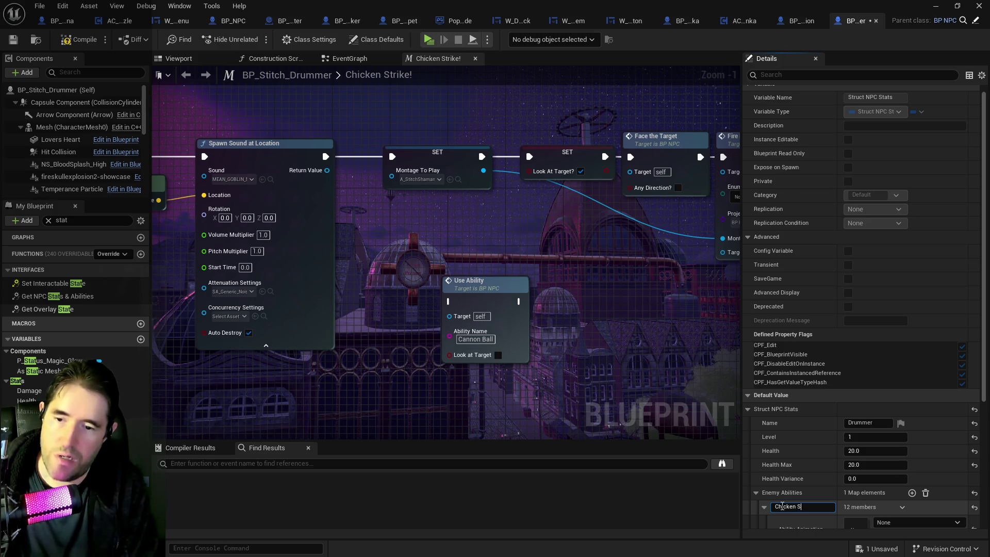
scroll(876, 484, "down", 5)
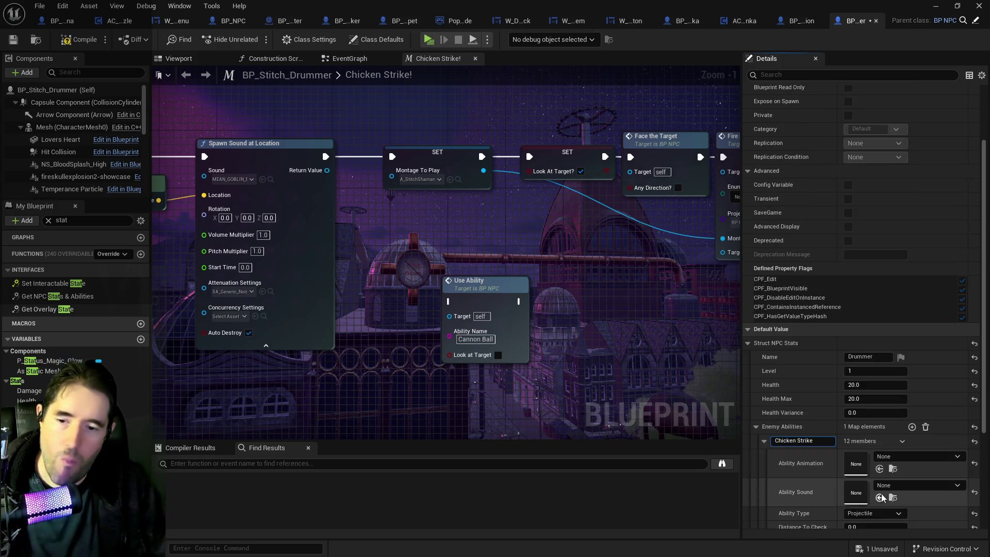
scroll(879, 474, "down", 1)
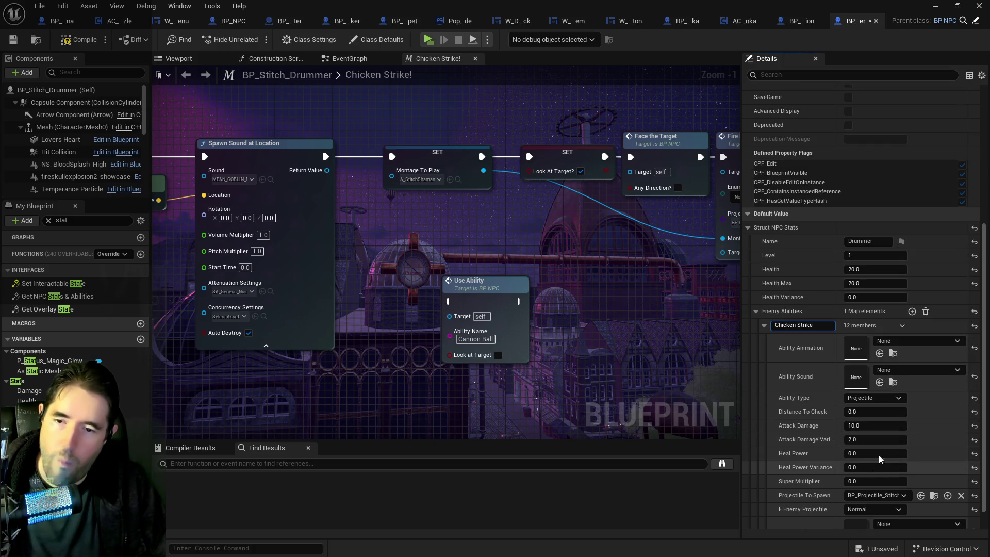
left_click(880, 382)
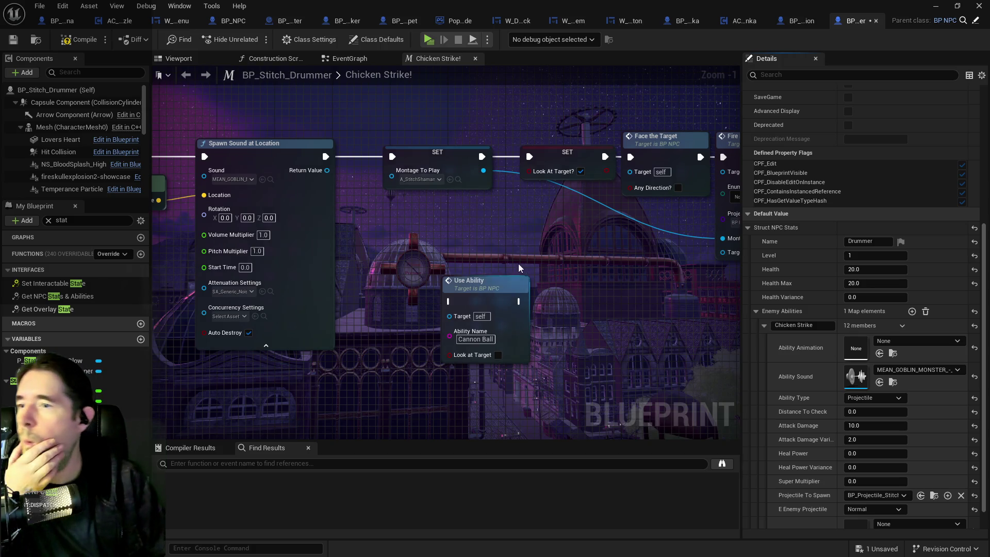
left_click(458, 180)
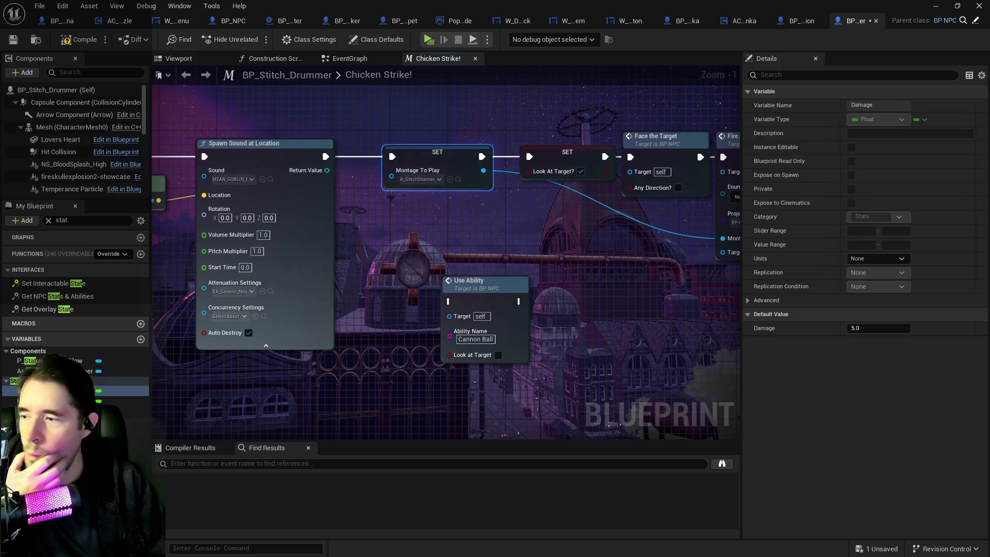
left_click(173, 490)
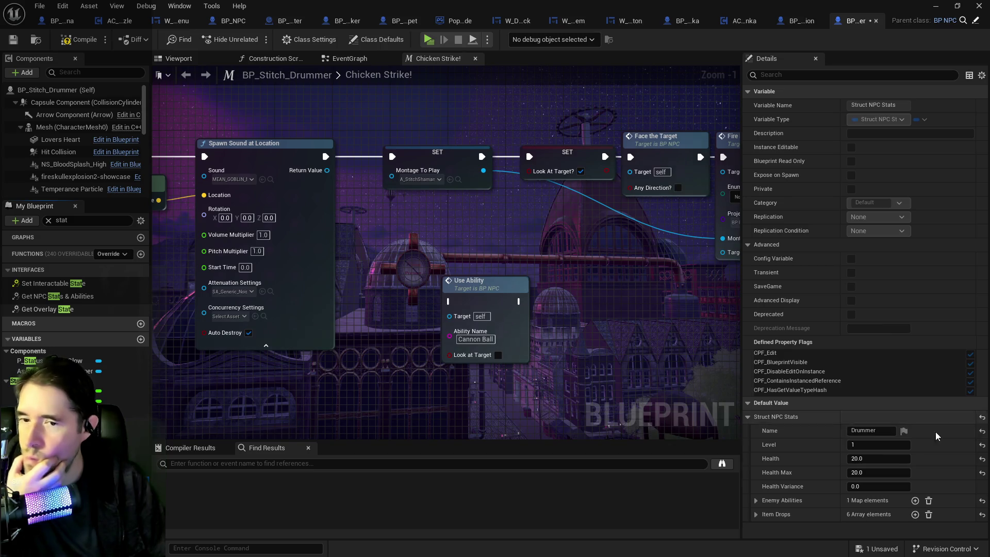
- Set Chicken Strike's Ability Animation to A_StitchShaman_drumhit3_M
left_click(756, 500)
left_click(764, 507)
scroll(888, 429, "down", 4)
left_click(880, 419)
- Delete the Get Actor Location, Spawn Sound at Location and first SET nodes
mouse_move(393, 327)
left_mouse_down()
mouse_move(582, 376)
mouse_move(542, 323)
mouse_move(345, 363)
left_mouse_up()
left_click_drag(455, 332, 418, 289)
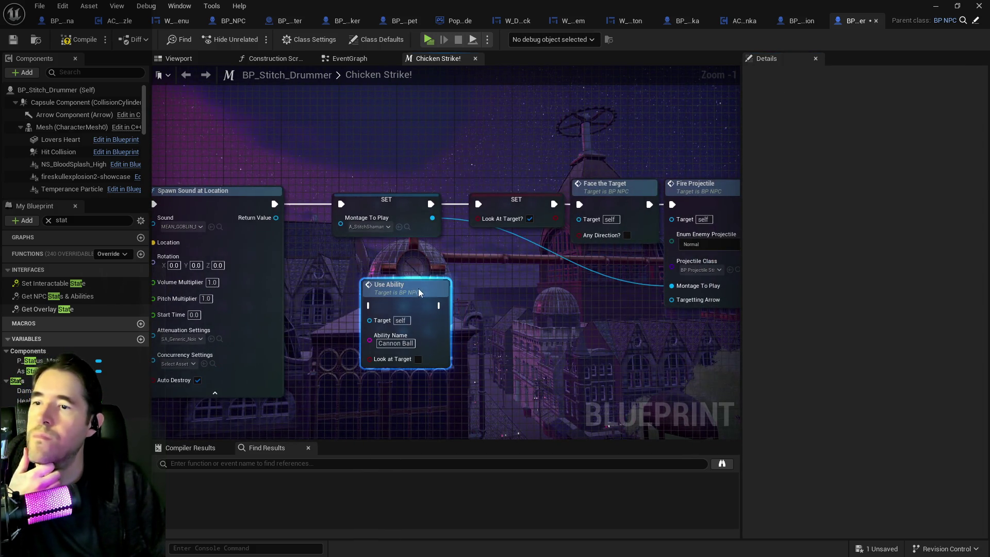
scroll(418, 289, "down", 1)
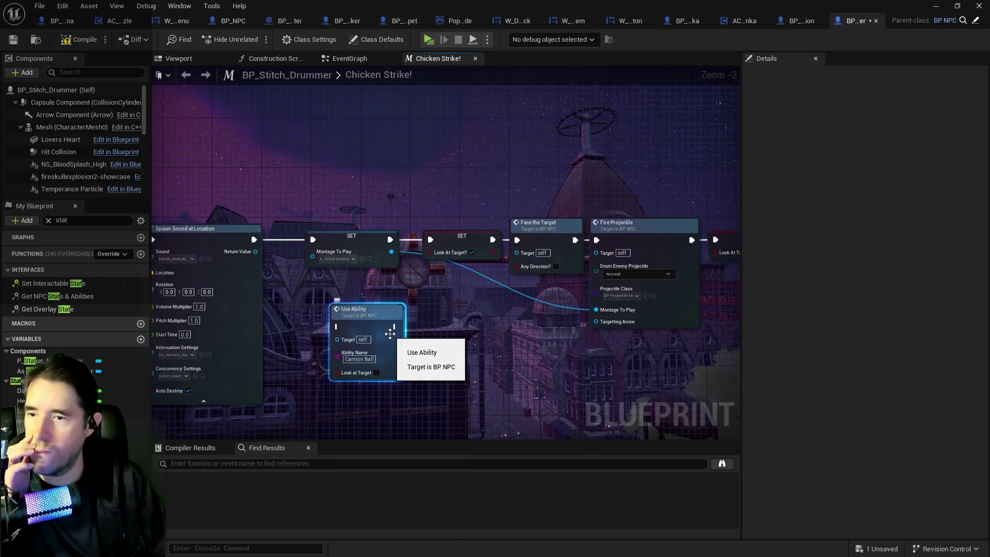
mouse_move(390, 333)
left_mouse_down()
mouse_move(281, 328)
mouse_move(350, 329)
mouse_move(462, 302)
mouse_move(400, 270)
left_mouse_up()
mouse_move(375, 212)
left_mouse_down()
mouse_move(799, 217)
mouse_move(626, 259)
mouse_move(541, 209)
left_mouse_up()
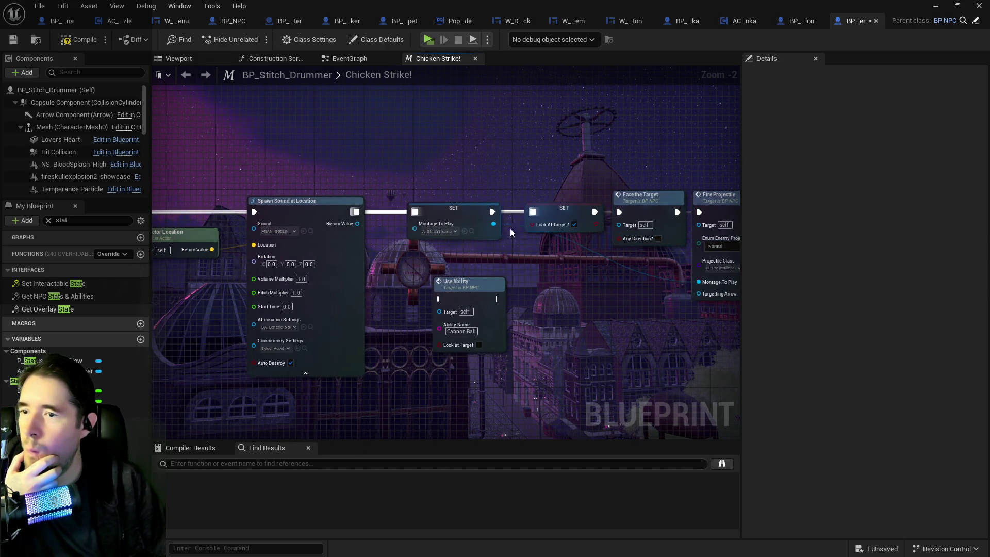
left_click_drag(206, 226, 479, 252)
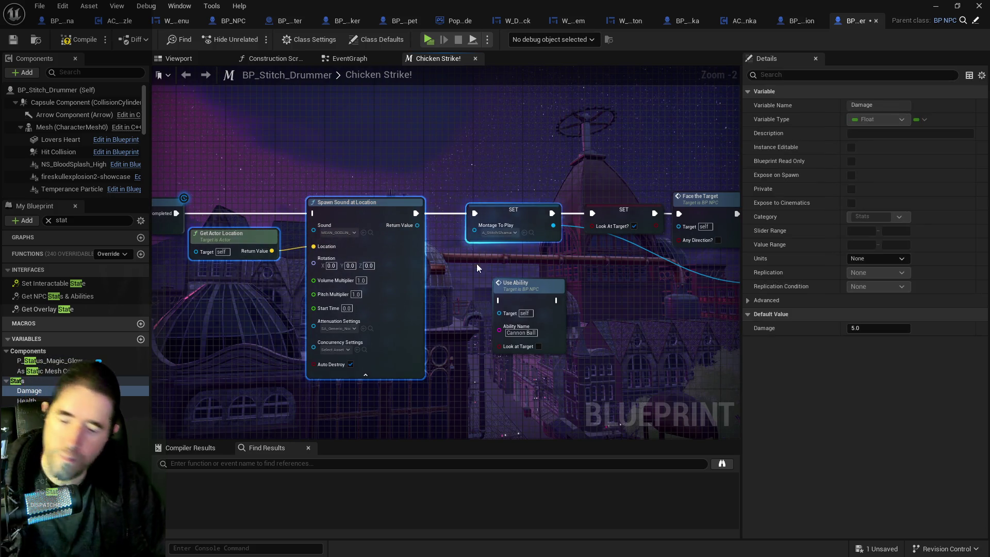
key("Delete")
- Insert Use Ability between Face the Target and Fire Projectile
left_click(528, 202)
left_click_drag(528, 202, 269, 202)
left_click_drag(359, 283, 427, 209)
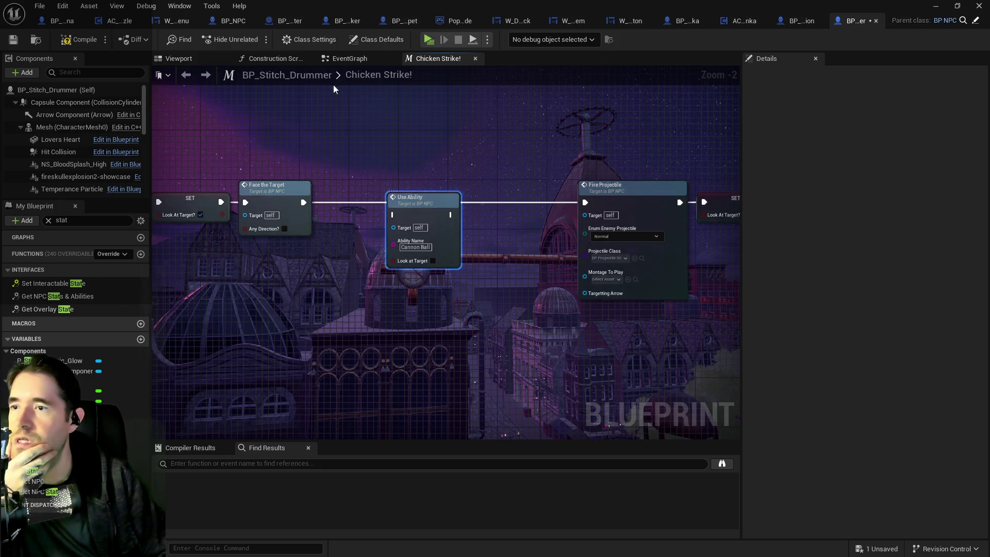
- Look at Use Ability's definition in BP_NPC, then return to the Chicken Strike! graph
double_click(441, 209)
mouse_move(589, 265)
left_mouse_down()
mouse_move(490, 255)
mouse_move(698, 281)
left_mouse_up()
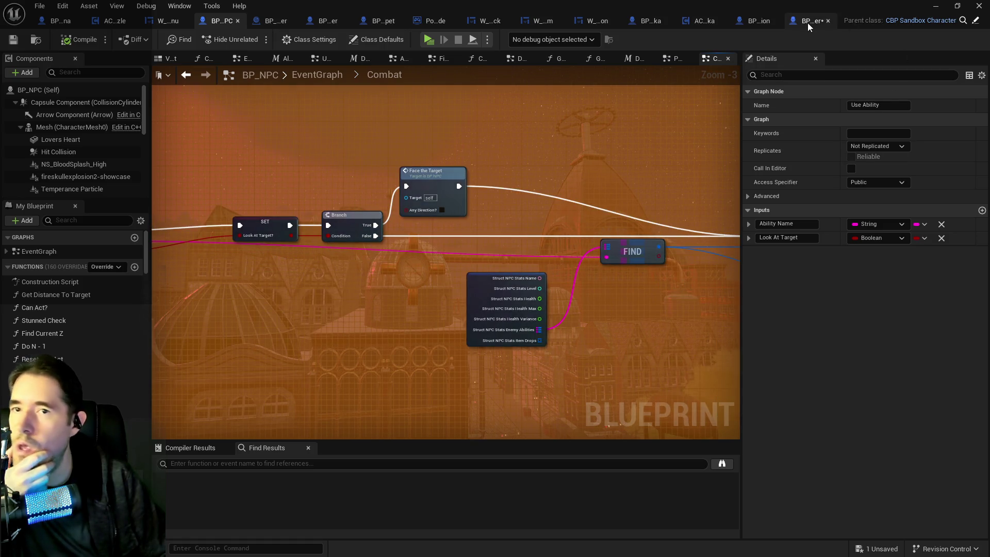
left_click(808, 23)
- Delete the SET and Face the Target nodes from the Chicken Strike! graph
mouse_move(384, 266)
left_mouse_down()
mouse_move(281, 252)
mouse_move(253, 212)
left_mouse_up()
scroll(254, 212, "down", 1)
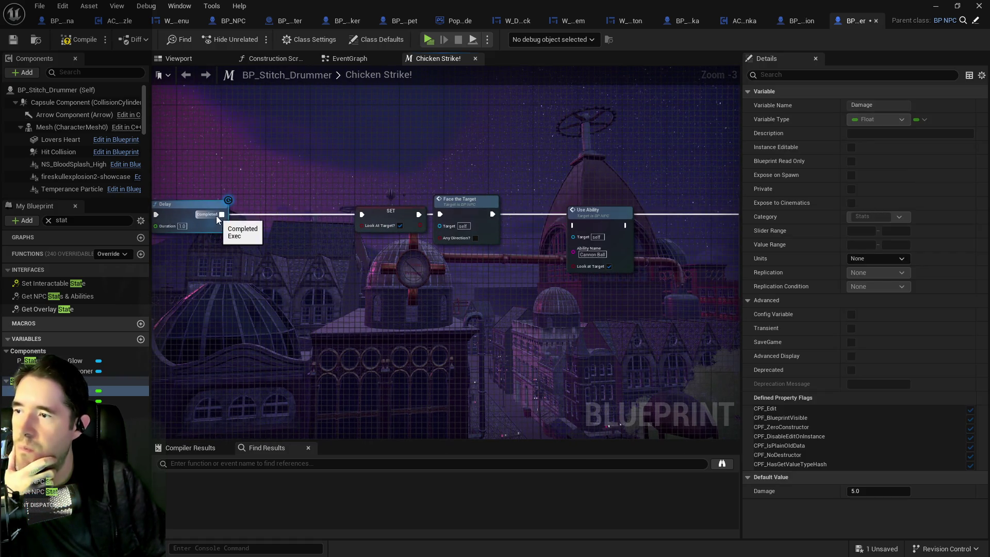
mouse_move(492, 214)
left_mouse_down()
mouse_move(560, 209)
mouse_move(574, 226)
left_mouse_up()
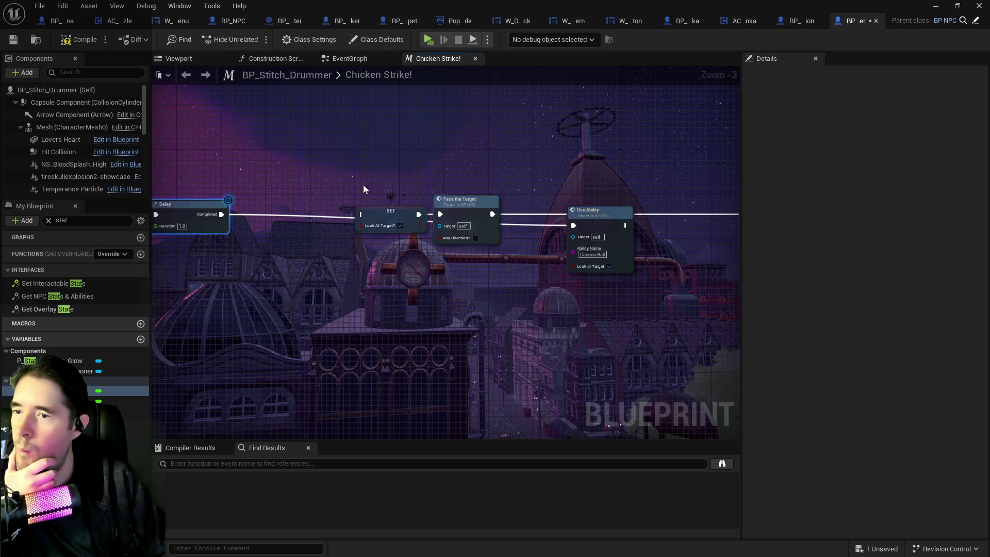
left_click_drag(364, 190, 479, 242)
key("Delete")
- Move Use Ability beside the Delay and delete the Fire Projectile and SET nodes
left_click_drag(599, 215, 391, 207)
scroll(451, 208, "down", 2)
scroll(394, 216, "up", 2)
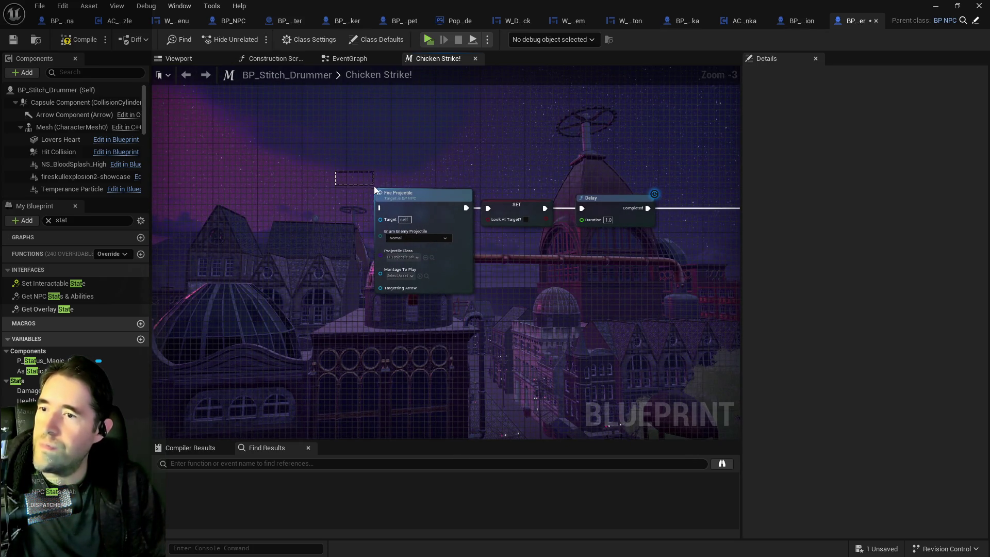
left_click_drag(479, 212, 509, 221)
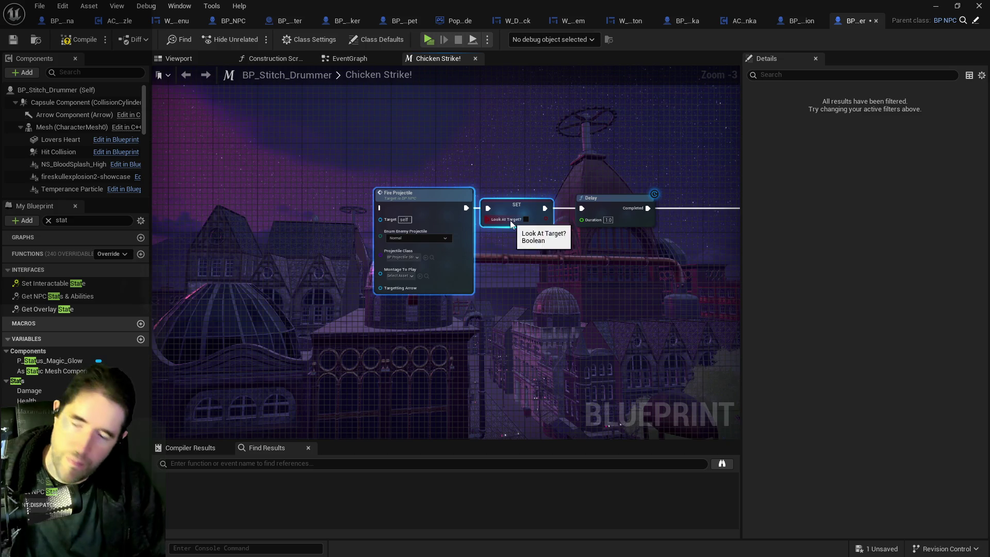
key("Delete")
- Line up the second Delay after Use Ability and wire Use Ability into it
scroll(416, 222, "down", 2)
left_click_drag(418, 215, 256, 219)
mouse_move(539, 209)
left_mouse_down()
mouse_move(332, 223)
mouse_move(554, 211)
left_mouse_up()
left_click_drag(352, 208, 474, 210)
left_click(359, 109)
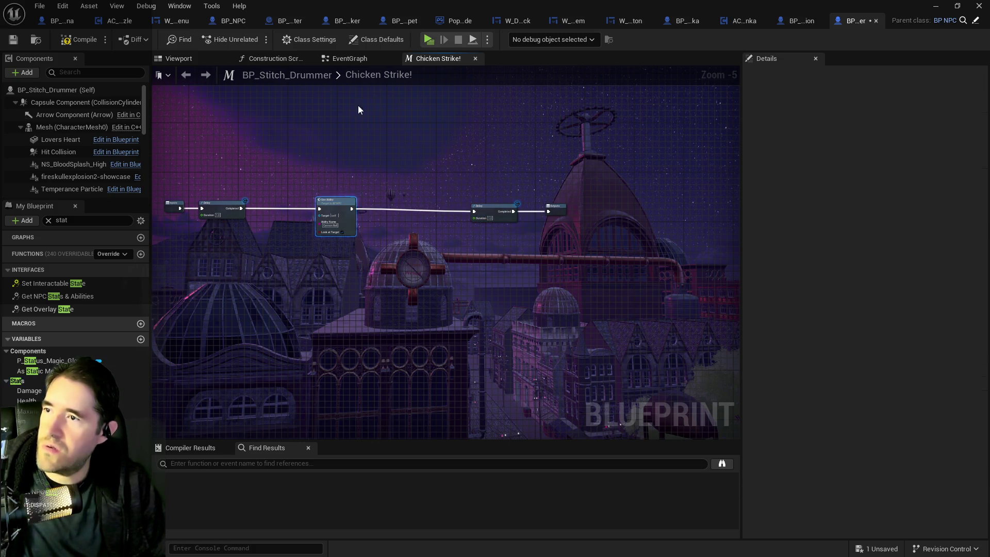
- Review the Chicken Strike! call in the EventGraph and save BP_Stitch_Drummer
left_click(352, 63)
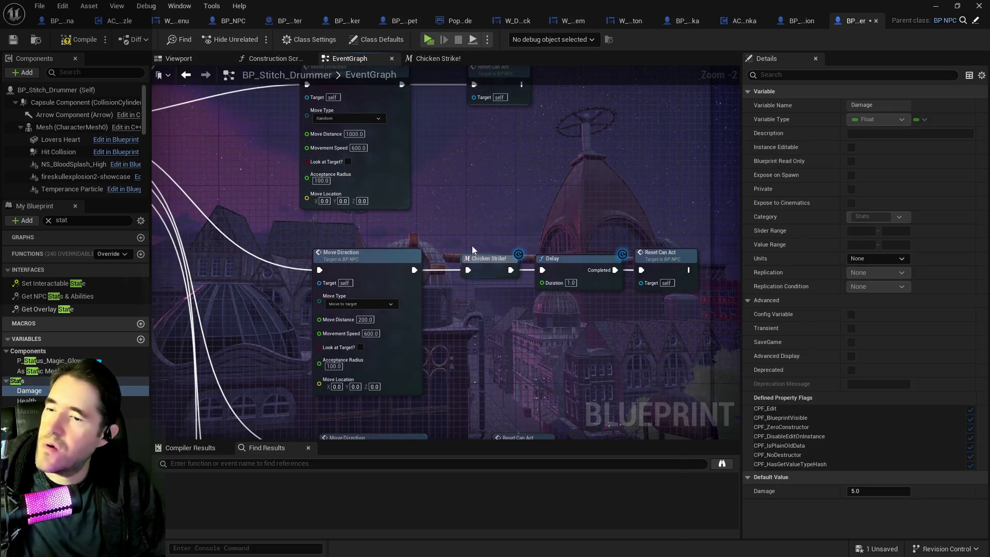
scroll(468, 295, "up", 2)
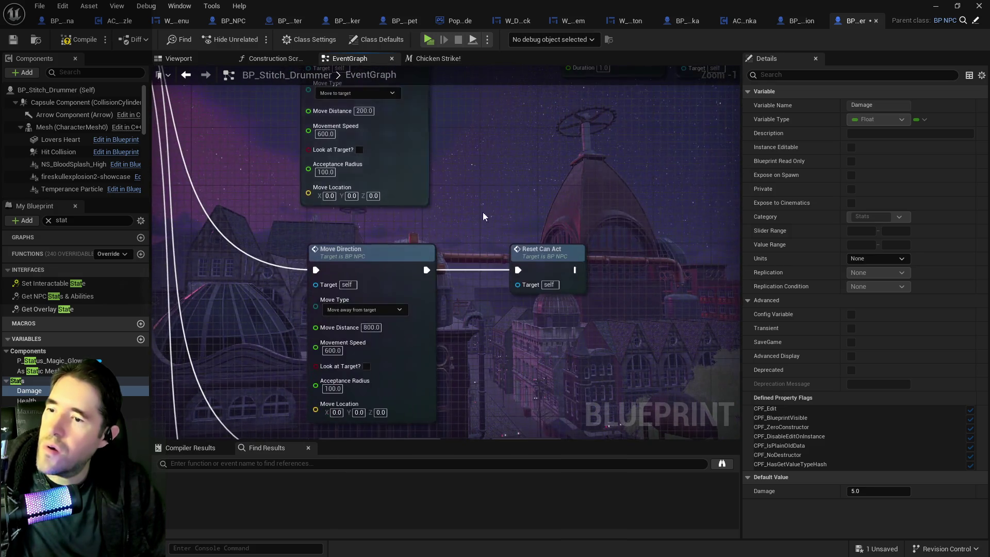
scroll(543, 212, "down", 4)
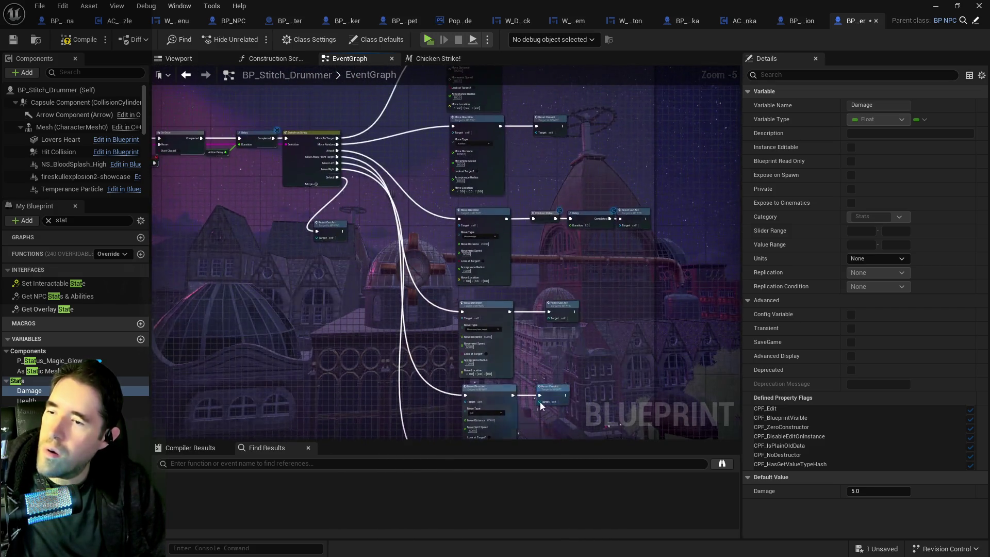
scroll(539, 302, "up", 2)
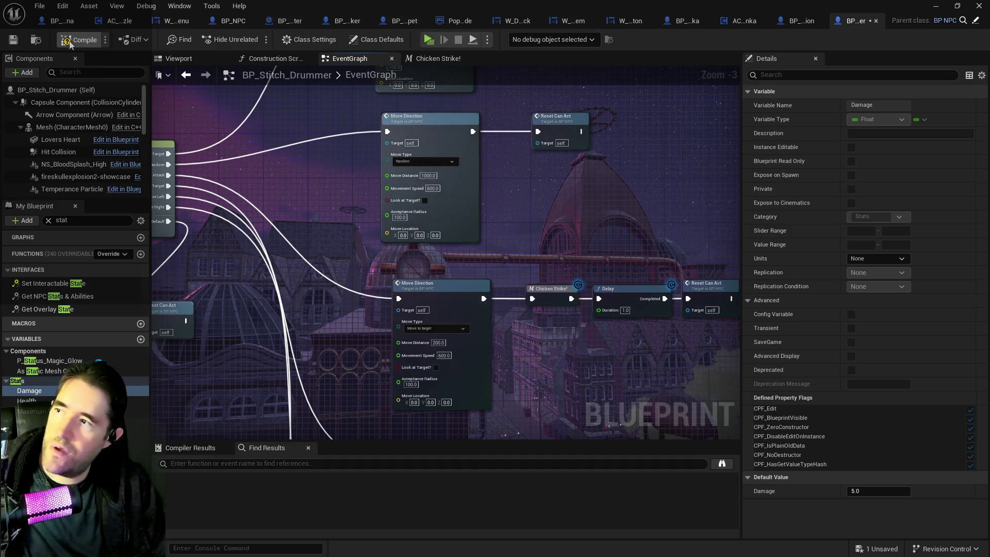
key("ctrl+s")
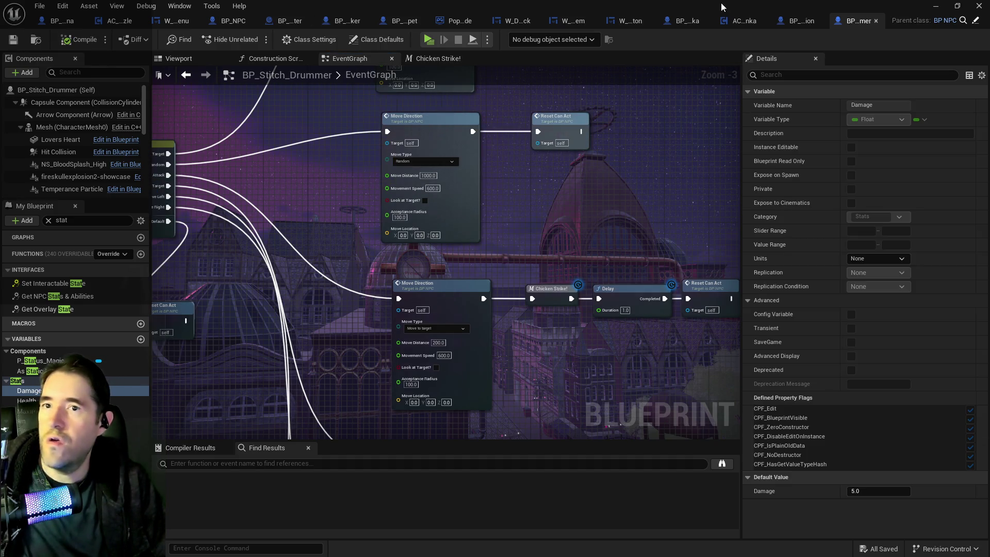
left_click(437, 60)
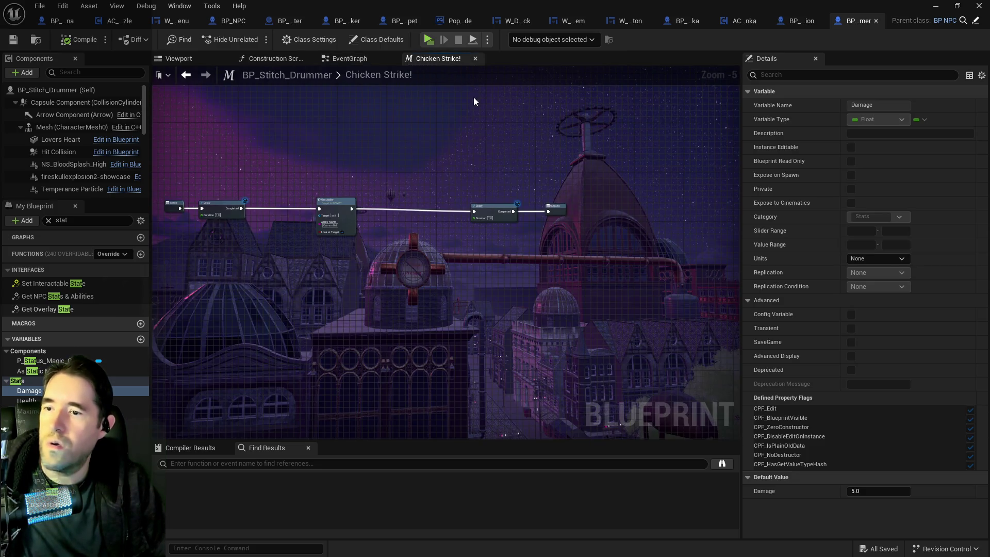
- Change Use Ability's Ability Name from Cannon Ball to Chicken Strike
scroll(345, 197, "up", 3)
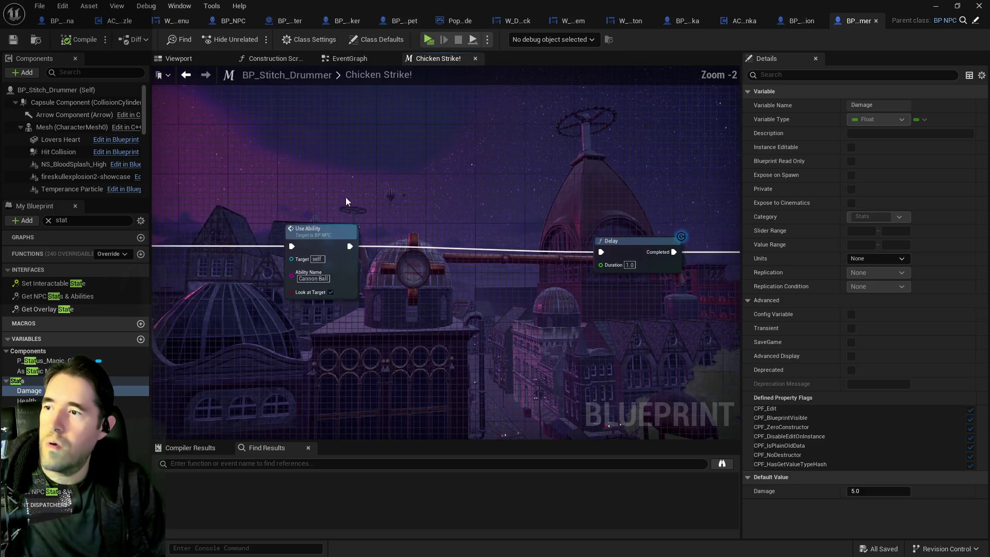
left_click(310, 278)
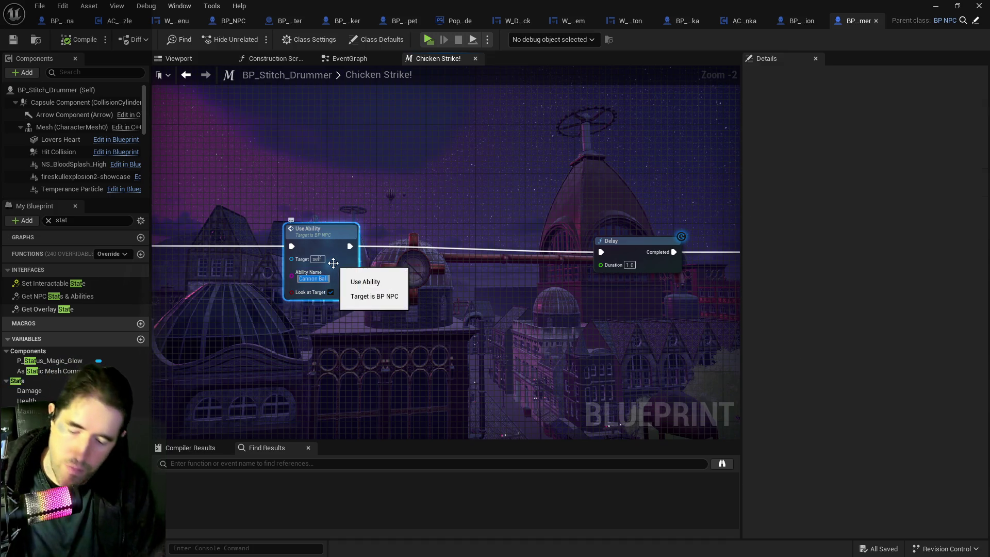
type("Chick")
type("Chicken Strike")
key("Return")
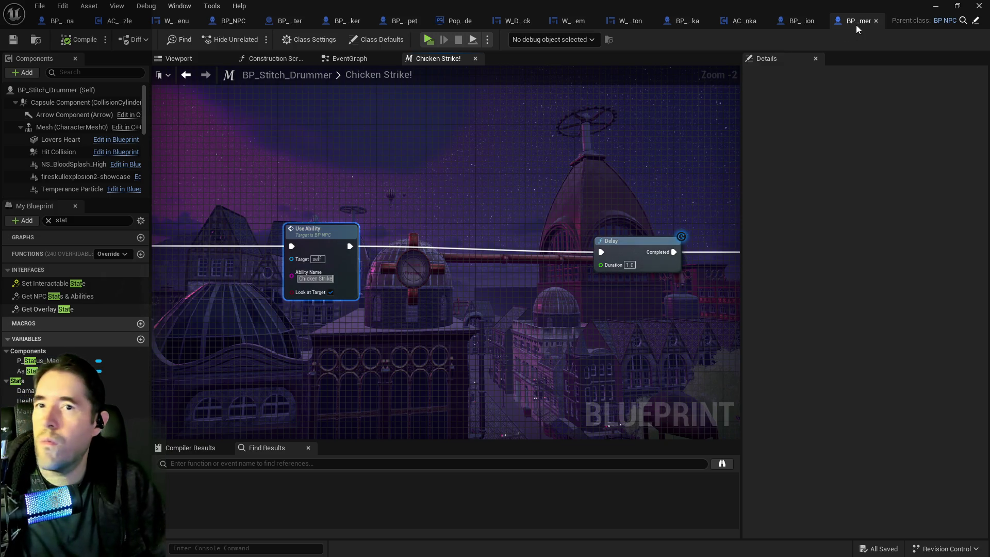
- Review the Chicken Strike entry in Struct NPC Stats' Enemy Abilities and save the blueprint
left_click(37, 471)
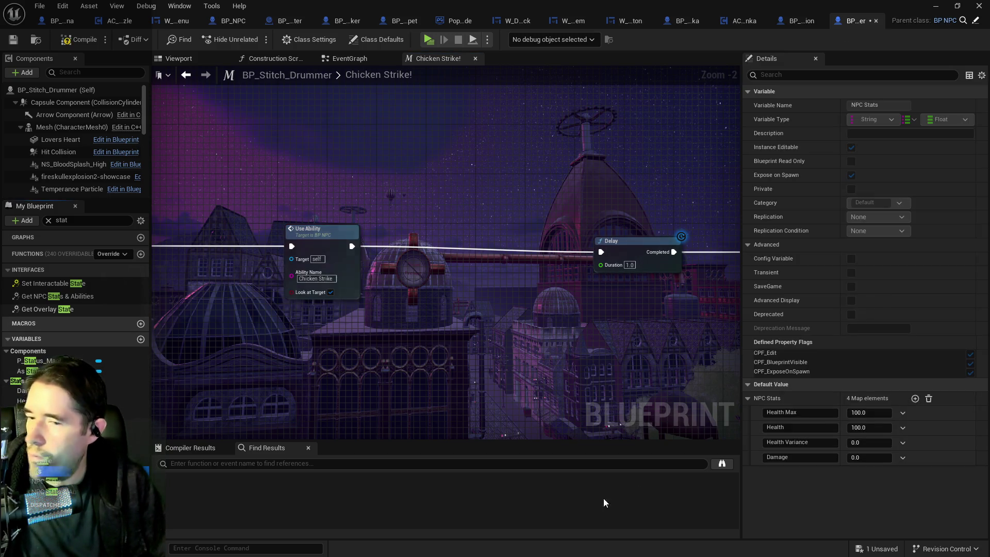
left_click(61, 491)
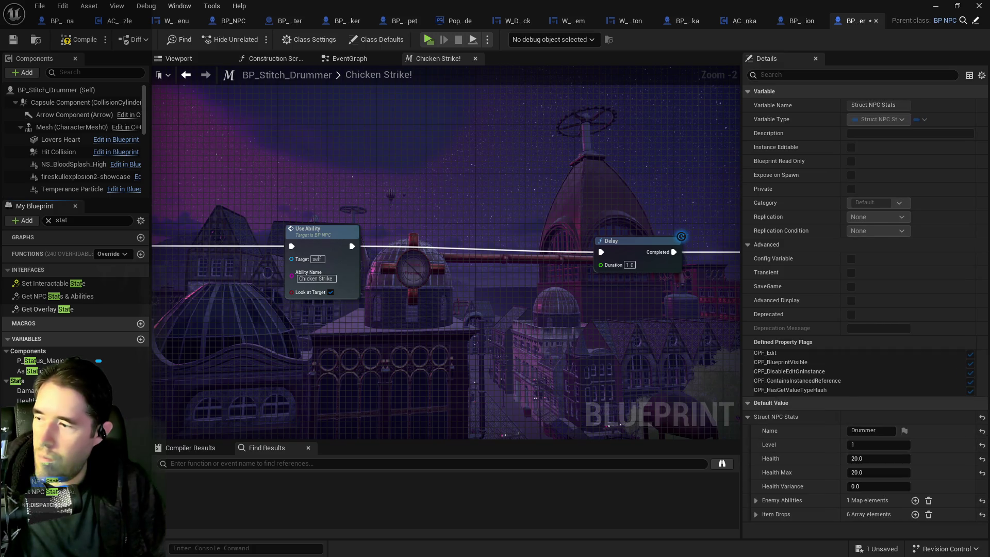
left_click(756, 501)
left_click(762, 515)
scroll(757, 521, "down", 2)
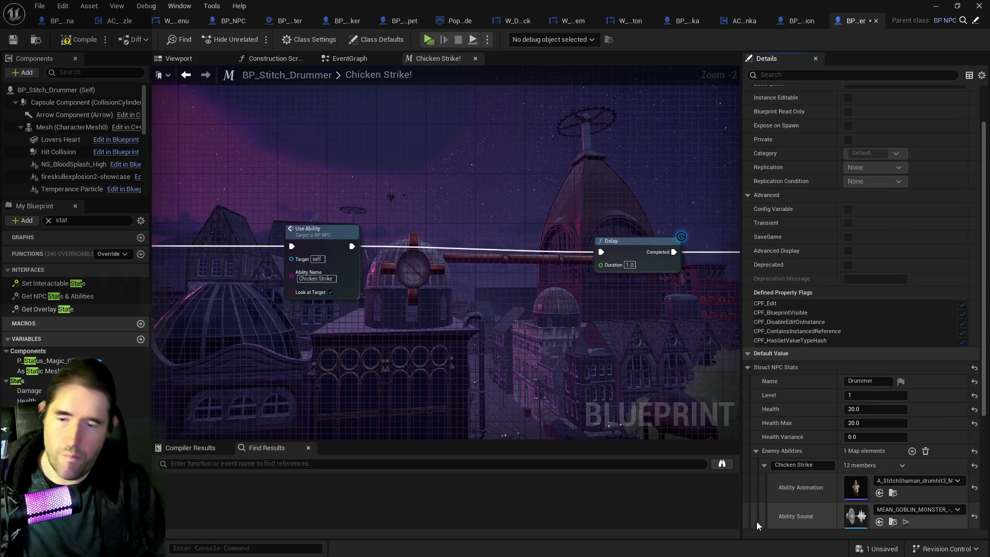
scroll(804, 493, "down", 5)
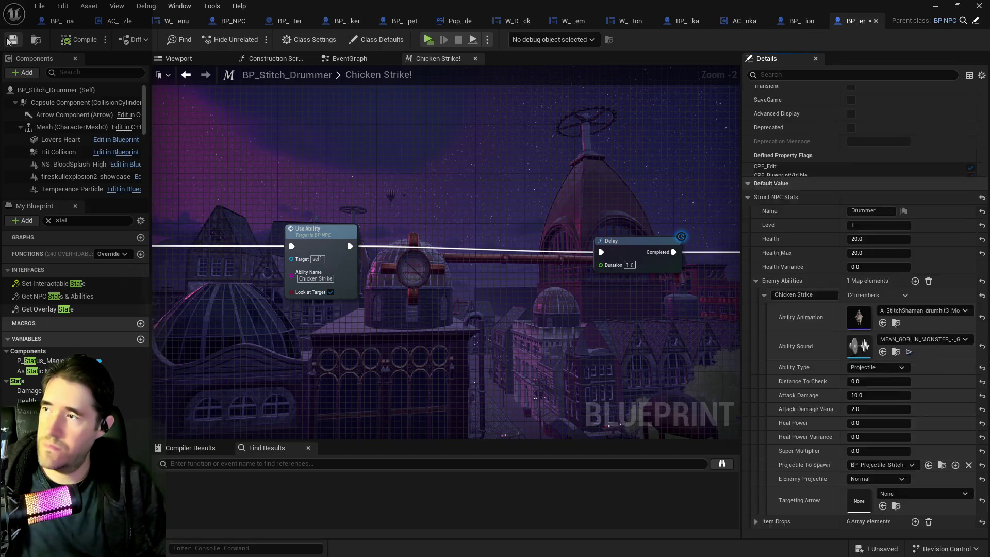
key("ctrl+s")
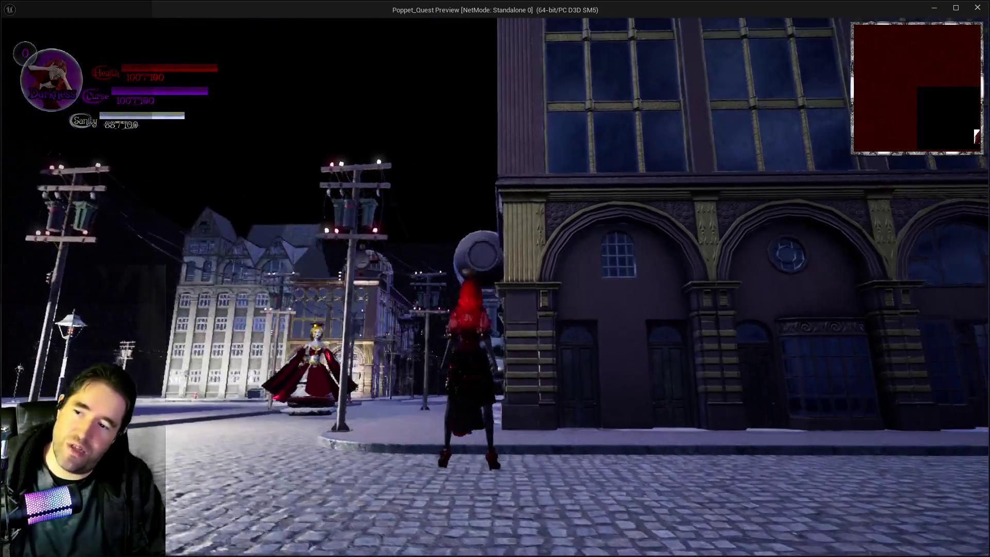
- Run the character through the plaza and street past the drummer, then leave the playtest
key("w")
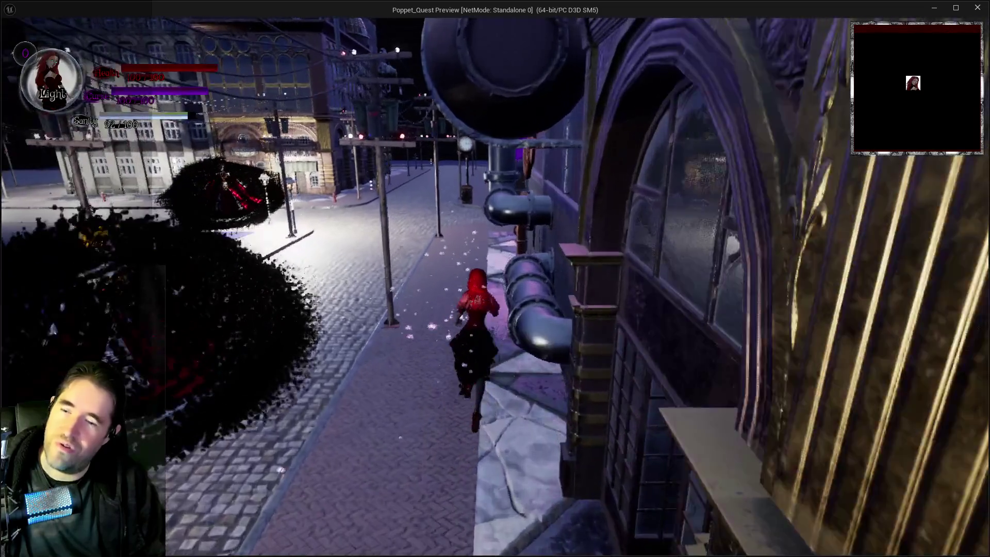
key("w")
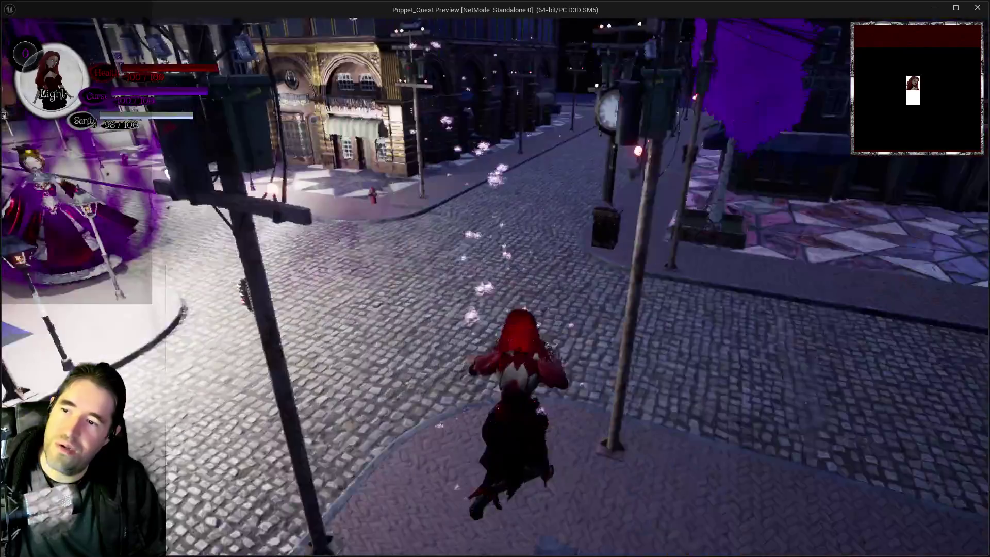
key("w")
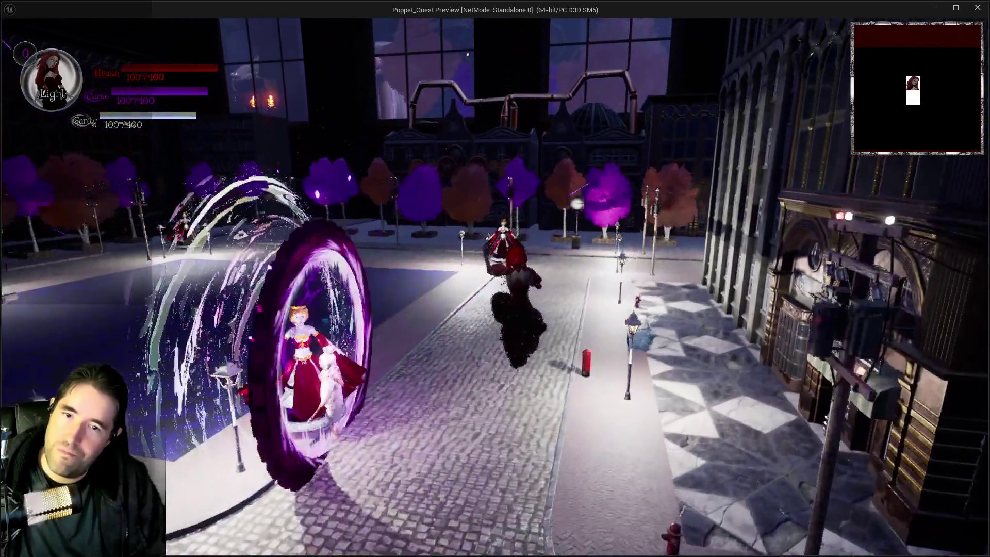
key("w")
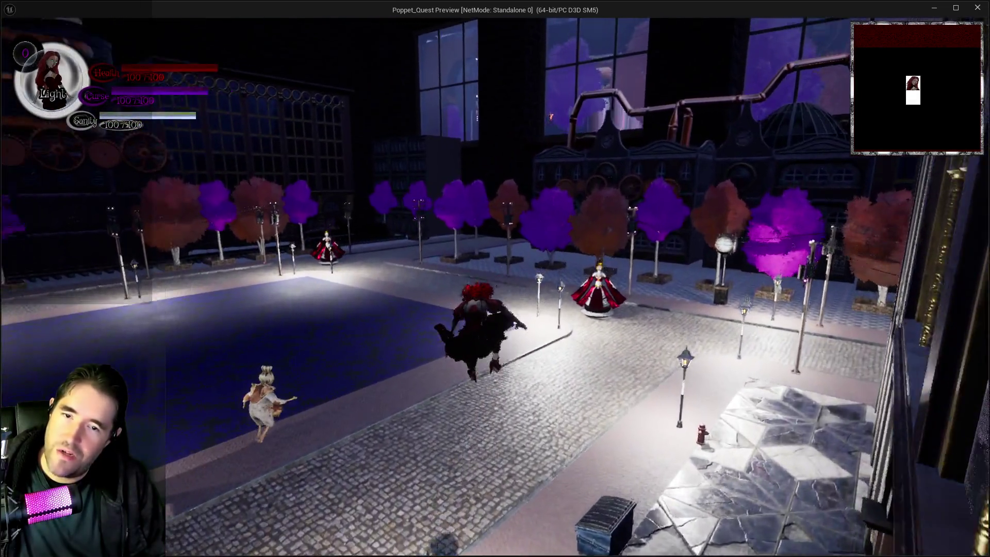
key("w")
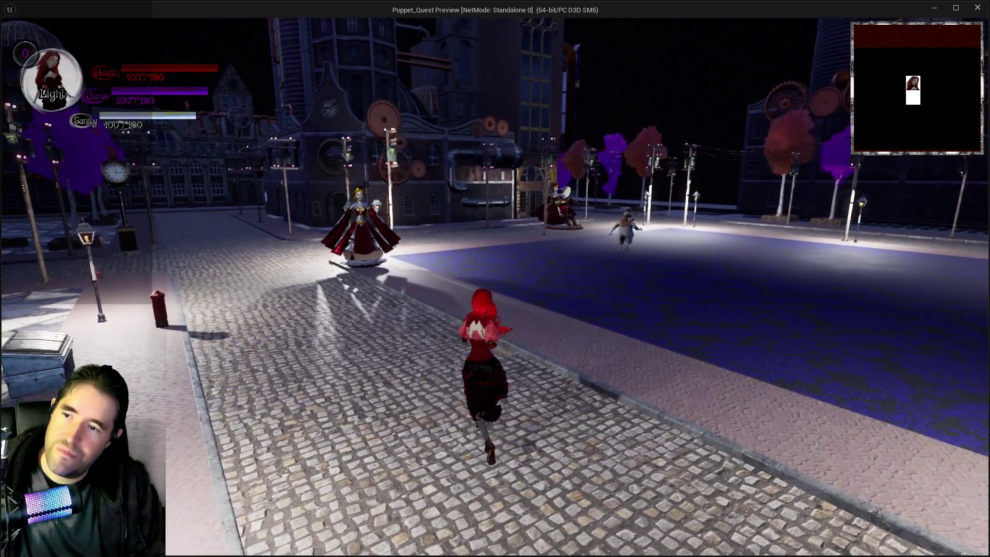
key("w")
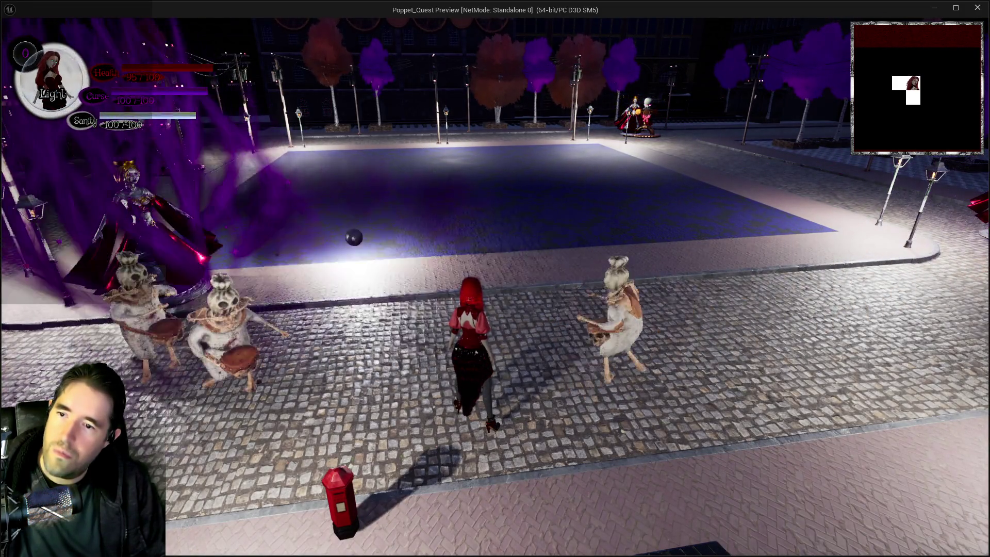
key("w")
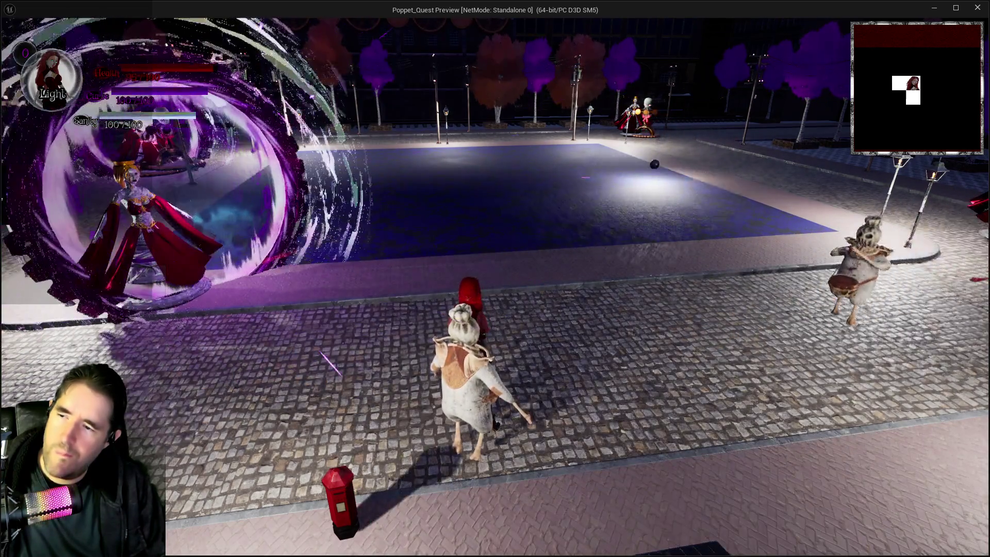
key("w")
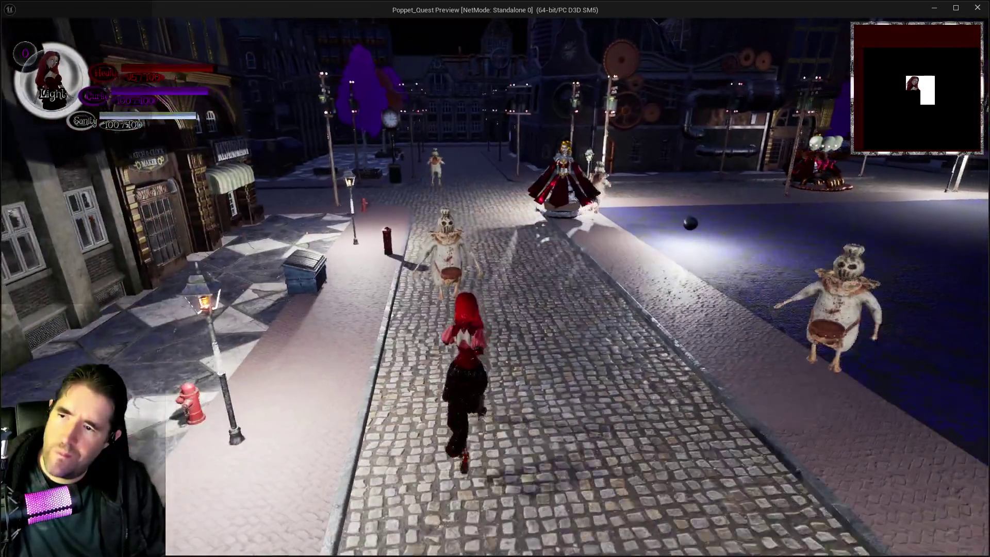
key("w")
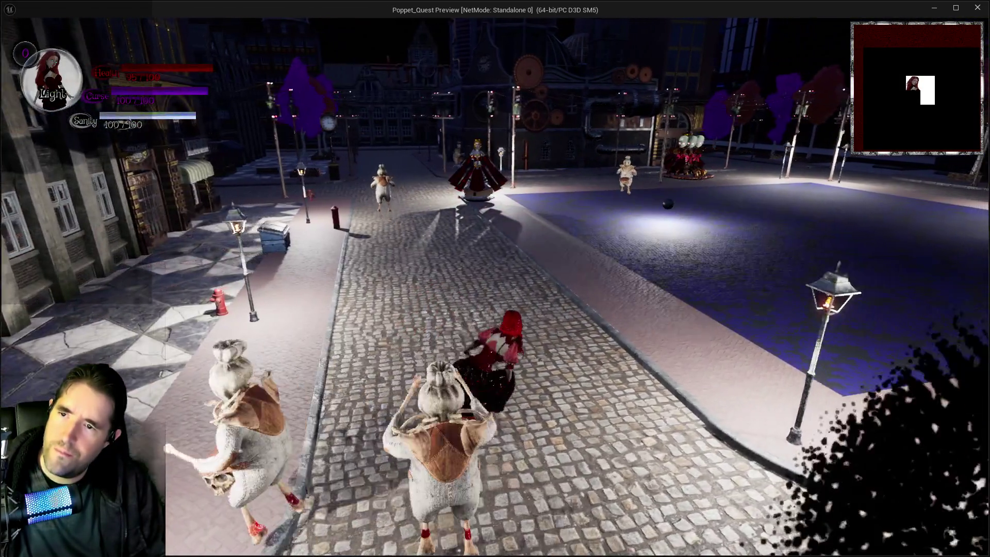
key("w")
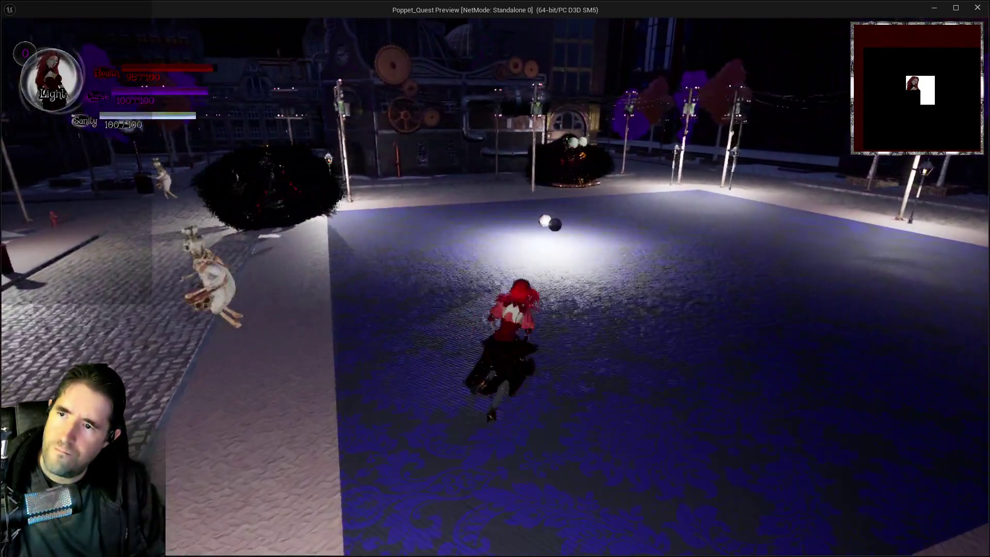
key("w")
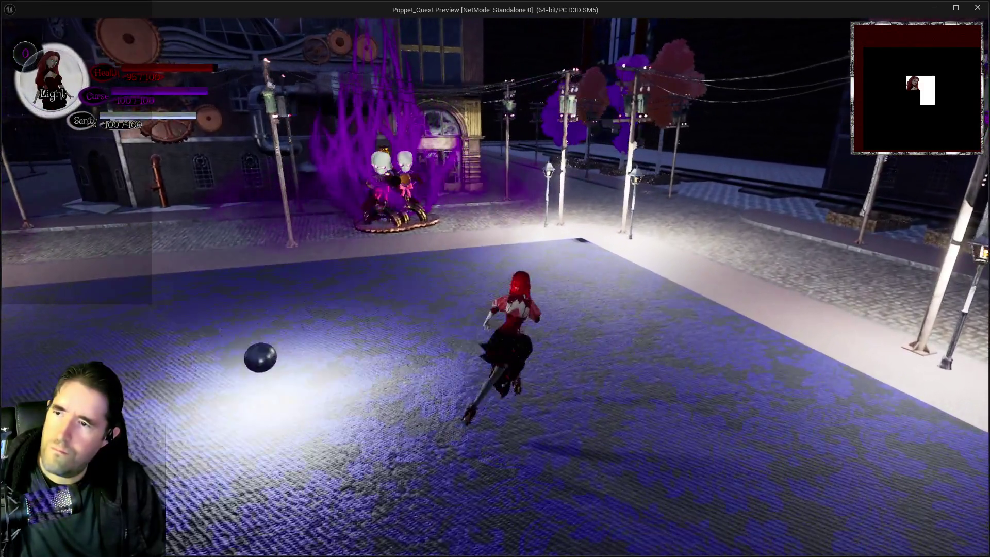
key("w")
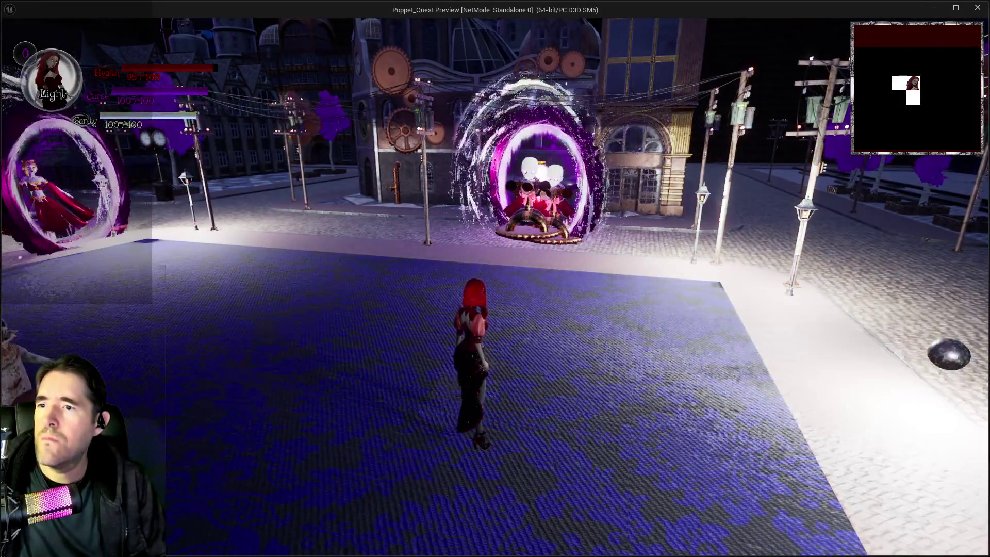
key("w")
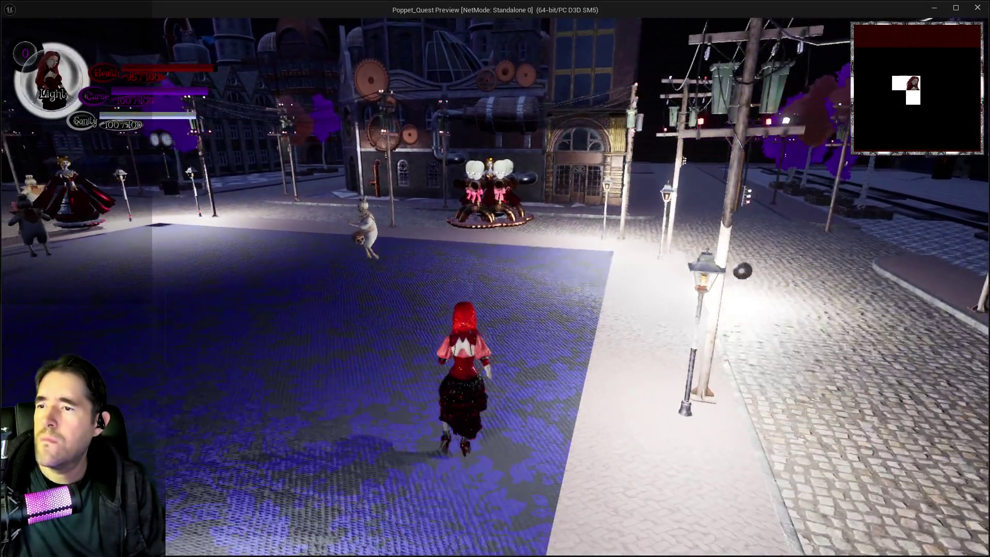
key("alt+Tab")
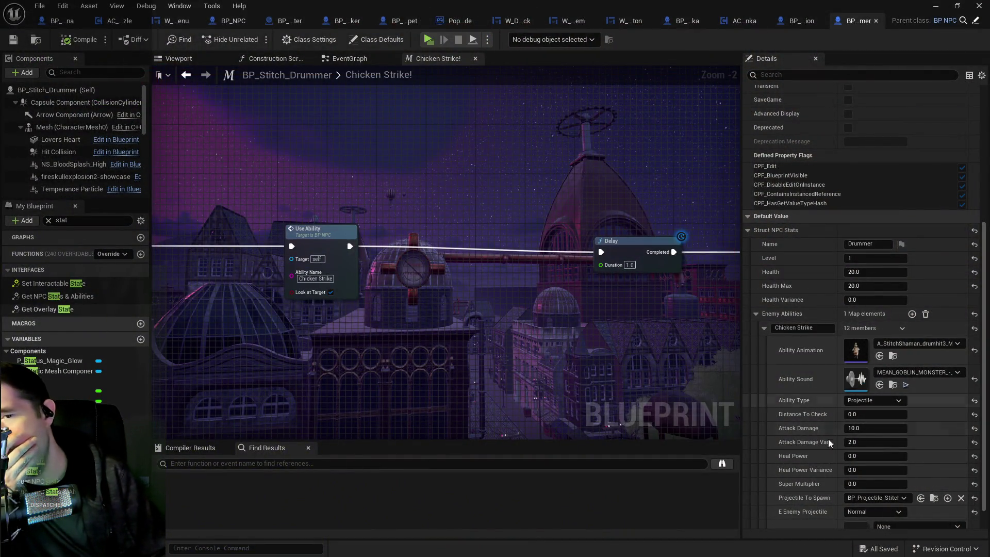
- Check Chicken Strike's Projectile To Spawn and Targeting Arrow, then open Use Ability's definition in BP_NPC
scroll(878, 502, "down", 1)
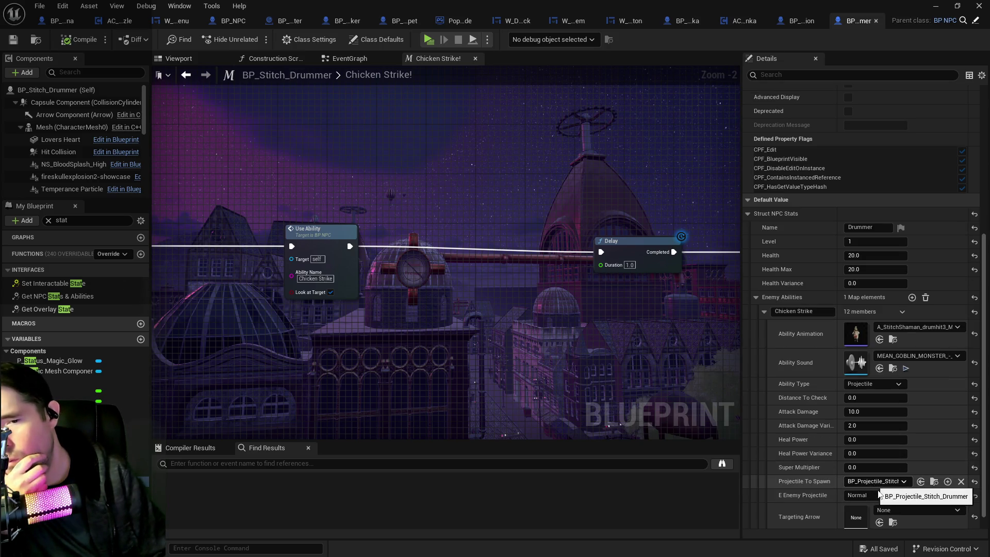
scroll(816, 509, "down", 1)
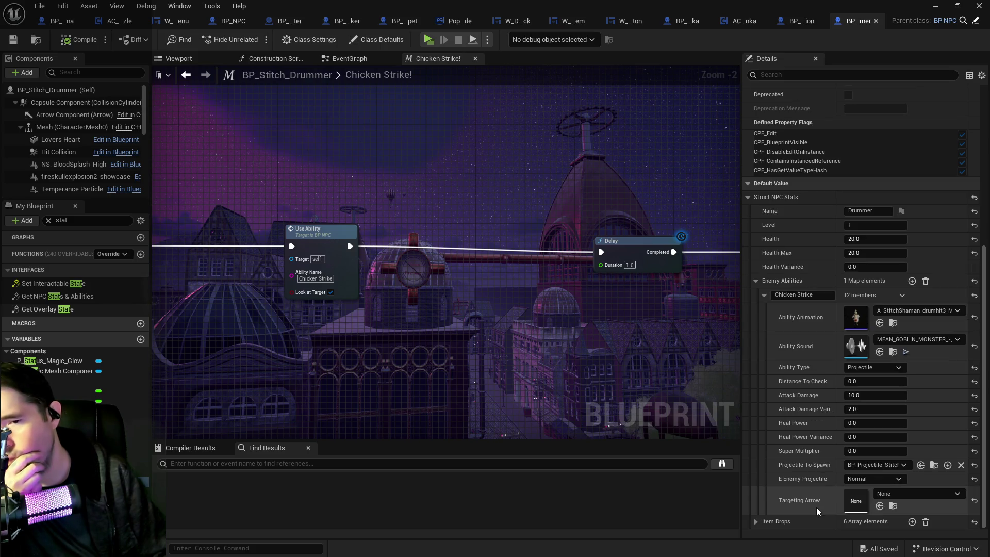
mouse_move(444, 321)
left_mouse_down()
mouse_move(310, 315)
mouse_move(508, 290)
left_mouse_up()
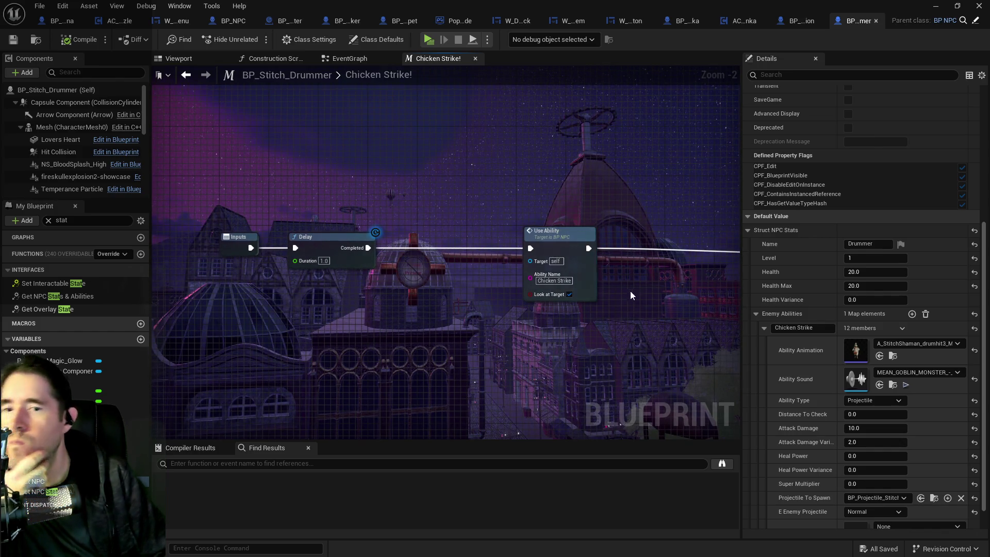
left_click(554, 280)
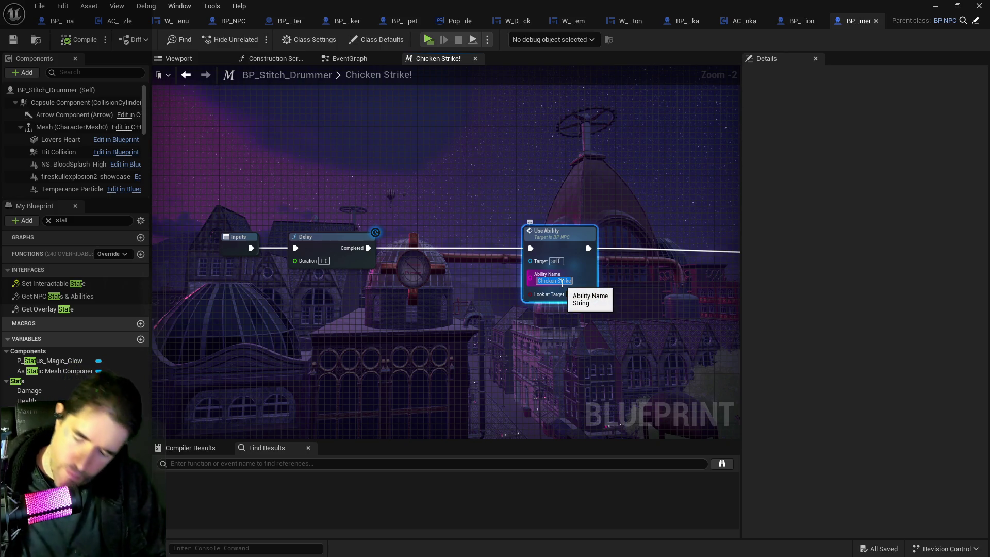
left_click(106, 452)
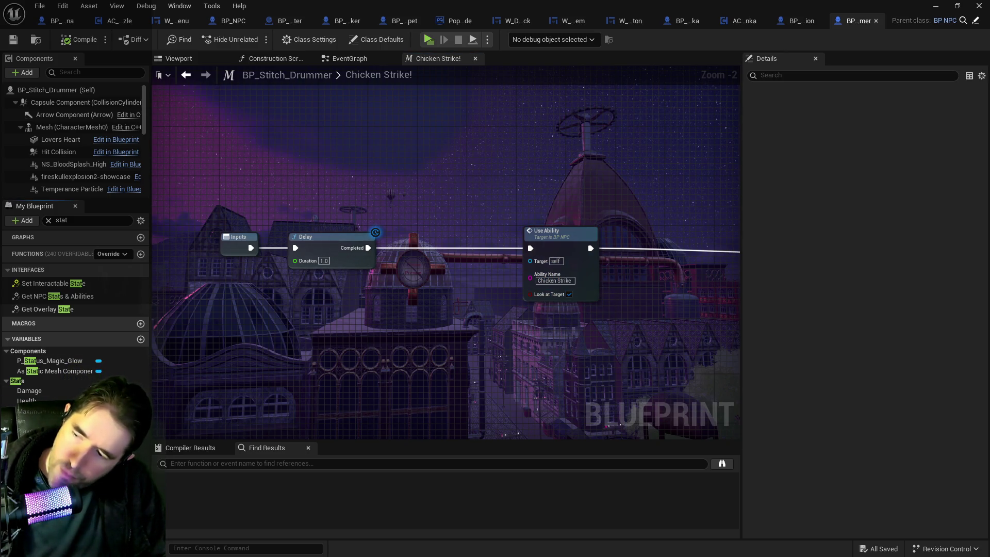
key("Return")
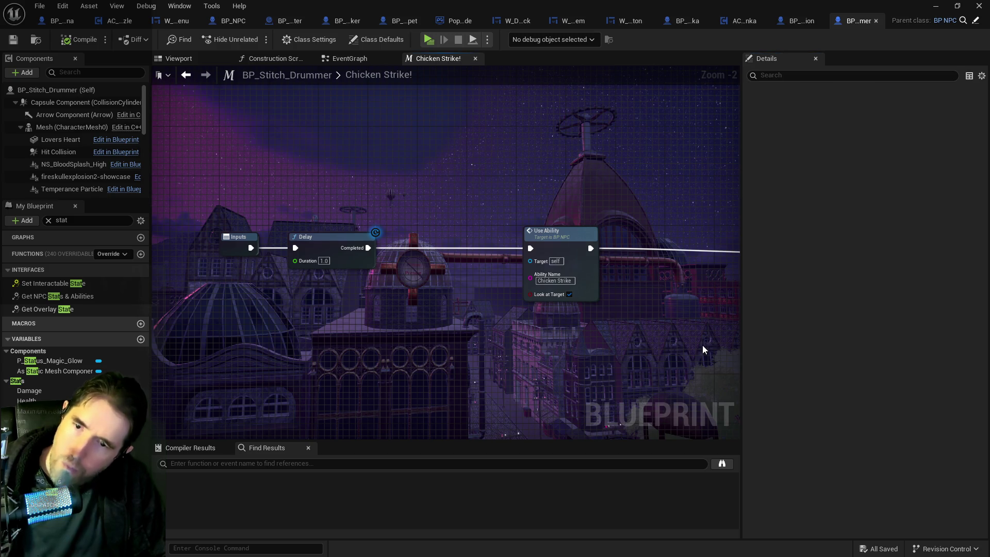
double_click(562, 237)
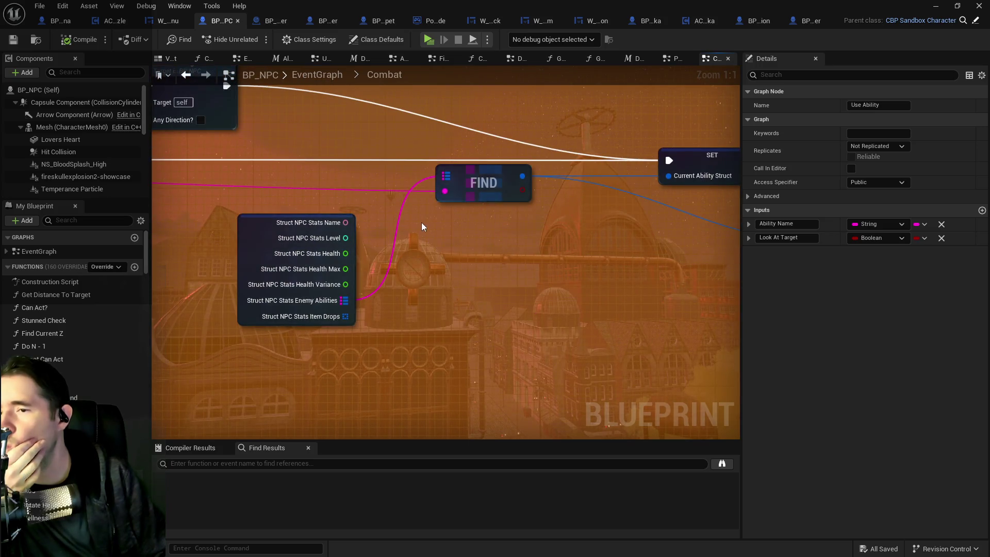
- Inspect the Fire Projectile Graph's Is Valid and SET Projectile Targeting Arrow nodes, then return to BP_Stitch_Drummer
scroll(293, 282, "down", 3)
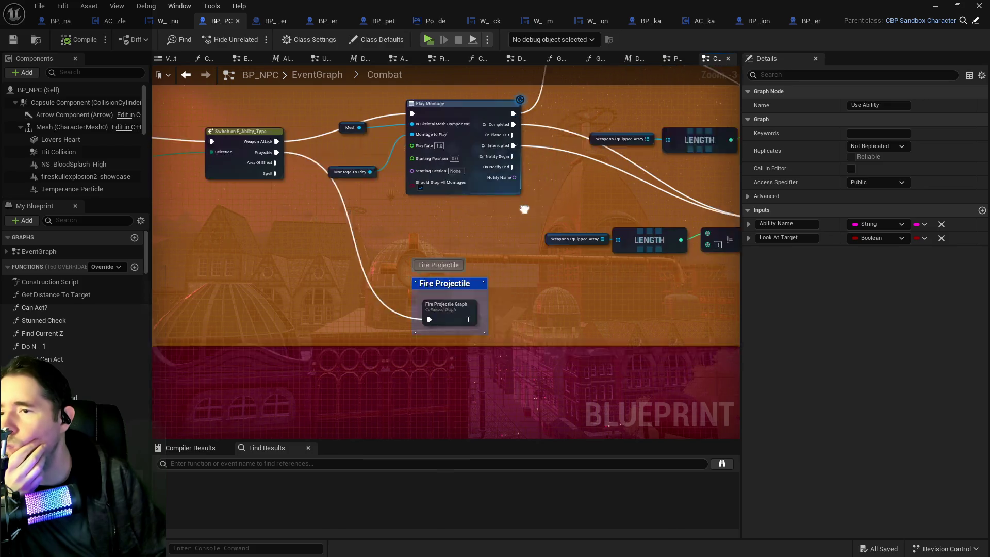
double_click(411, 289)
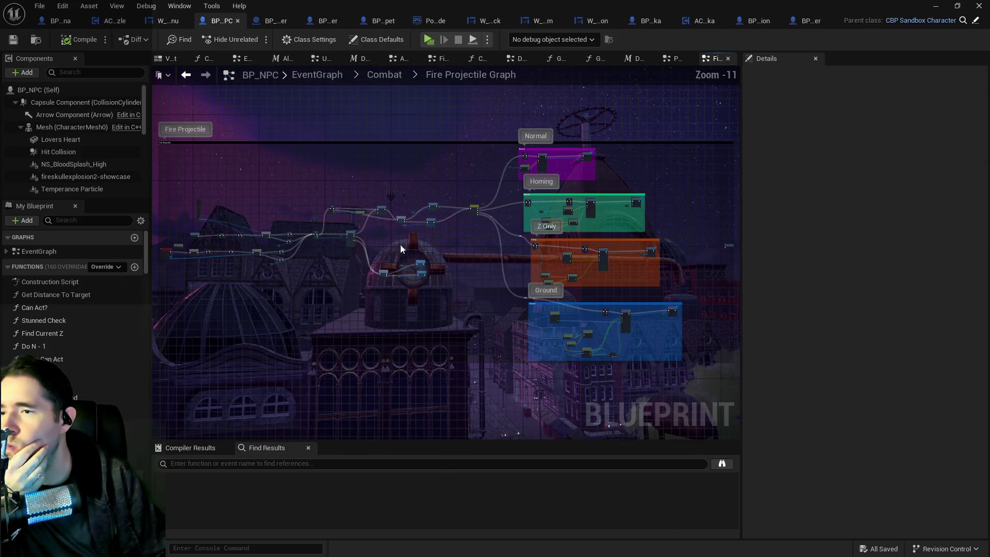
scroll(466, 257, "up", 3)
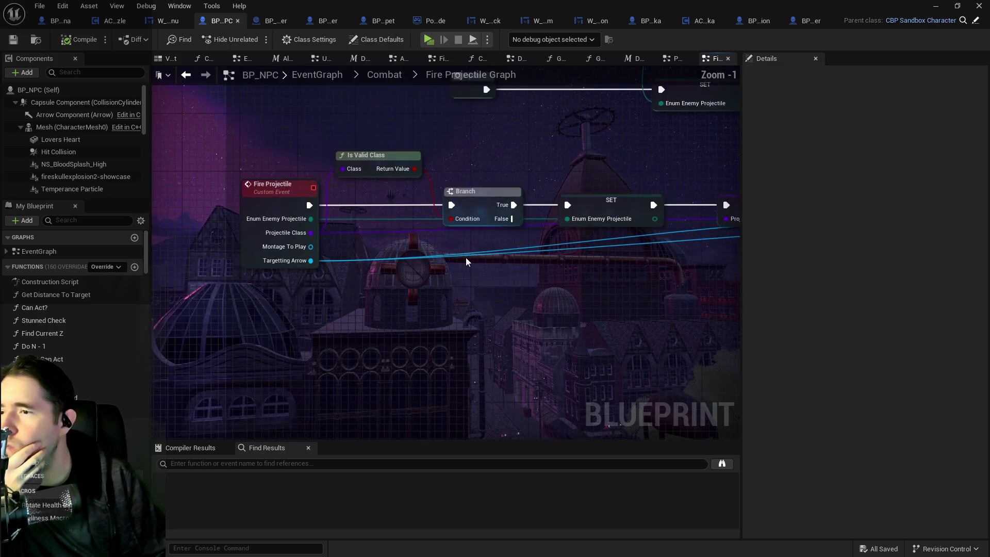
scroll(533, 270, "down", 2)
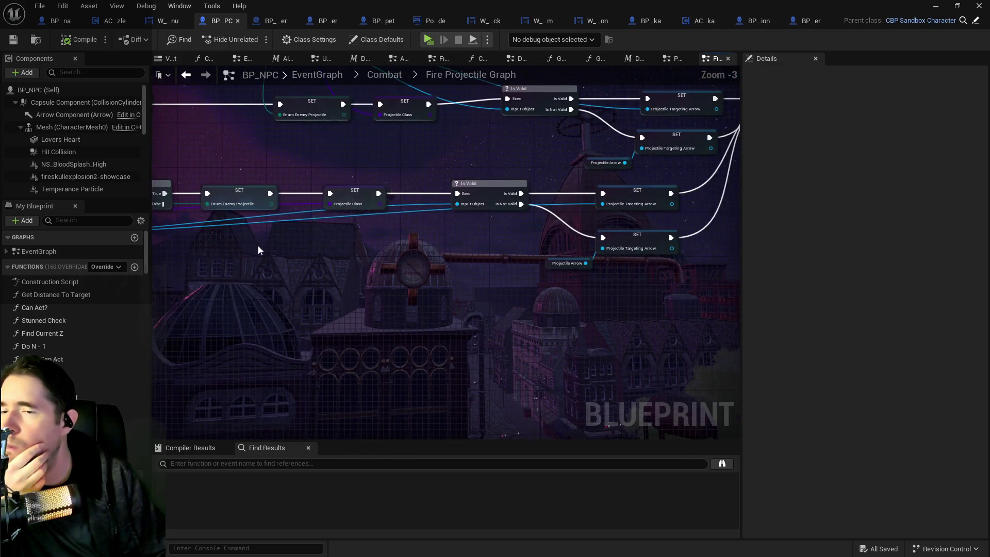
scroll(391, 223, "up", 1)
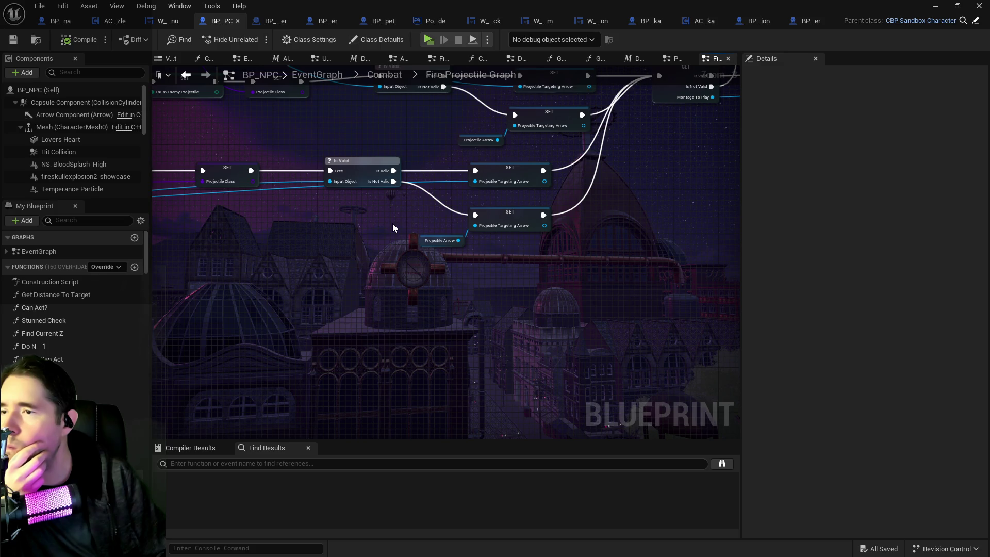
left_click_drag(519, 234, 423, 349)
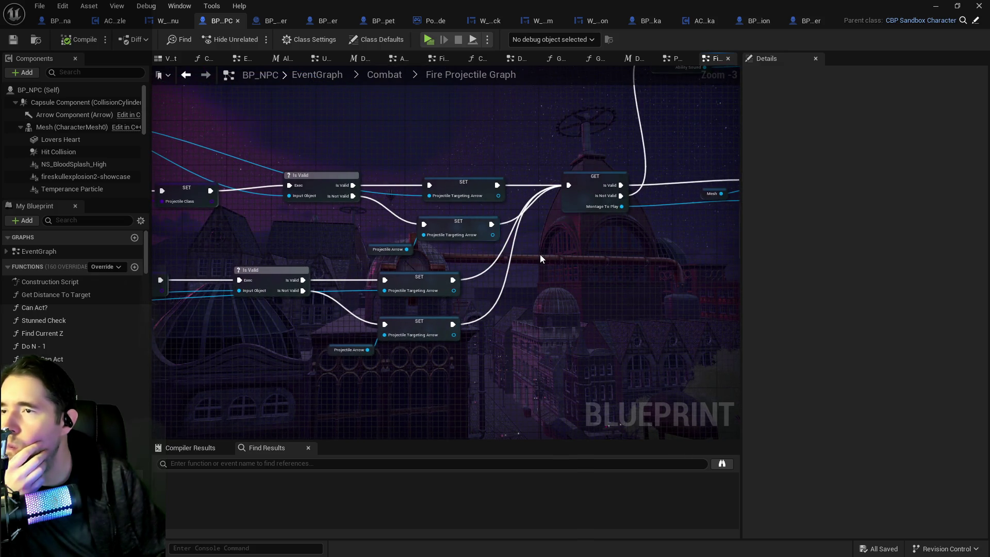
left_click(811, 22)
scroll(94, 177, "down", 5)
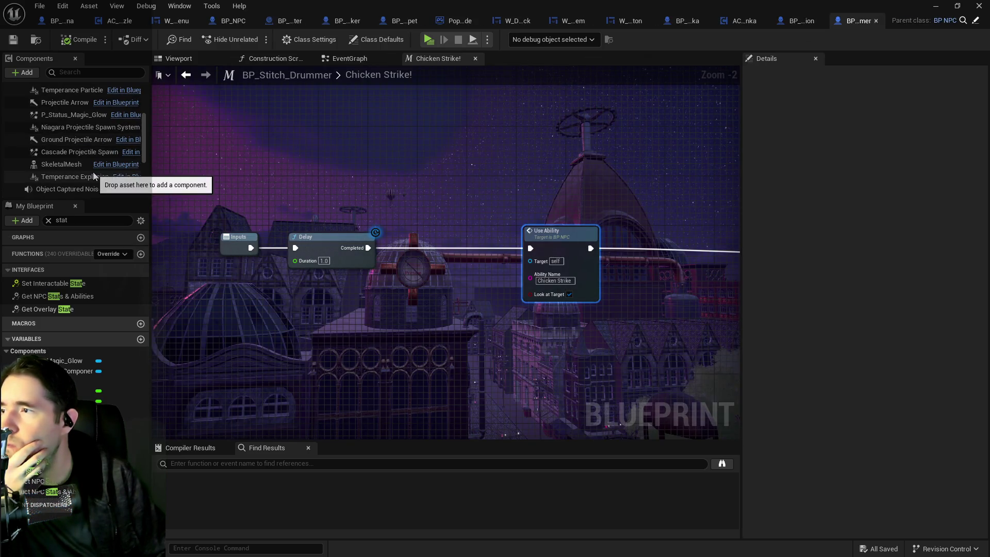
scroll(86, 163, "down", 3)
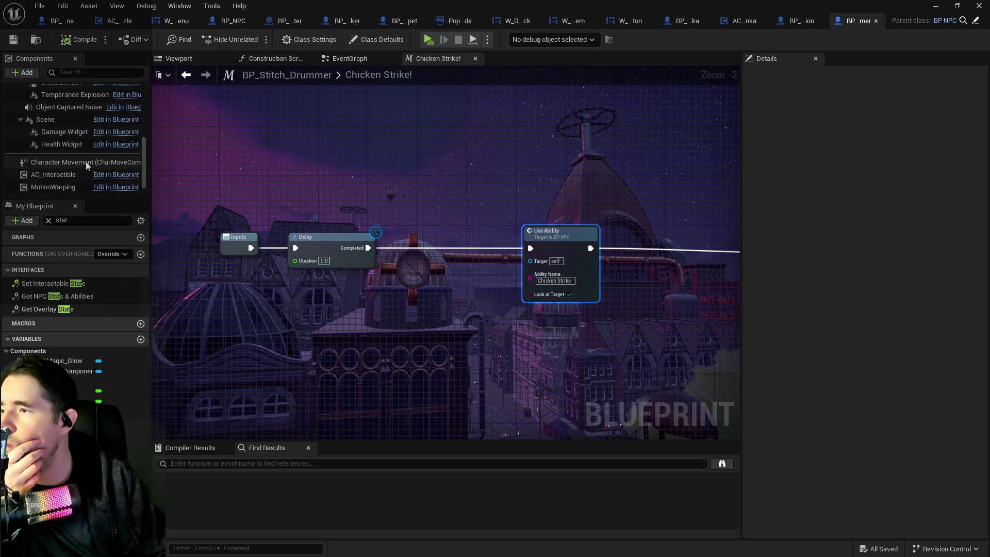
scroll(85, 162, "up", 3)
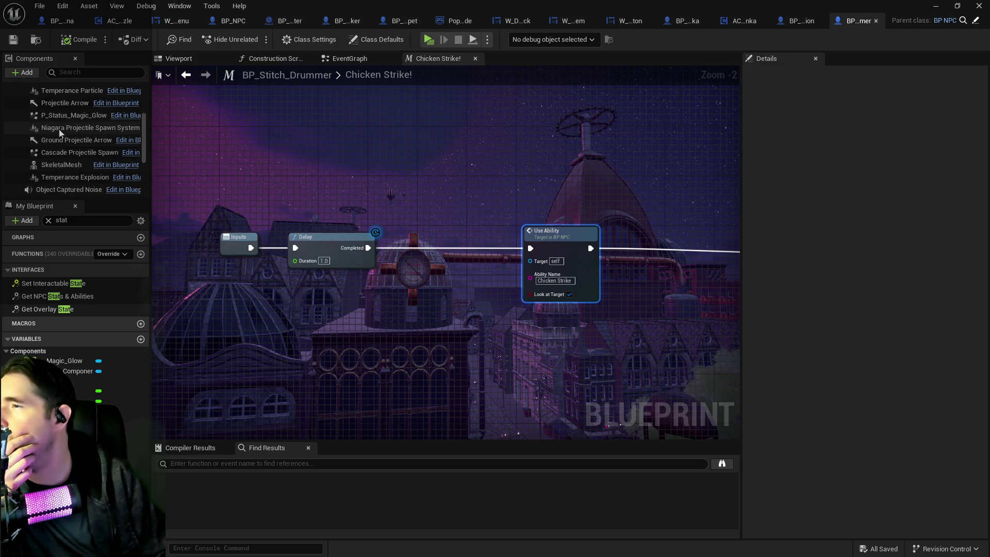
left_click(69, 104)
left_click(180, 60)
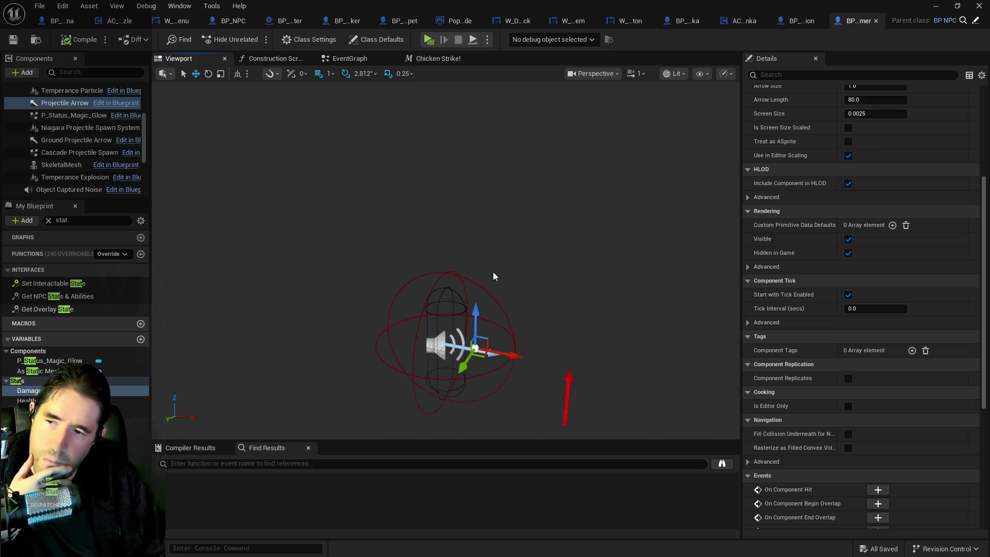
left_click(801, 20)
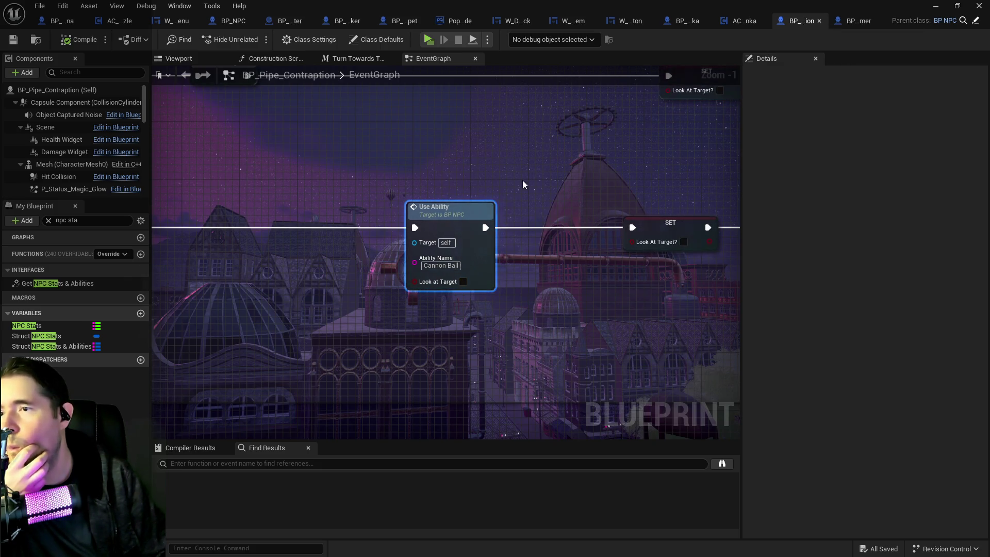
scroll(522, 180, "down", 3)
left_click(848, 22)
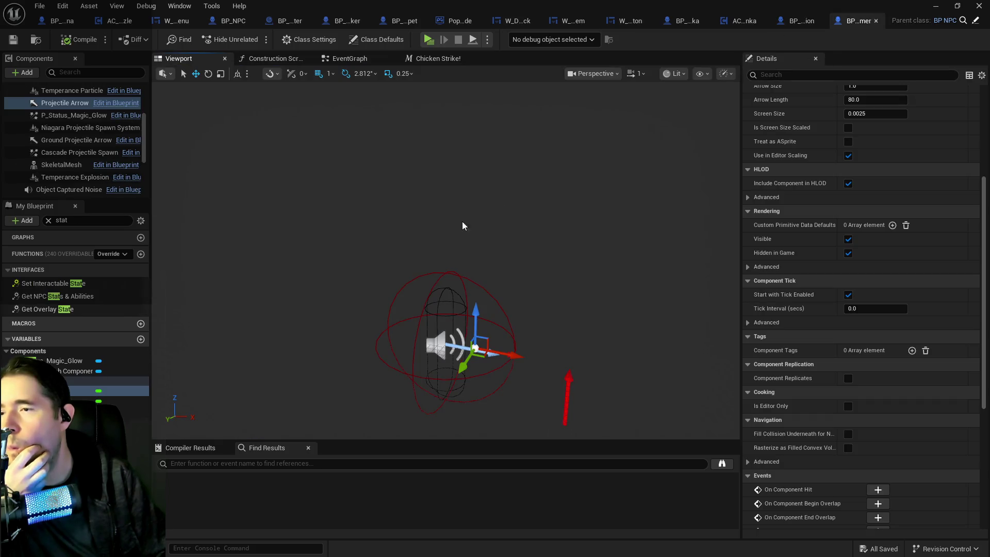
left_click(349, 59)
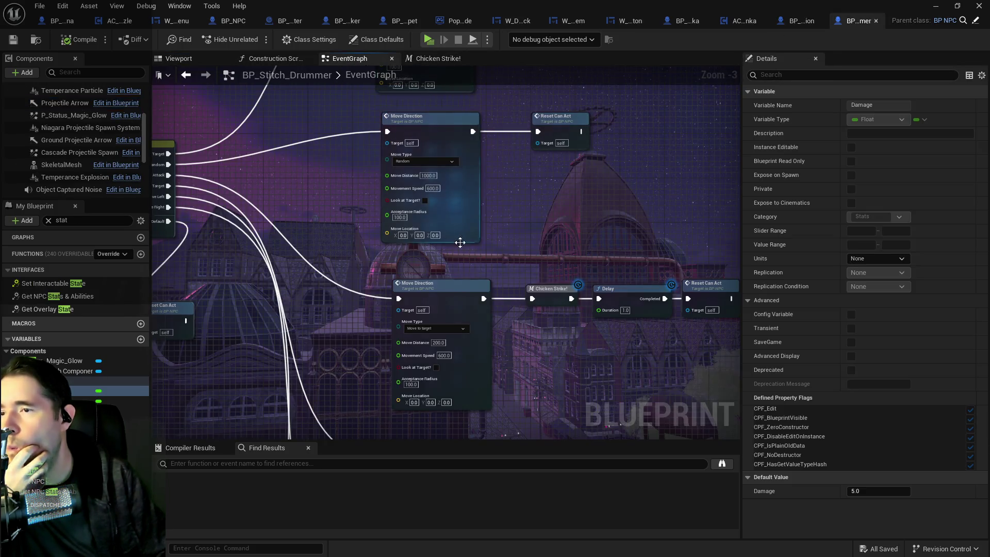
scroll(561, 234, "up", 1)
left_click_drag(562, 234, 383, 260)
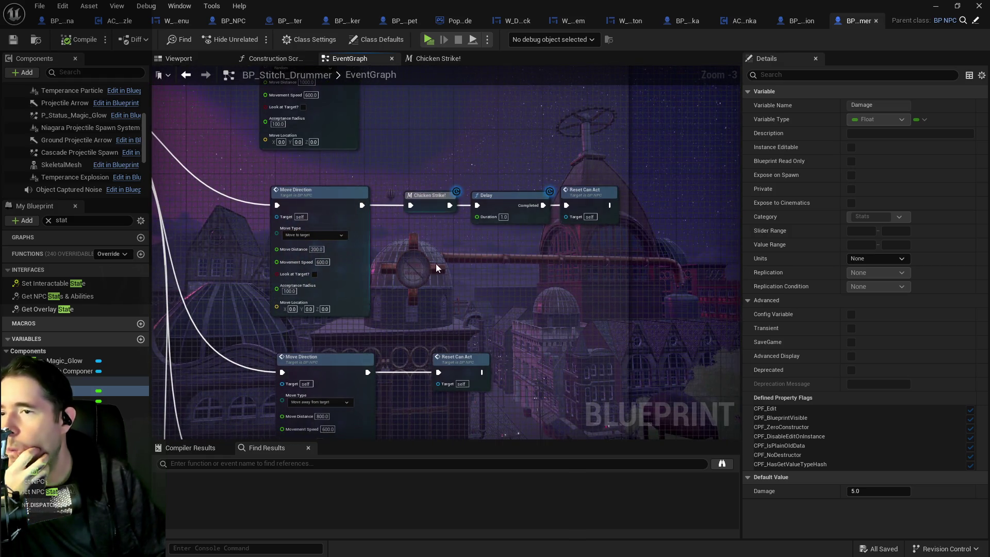
left_click_drag(459, 267, 551, 155)
mouse_move(522, 214)
left_mouse_down()
mouse_move(595, 38)
mouse_move(640, 13)
left_mouse_up()
mouse_move(516, 433)
left_mouse_down()
mouse_move(502, 320)
mouse_move(489, 355)
left_mouse_up()
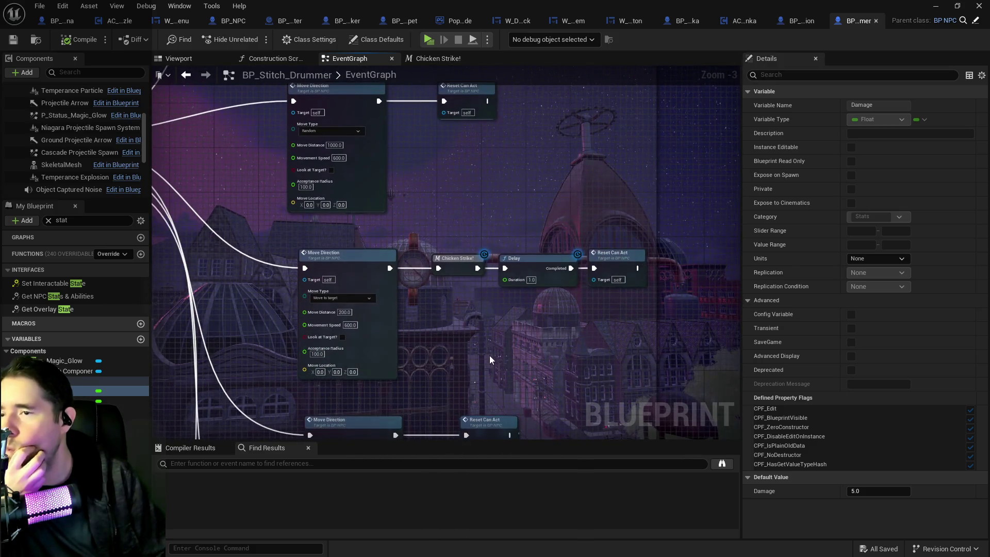
double_click(457, 259)
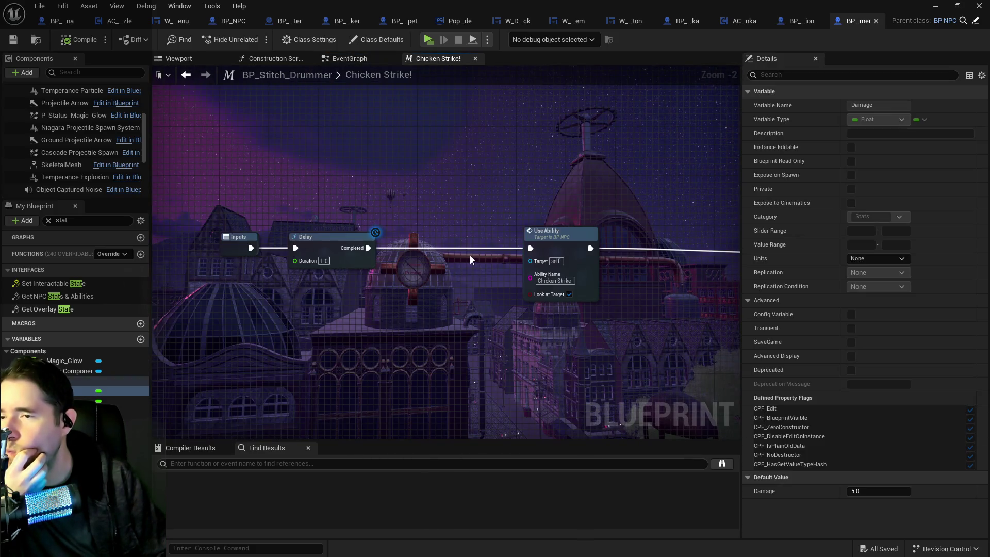
- Replace the Chicken Strike! macro in the EventGraph with Use Ability, wired from Move Direction, Look at Target on
left_click(594, 244)
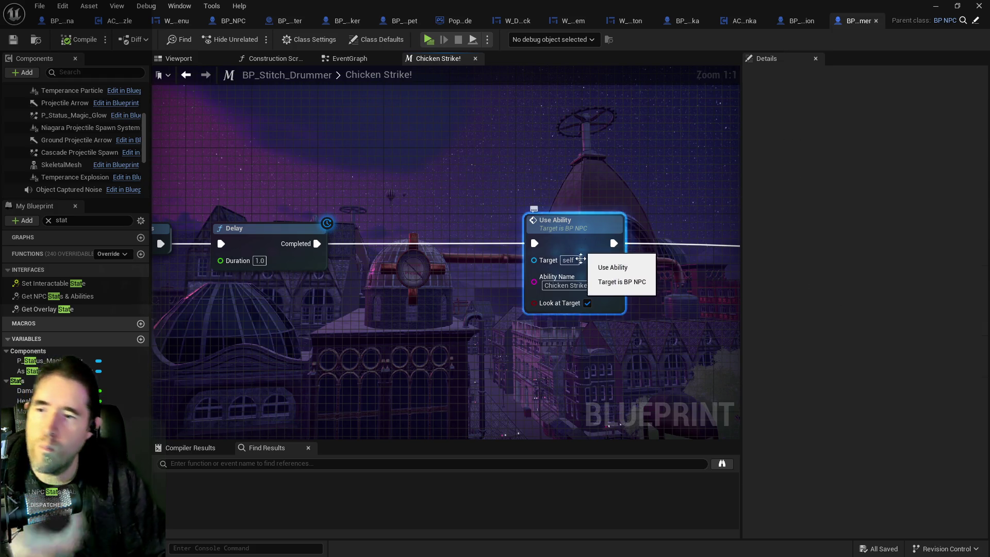
left_click(345, 60)
key("ctrl+v")
mouse_move(389, 268)
left_mouse_down()
mouse_move(447, 325)
mouse_move(506, 268)
left_mouse_up()
left_click(456, 258)
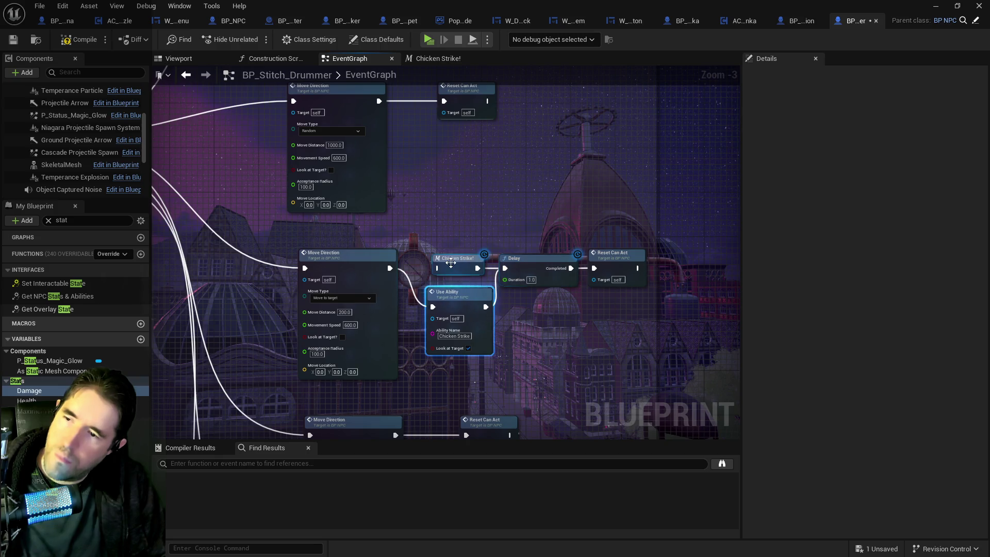
key("Delete")
left_click(466, 345)
mouse_move(492, 334)
left_mouse_down()
mouse_move(475, 295)
mouse_move(521, 267)
mouse_move(596, 269)
mouse_move(535, 268)
left_mouse_up()
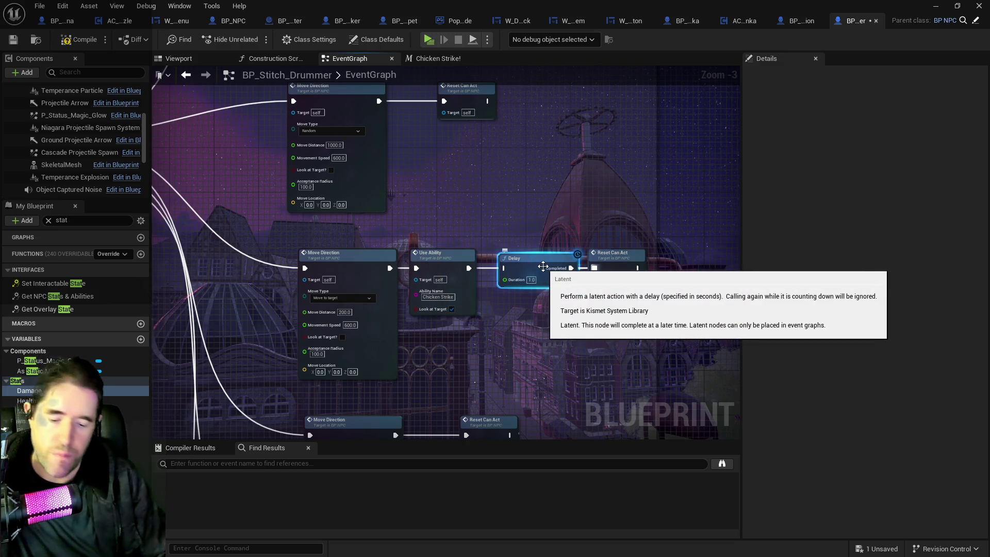
- Delete the Delay after Use Ability, place Reset Can Act next to it, then compile and save
left_click(543, 266)
key("Delete")
mouse_move(608, 264)
left_mouse_down()
mouse_move(548, 263)
mouse_move(586, 335)
mouse_move(566, 226)
left_mouse_up()
scroll(547, 264, "down", 1)
left_click_drag(572, 301, 675, 428)
scroll(475, 225, "up", 1)
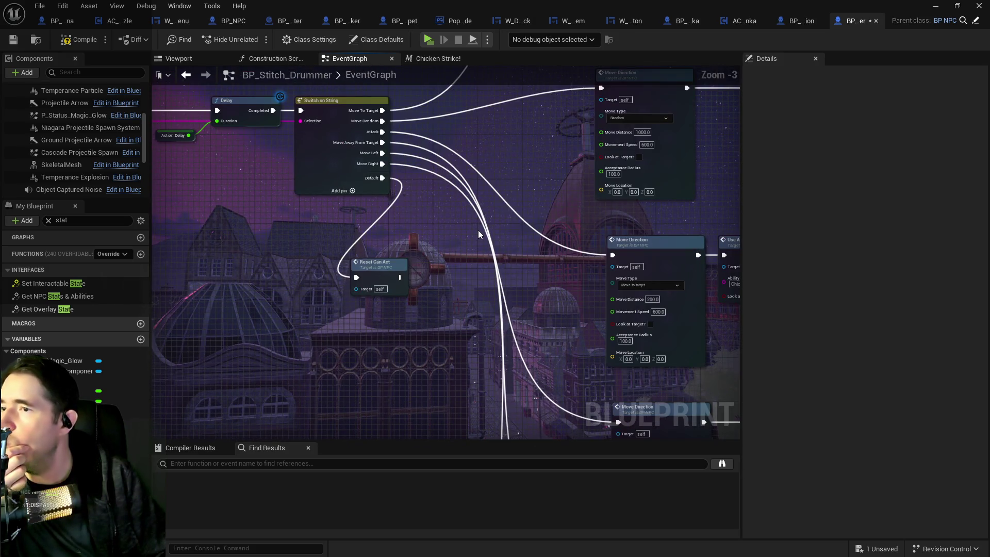
left_click_drag(481, 238, 462, 252)
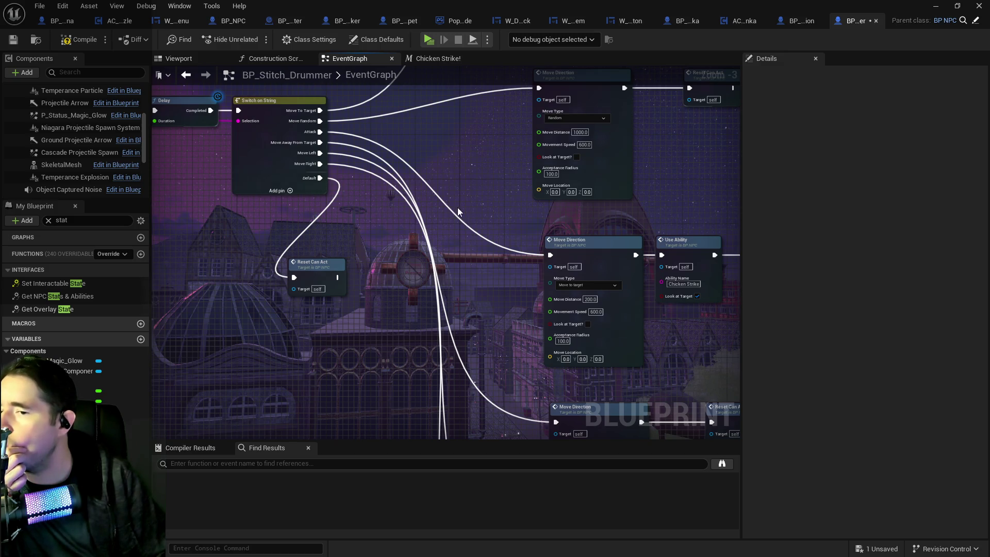
left_click_drag(491, 240, 363, 209)
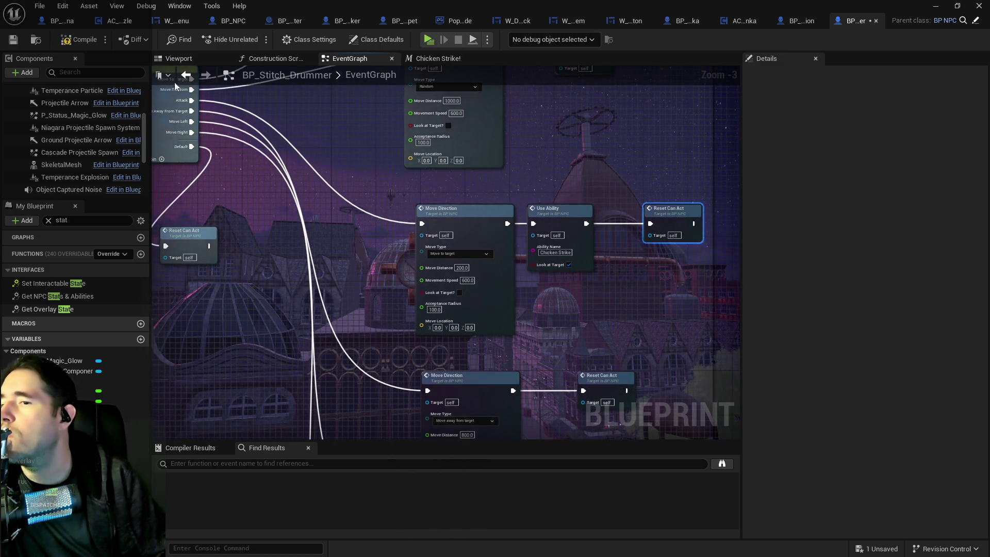
mouse_move(452, 177)
left_mouse_down()
mouse_move(468, 235)
mouse_move(538, 334)
mouse_move(567, 325)
mouse_move(476, 297)
mouse_move(351, 431)
mouse_move(444, 289)
left_mouse_up()
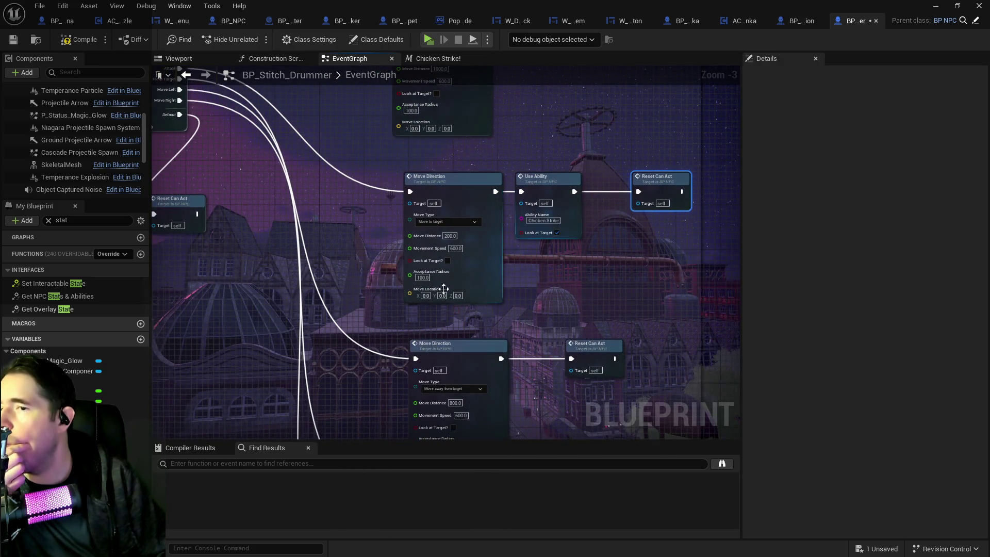
left_click(13, 40)
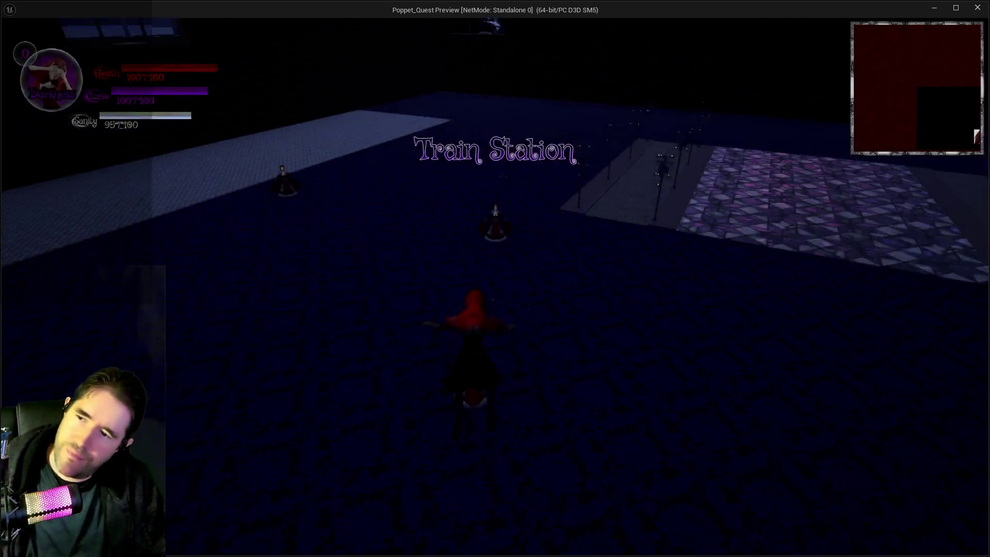
key("w")
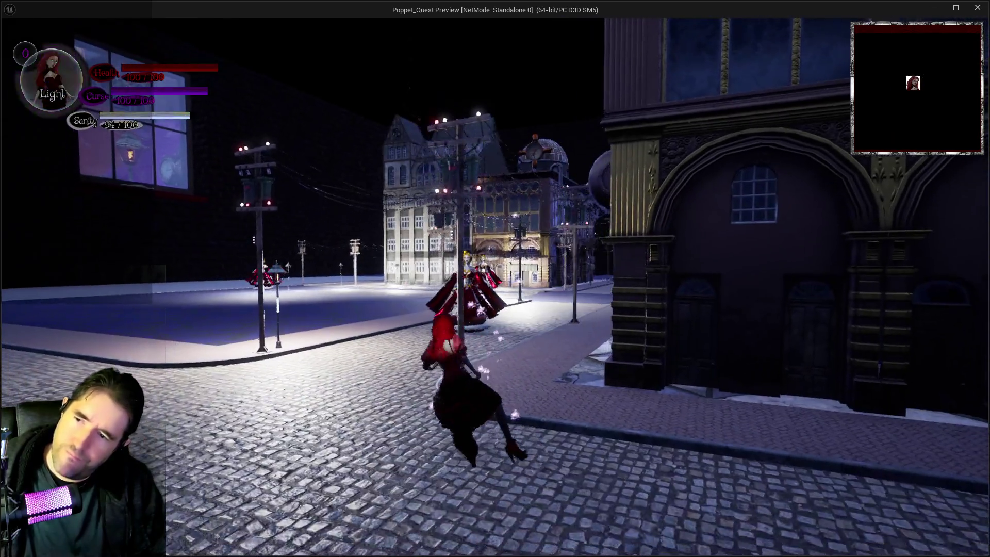
key("w")
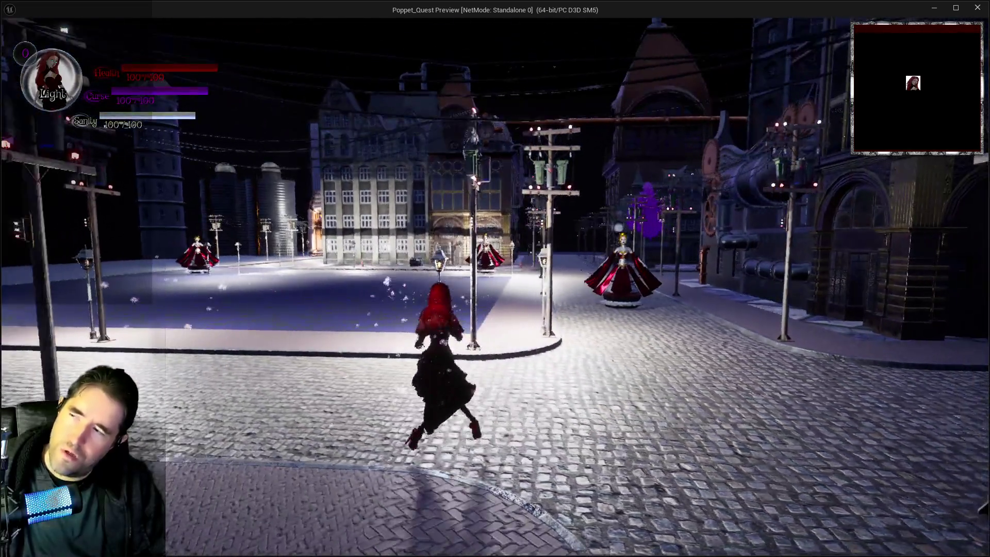
key("w")
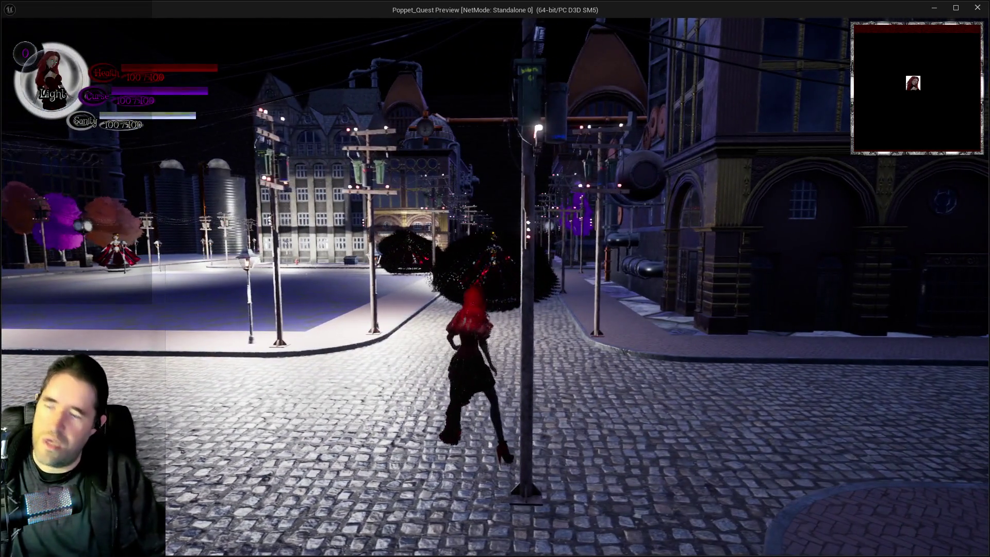
key("w")
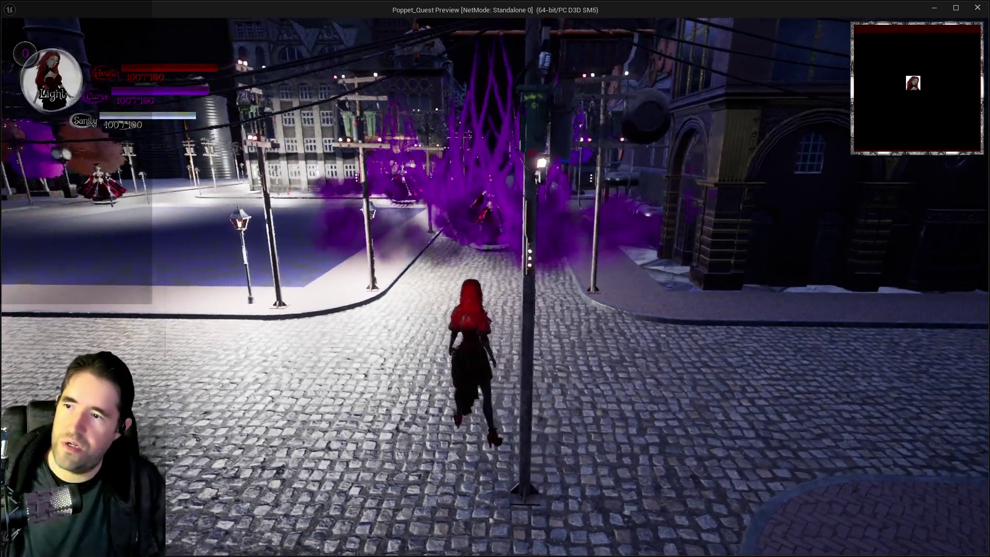
key("w")
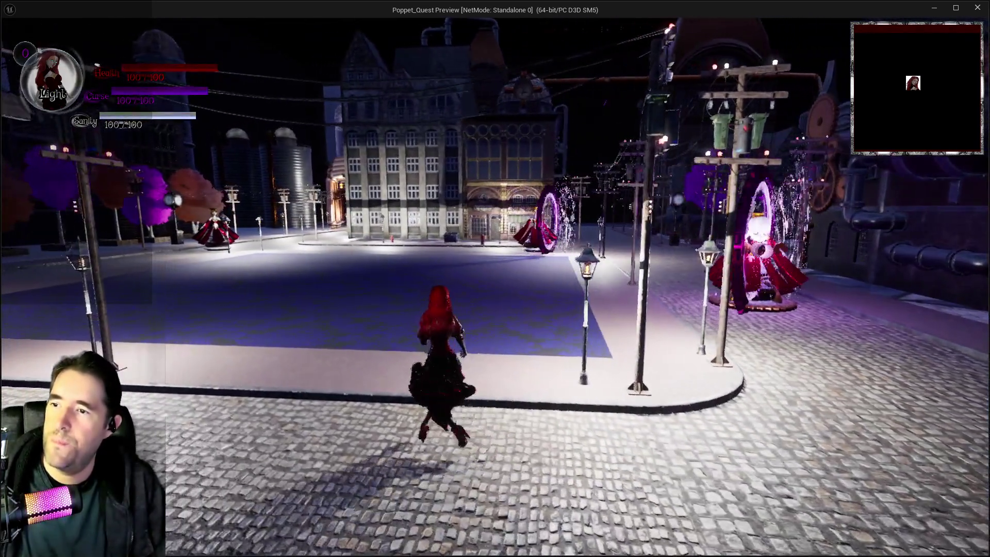
key("w")
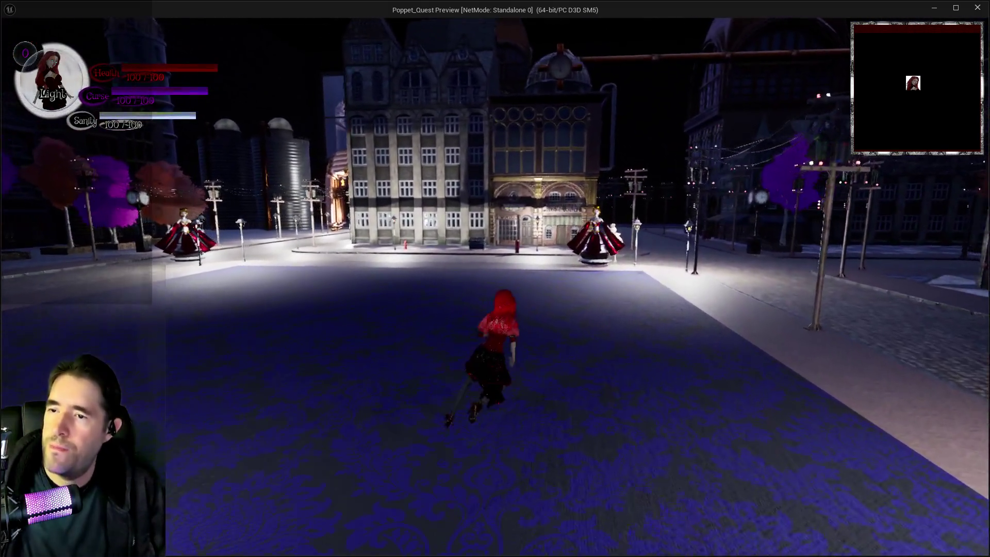
key("w")
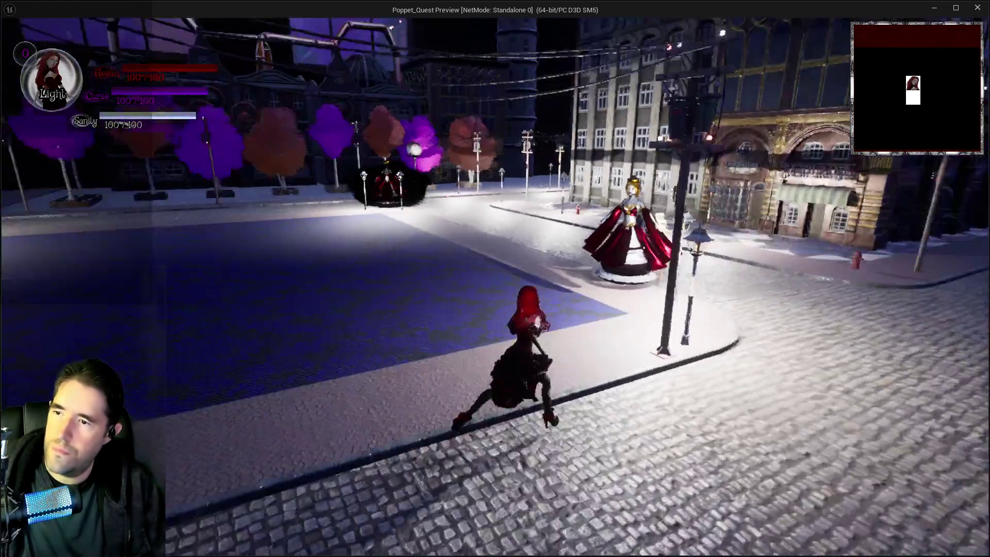
key("w")
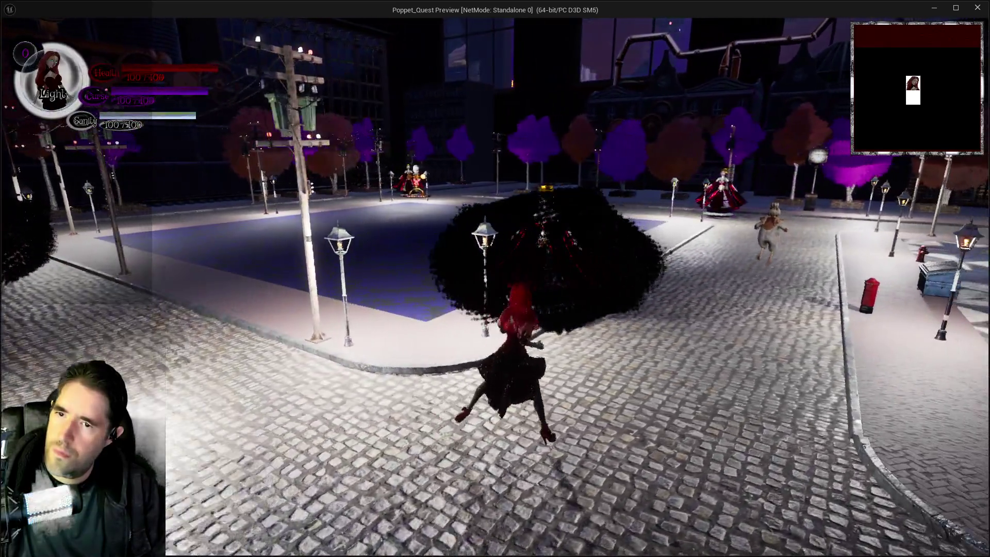
key("w")
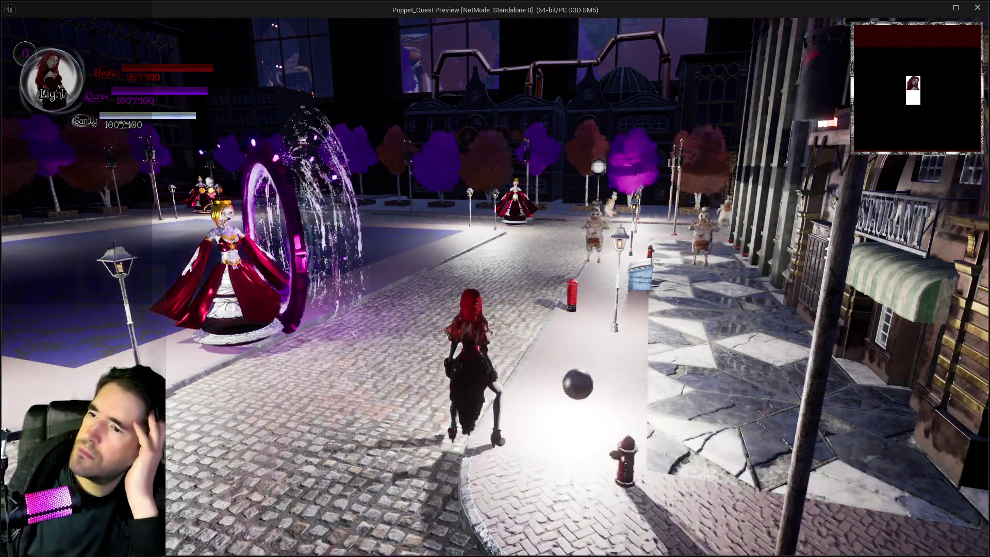
key("w")
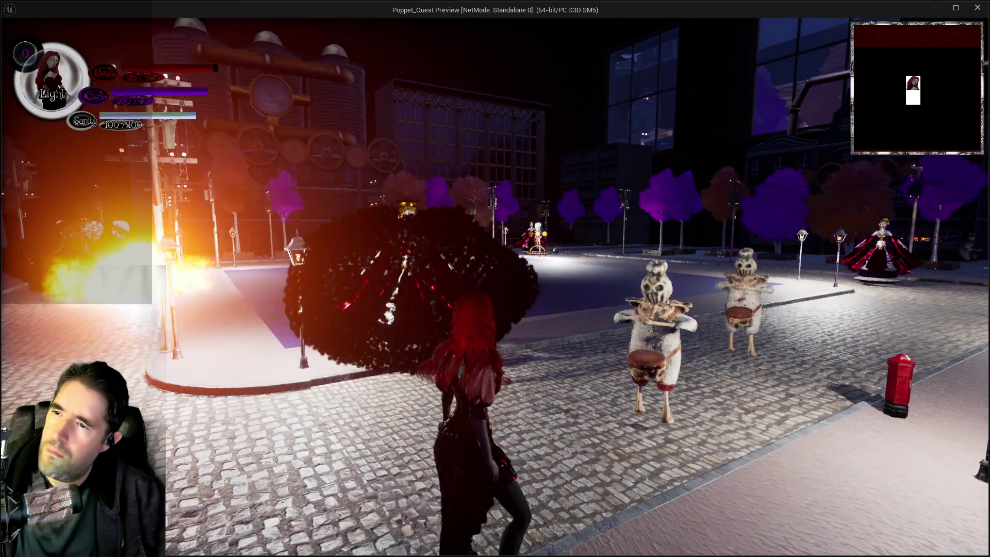
key("w")
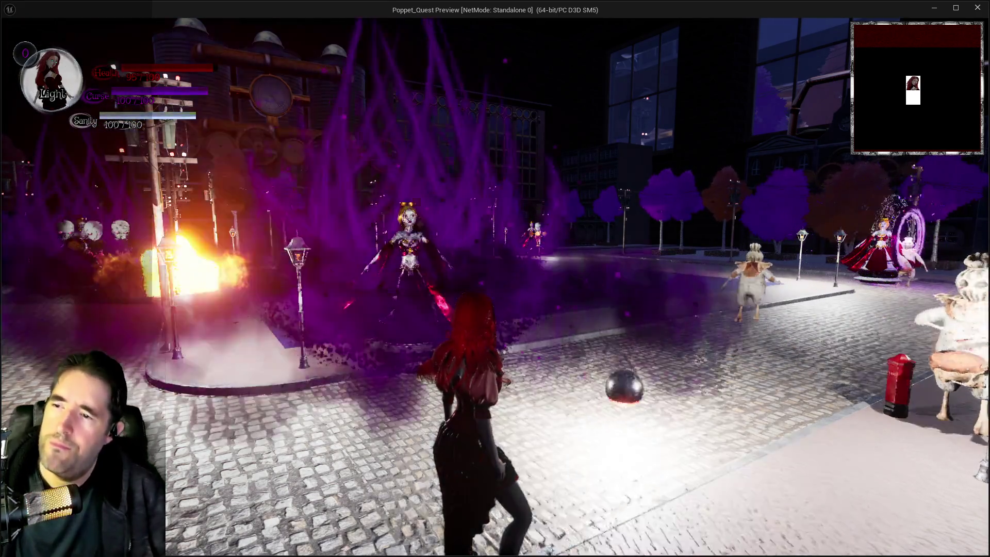
key("w")
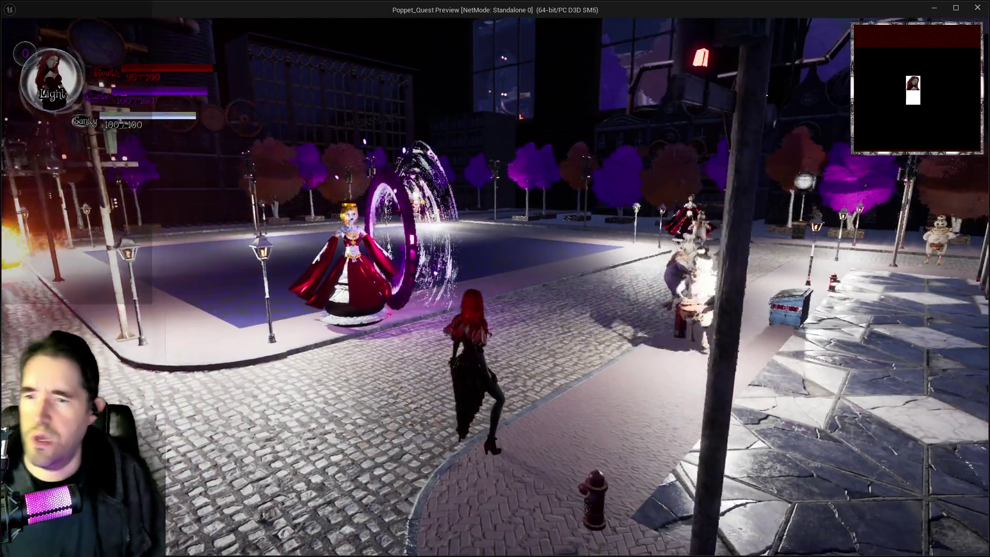
key("w")
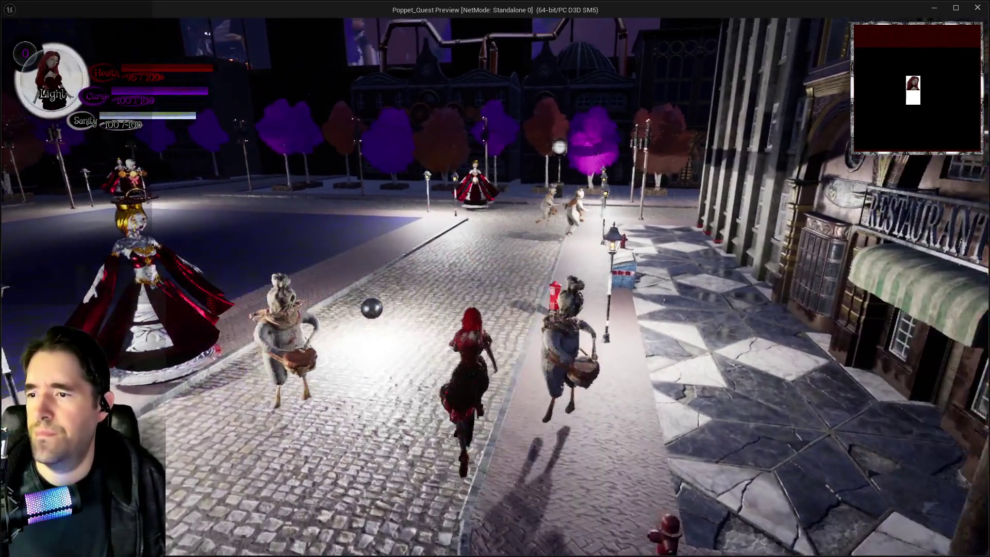
key("w")
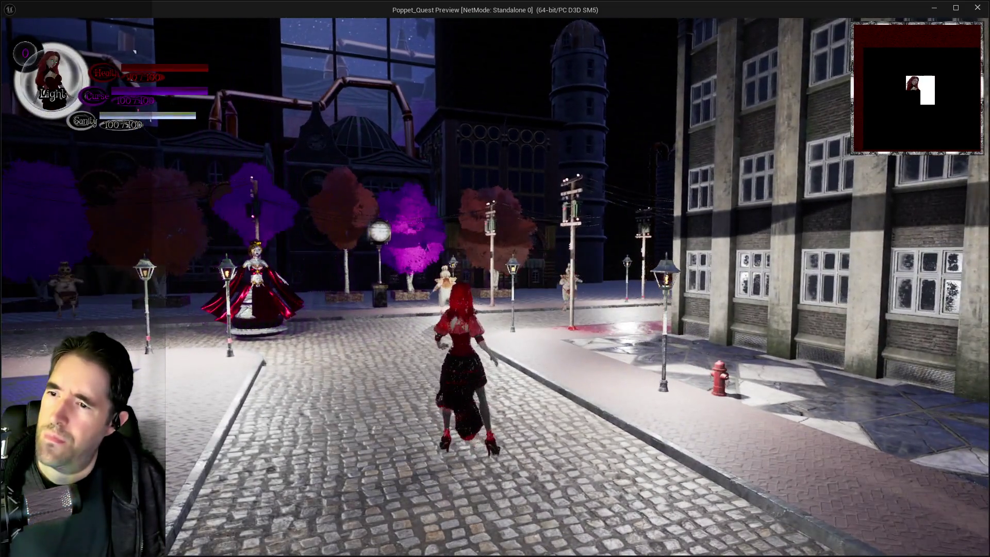
key("w")
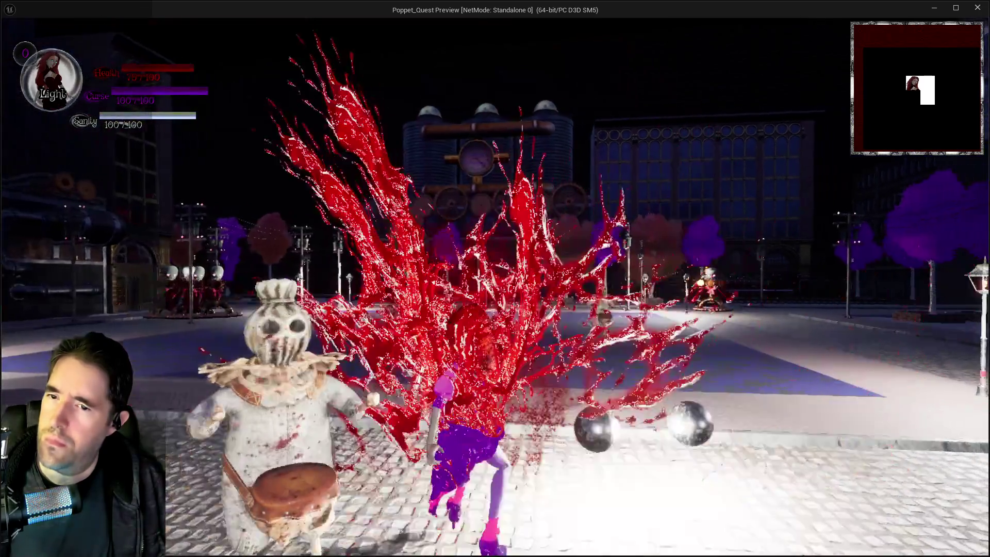
key("alt+Tab")
key("Escape")
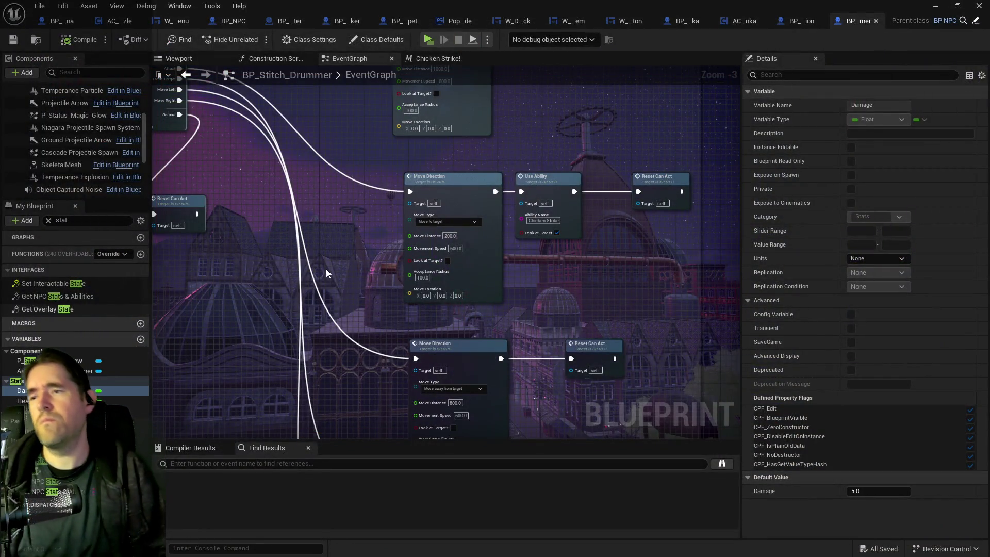
- In BP_Pipe_Contraption's viewport, select the Projectile Arrow and move it back to X -7.0
left_click(794, 20)
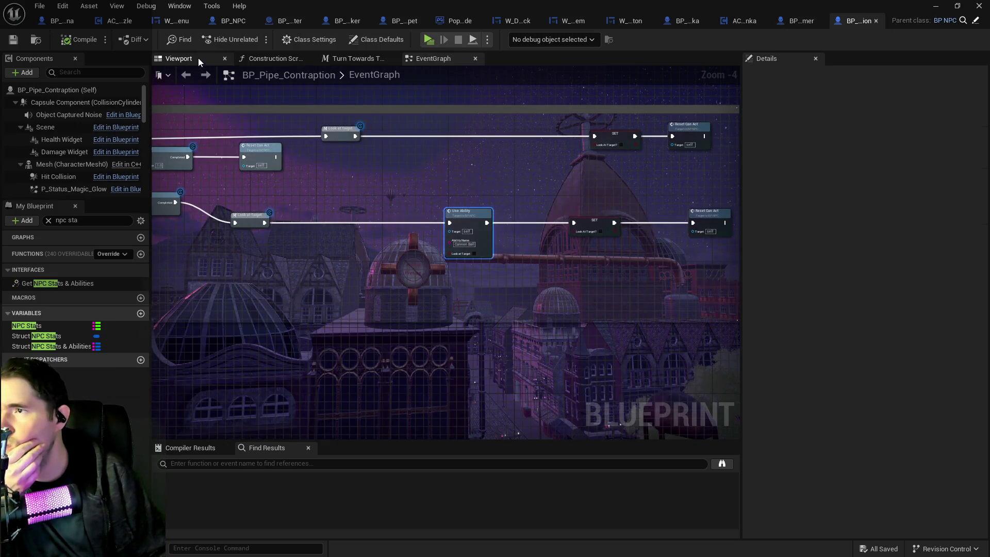
left_click(198, 58)
left_click_drag(469, 250, 469, 250)
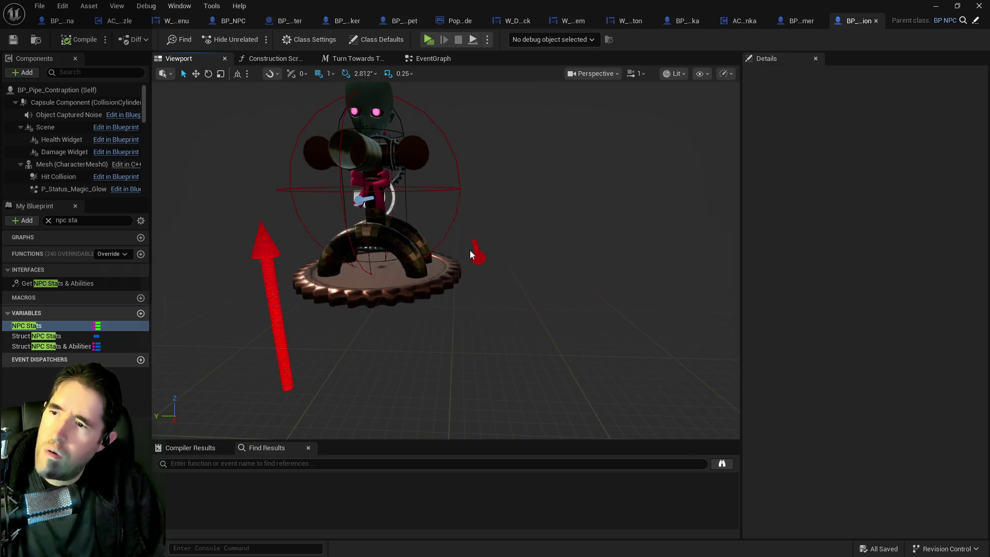
left_click(474, 251)
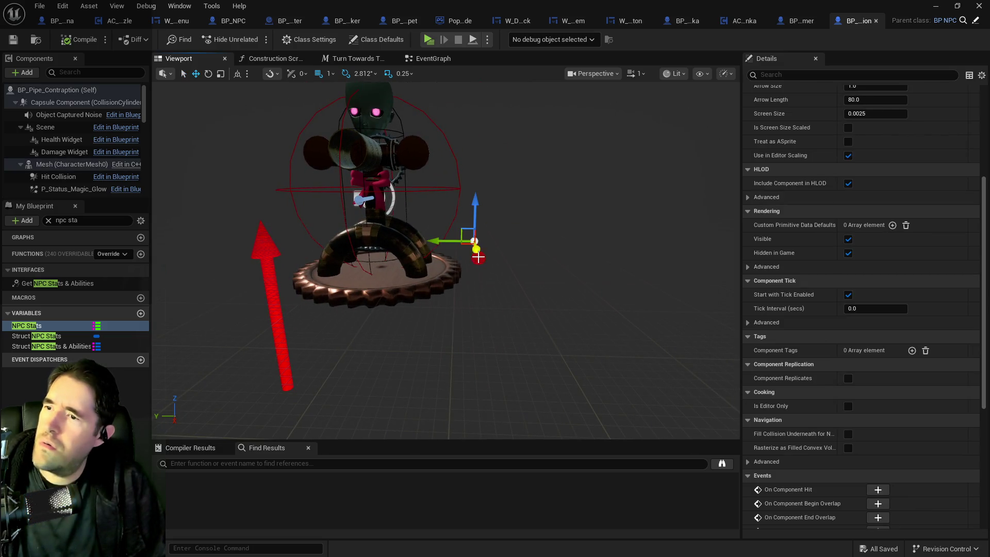
scroll(66, 160, "down", 5)
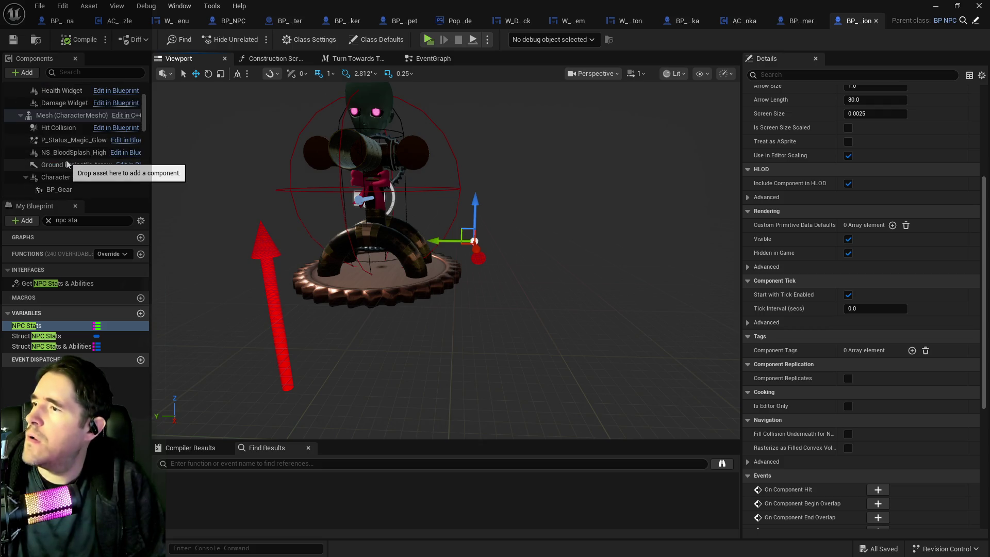
scroll(66, 165, "down", 4)
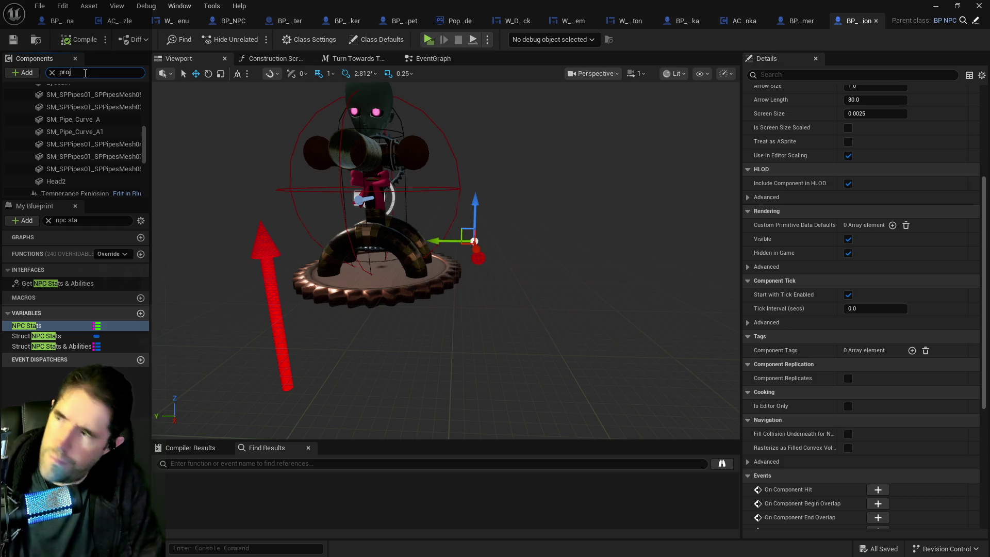
key("Return")
left_click(50, 154)
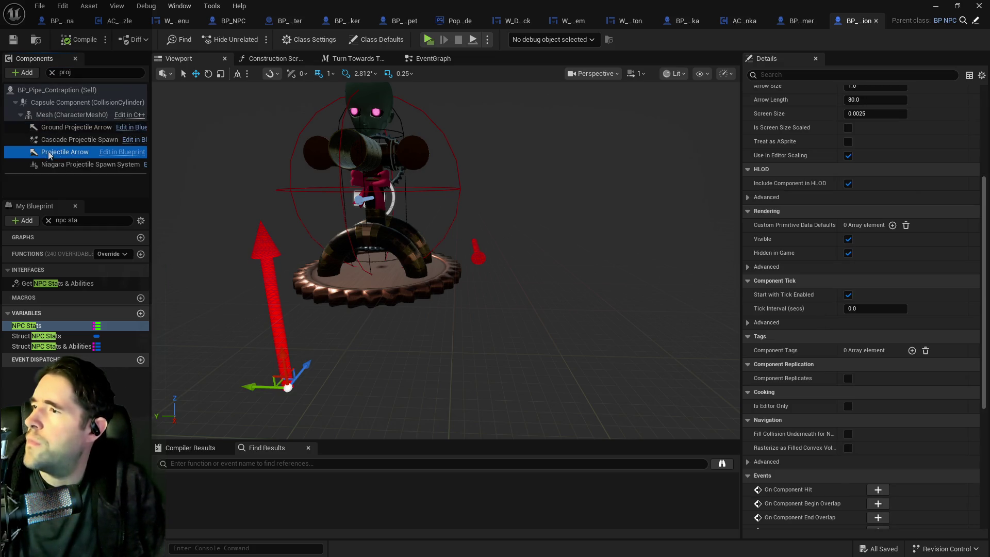
left_click(369, 228)
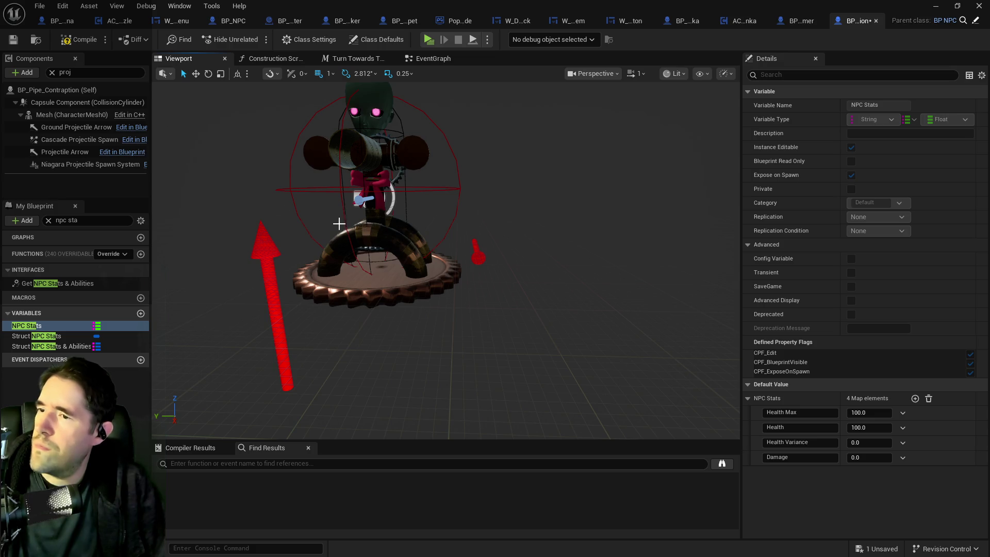
left_click(96, 156)
left_click_drag(357, 239, 333, 236)
- Raise the Projectile Arrow to about Z 123 and check it from the side
left_click(366, 186)
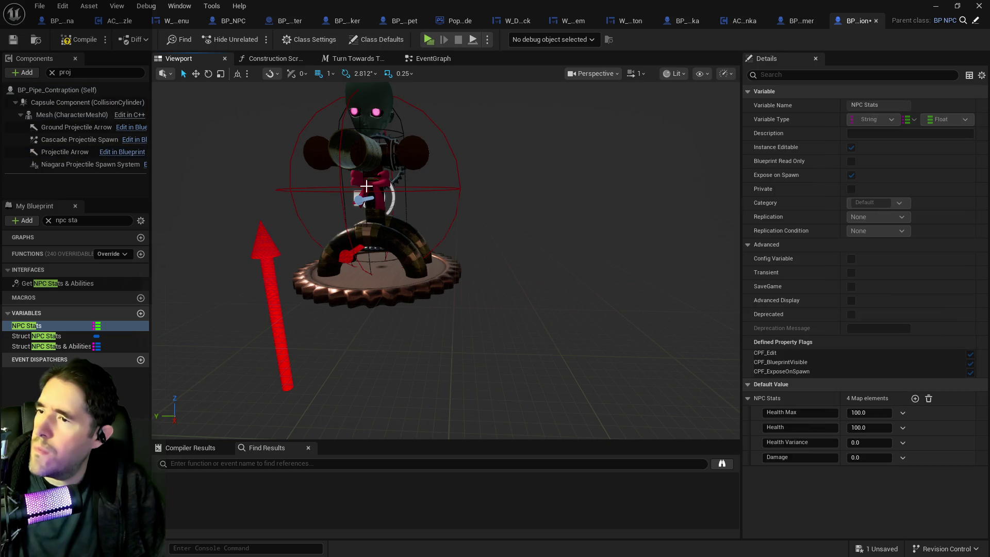
left_click(82, 151)
left_click_drag(366, 206, 365, 105)
left_click_drag(413, 170, 464, 170)
scroll(449, 232, "up", 3)
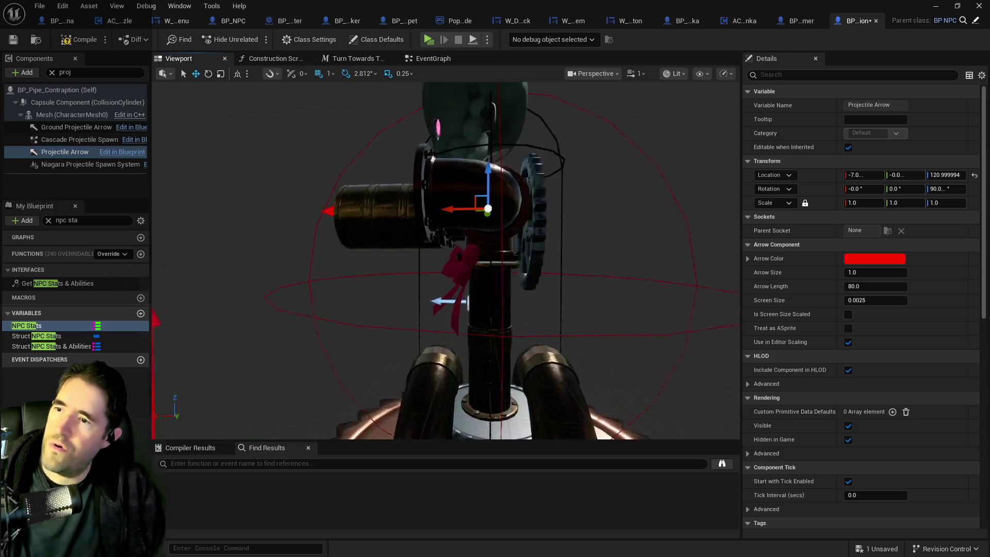
scroll(427, 181, "down", 5)
- Slide the Projectile Arrow sideways to Y 68, then lower it slightly
left_click(404, 182)
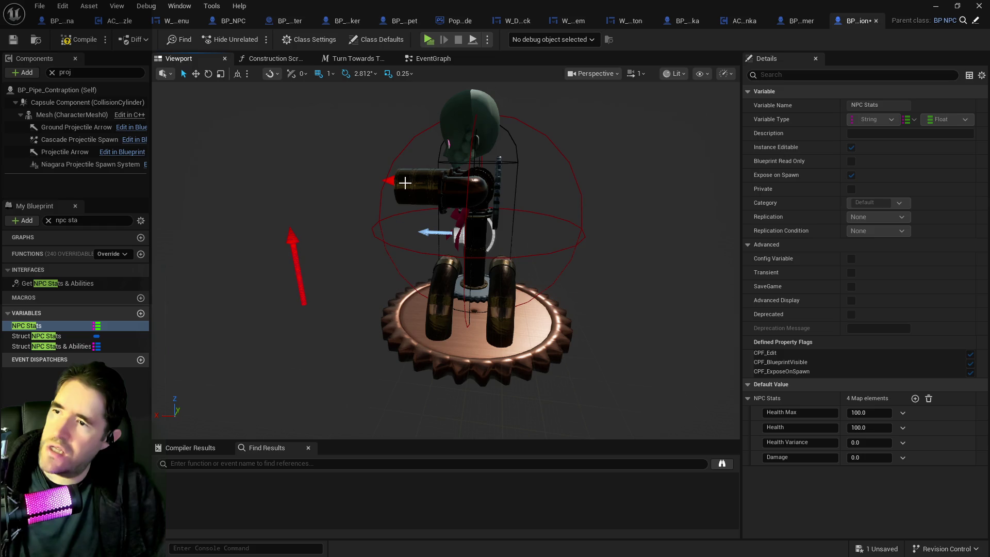
left_click(393, 179)
left_click_drag(442, 181, 359, 176)
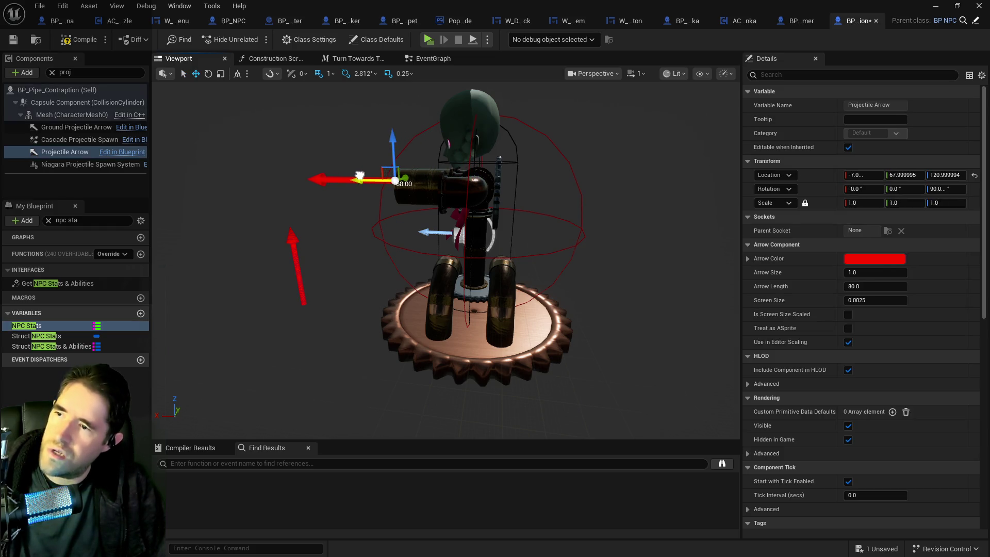
left_click(394, 152)
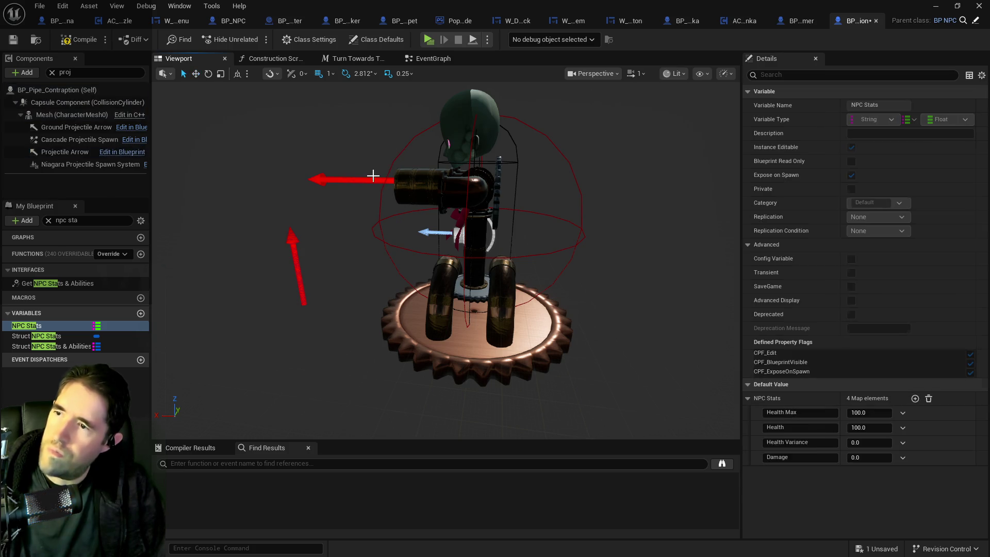
left_click(373, 176)
left_click_drag(394, 144, 394, 150)
mouse_move(383, 253)
left_mouse_down()
mouse_move(289, 256)
mouse_move(380, 262)
left_mouse_up()
- Compile BP_Pipe_Contraption and return to BP_Stitch_Drummer's EventGraph
key("Escape")
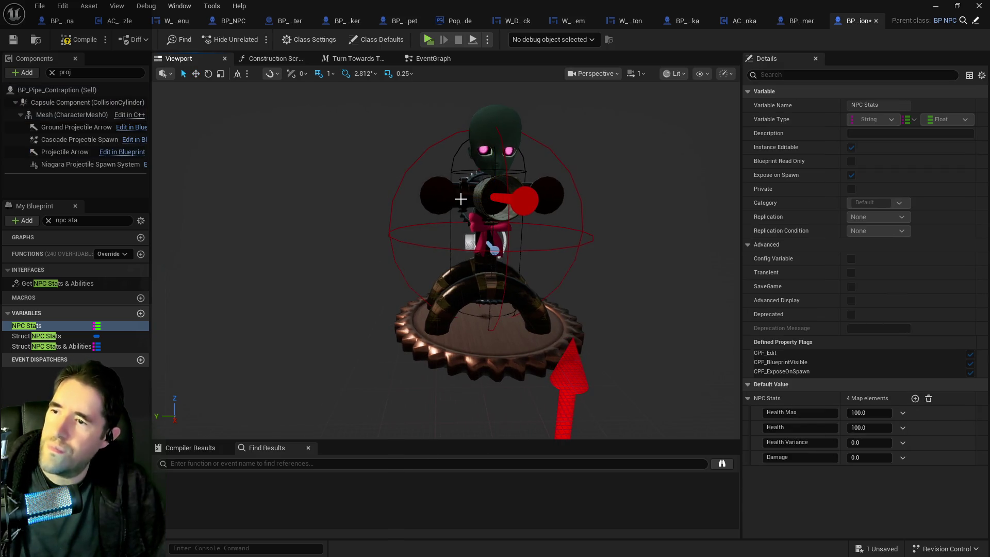
left_click(515, 200)
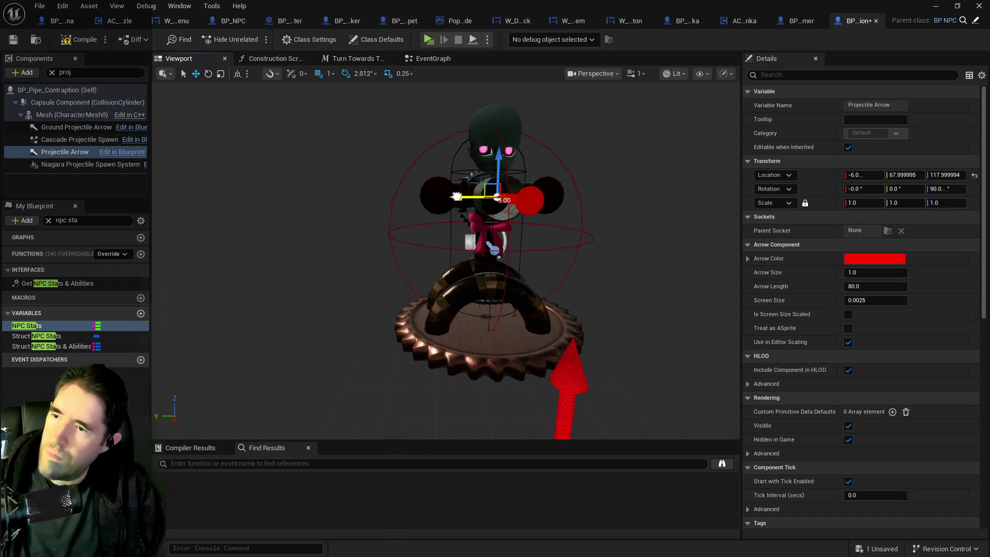
left_click(62, 47)
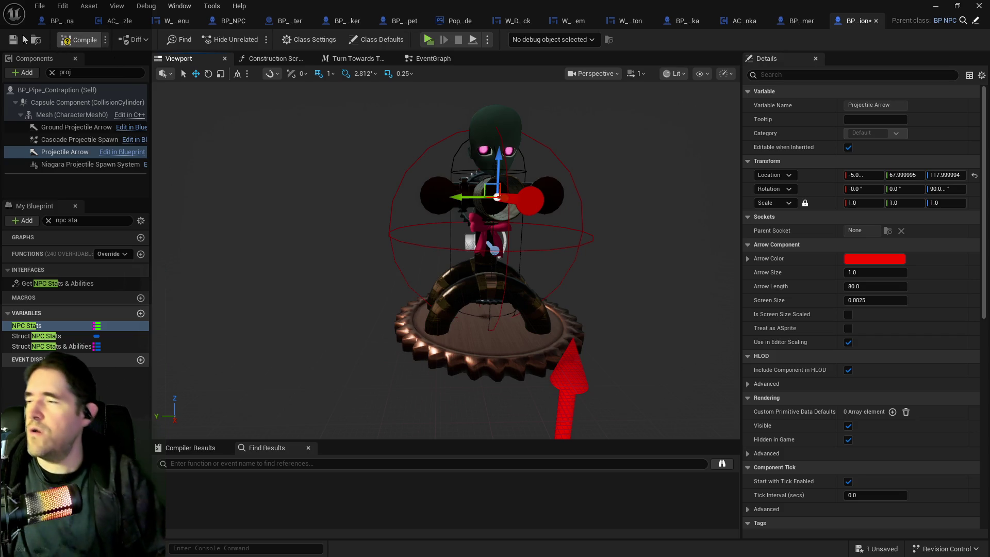
left_click(794, 25)
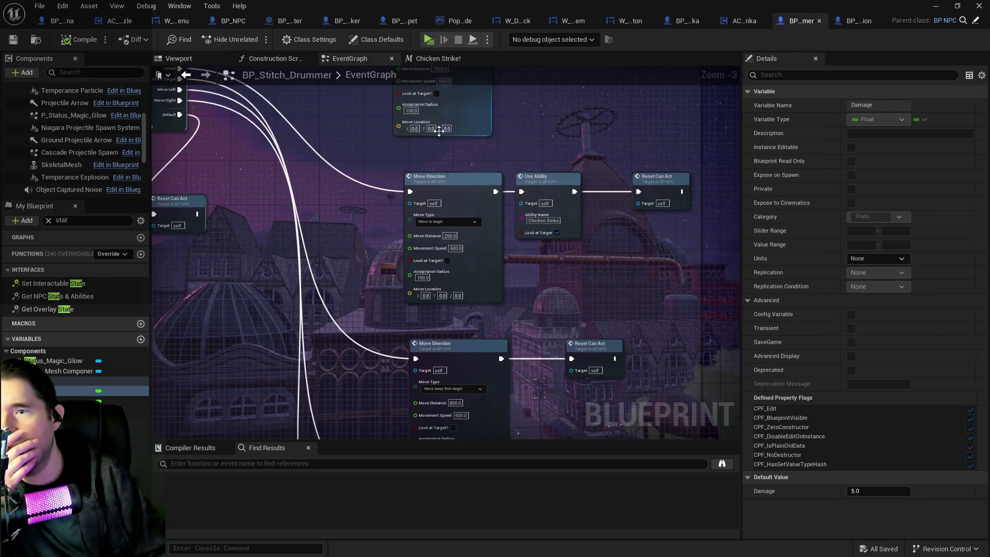
- View Stitch Drummer's Projectile Arrow in 3D, then open the parent BP_NPC's viewport around the capsule
left_click(65, 103)
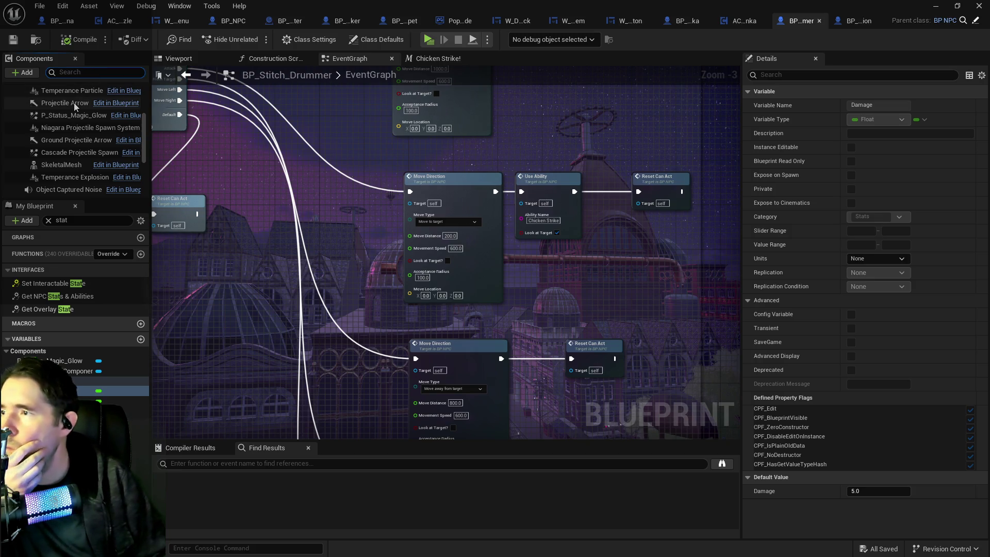
left_click(185, 58)
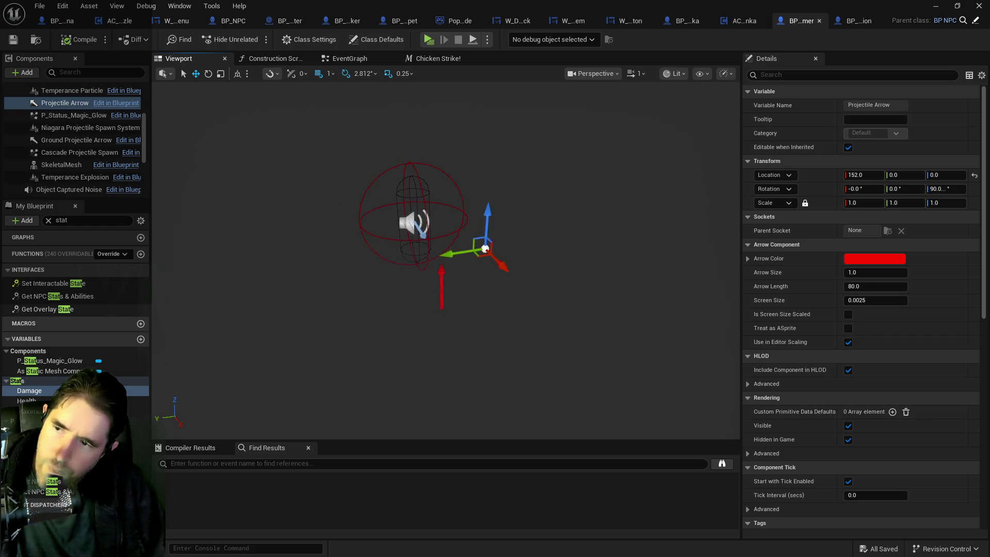
left_click(976, 21)
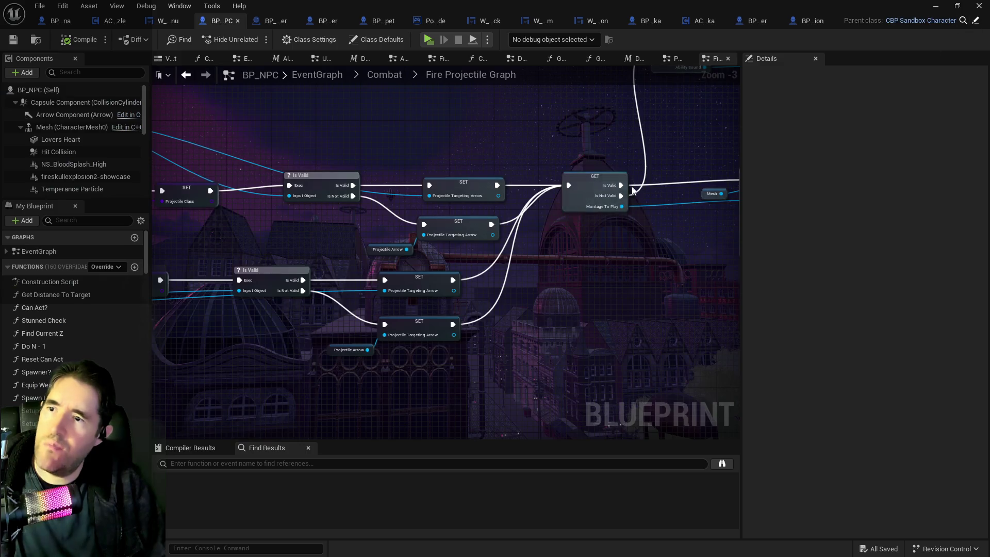
left_click(168, 59)
scroll(69, 175, "down", 2)
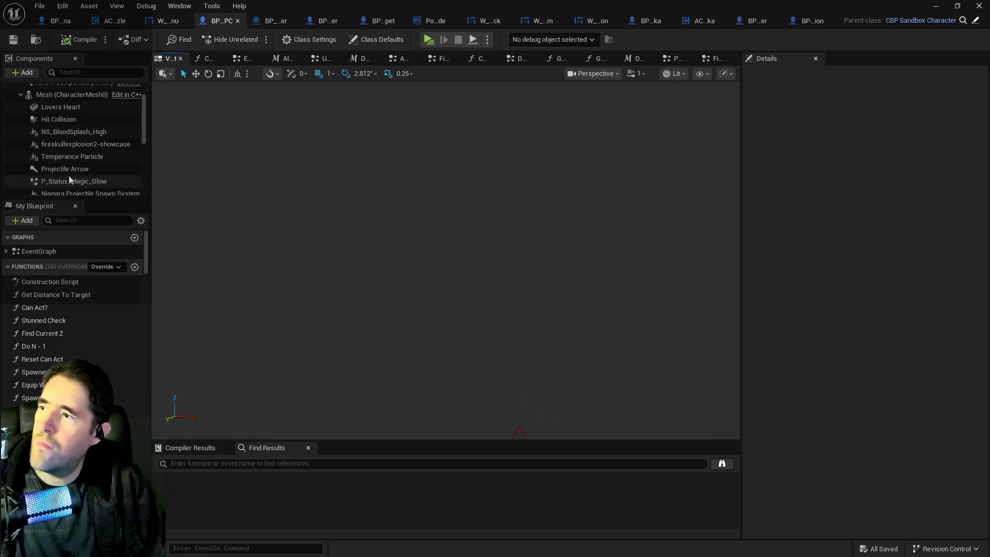
mouse_move(463, 205)
left_mouse_down()
mouse_move(444, 178)
mouse_move(461, 167)
left_mouse_up()
mouse_move(180, 128)
left_mouse_down()
mouse_move(165, 130)
mouse_move(181, 128)
left_mouse_up()
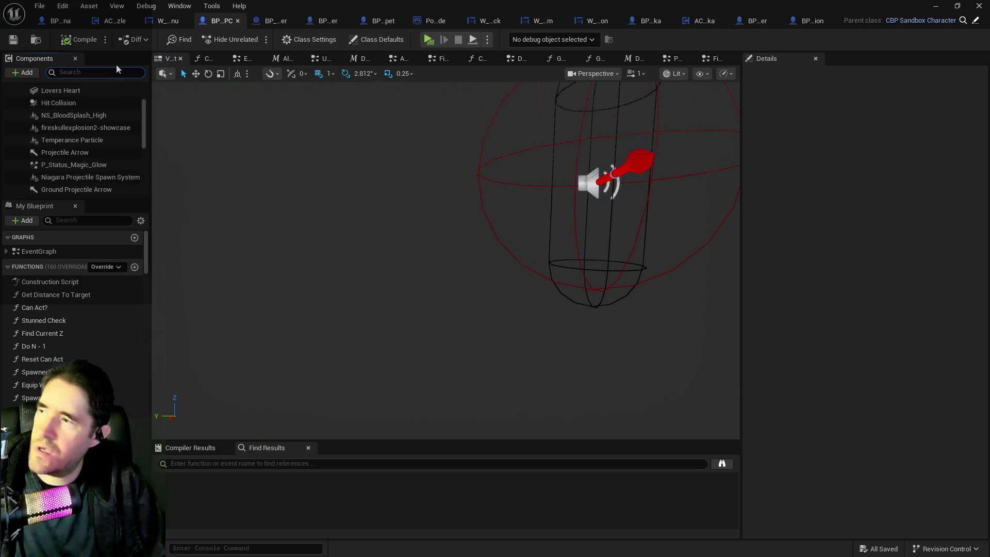
- Filter BP_NPC's components by 'pro' and frame its Projectile Arrow with F
type("pro")
left_click(59, 139)
left_click(59, 127)
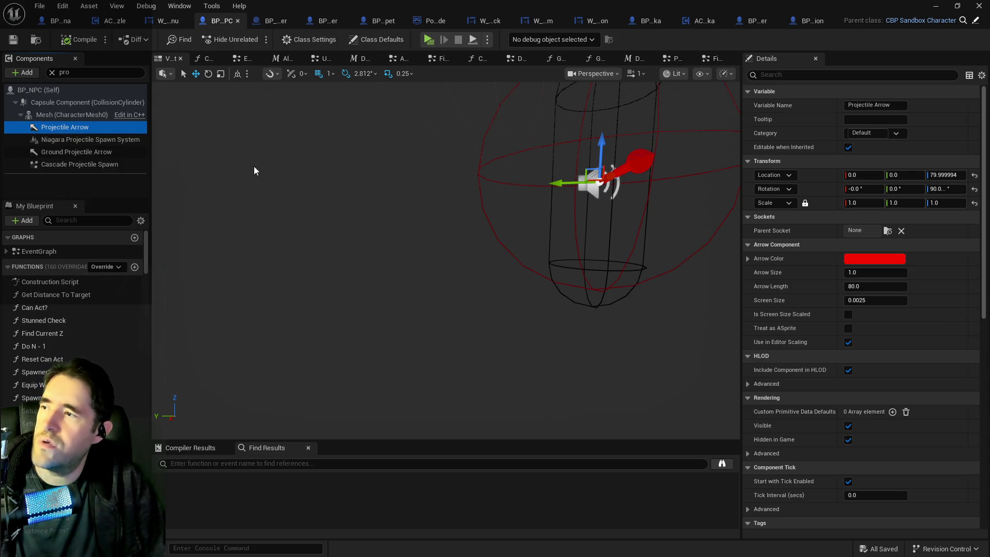
left_click(635, 166)
left_click(66, 128)
key("f")
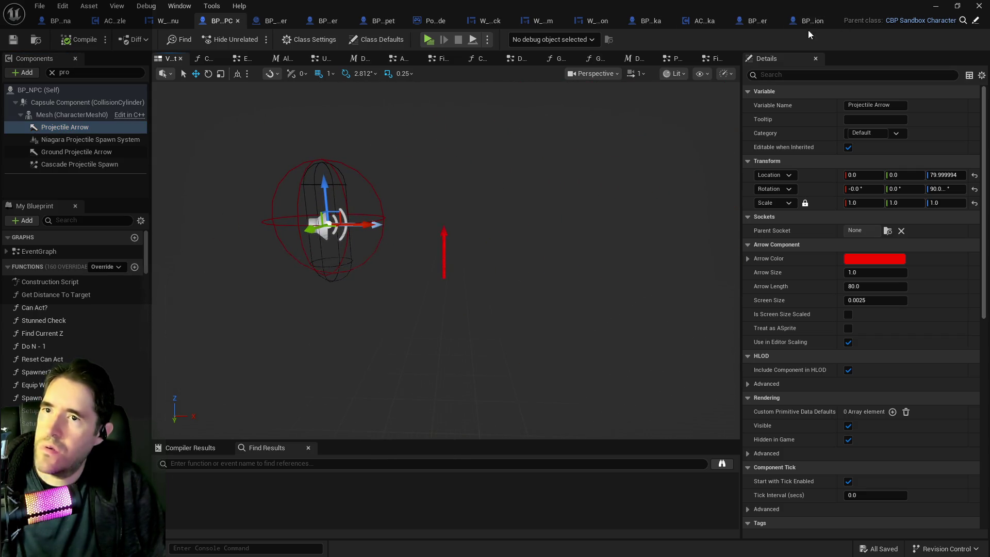
- Return to BP_Stitch_Drummer's viewport and zoom to show the arrow beside the capsule
left_click(758, 23)
left_click(785, 24)
left_click_drag(672, 105, 672, 72)
left_click_drag(566, 192, 566, 192)
left_click(561, 229)
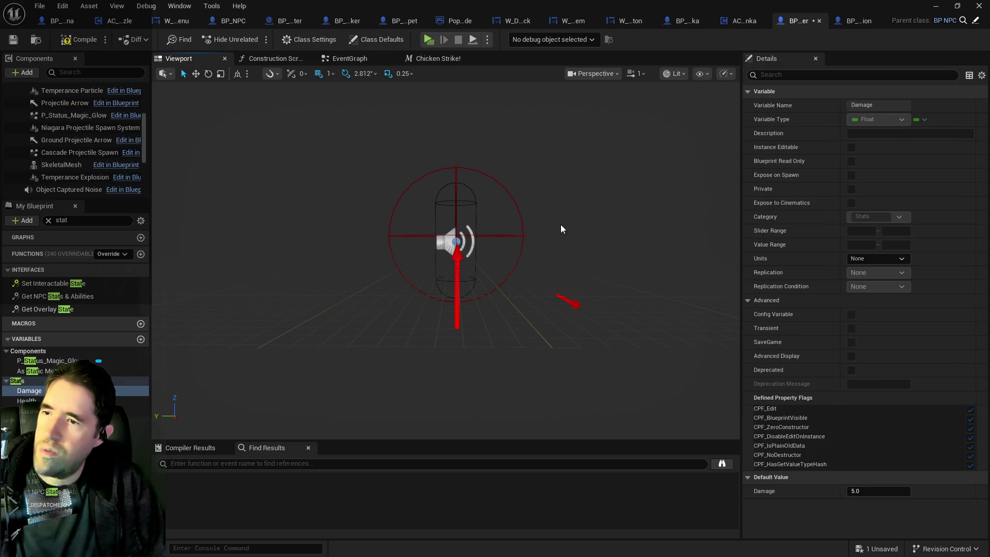
- Raise Stitch Drummer's Projectile Arrow to about Z 79 and pull it back into the capsule
left_click(67, 103)
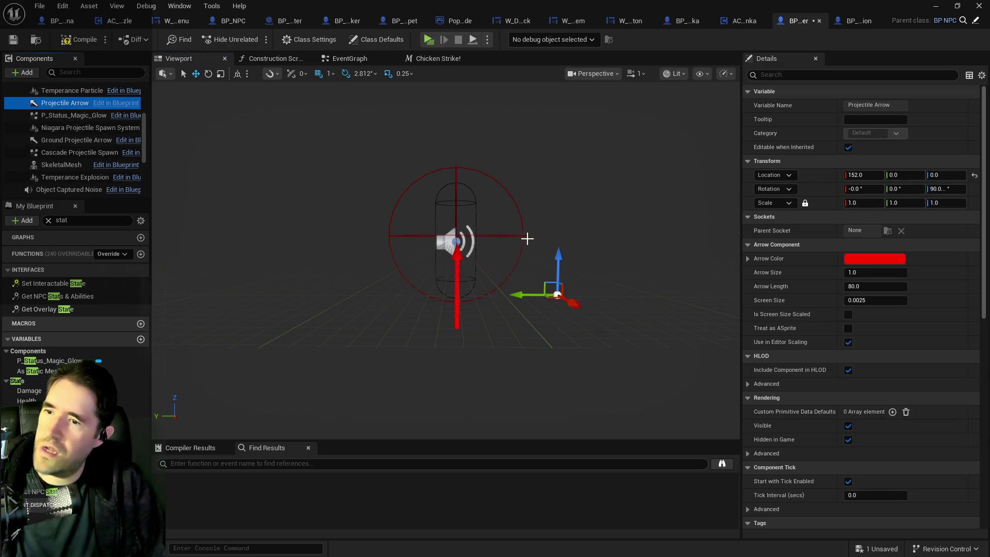
left_click_drag(556, 255, 547, 203)
left_click(517, 245)
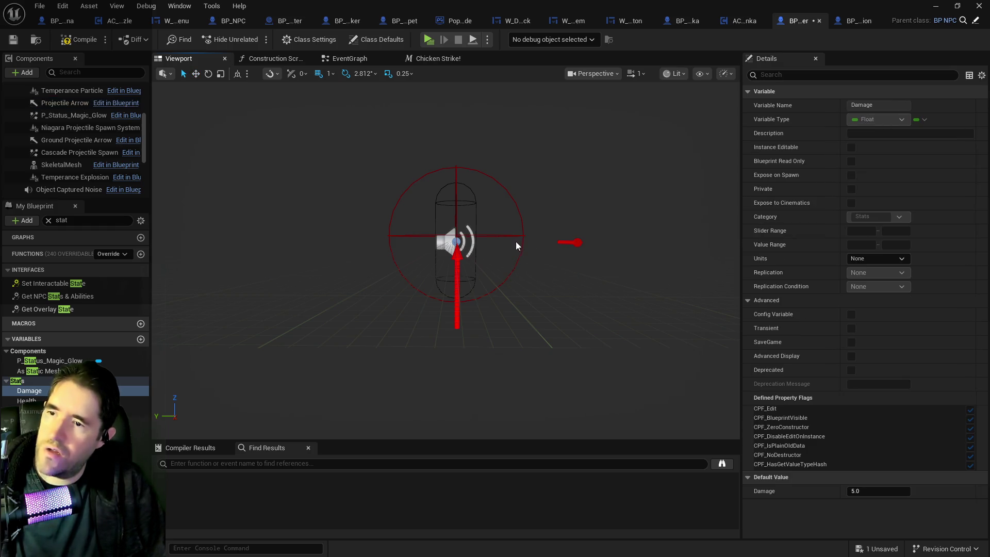
left_click(61, 103)
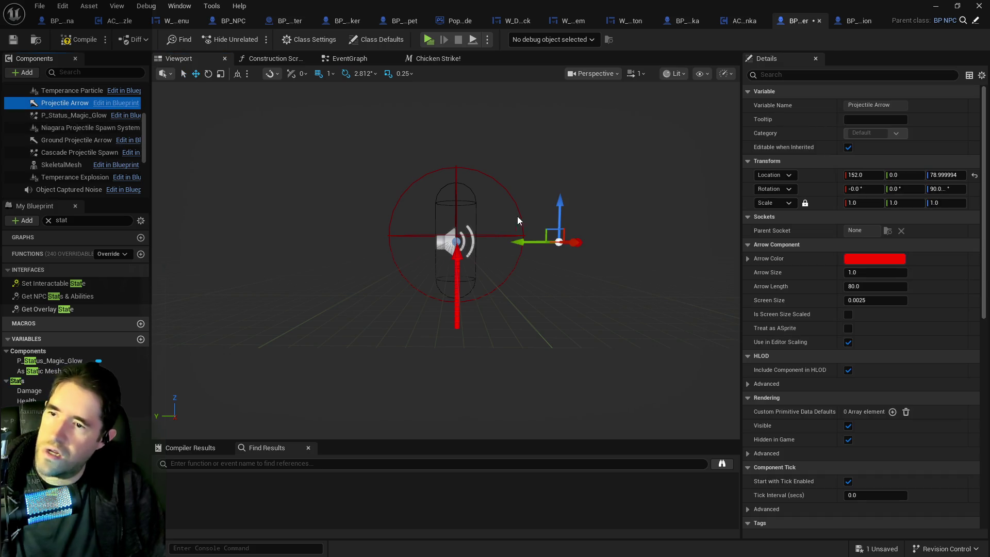
left_click_drag(518, 241, 418, 237)
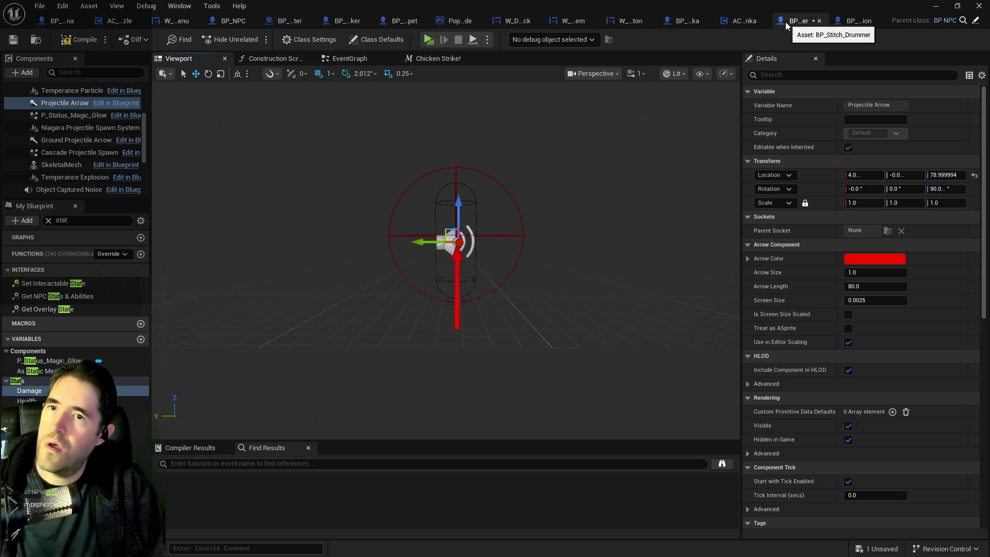
- Shift the Projectile Arrow sideways to about Y 56, then compile and save with Ctrl+S
mouse_move(450, 188)
left_mouse_down()
mouse_move(479, 196)
mouse_move(449, 189)
left_mouse_up()
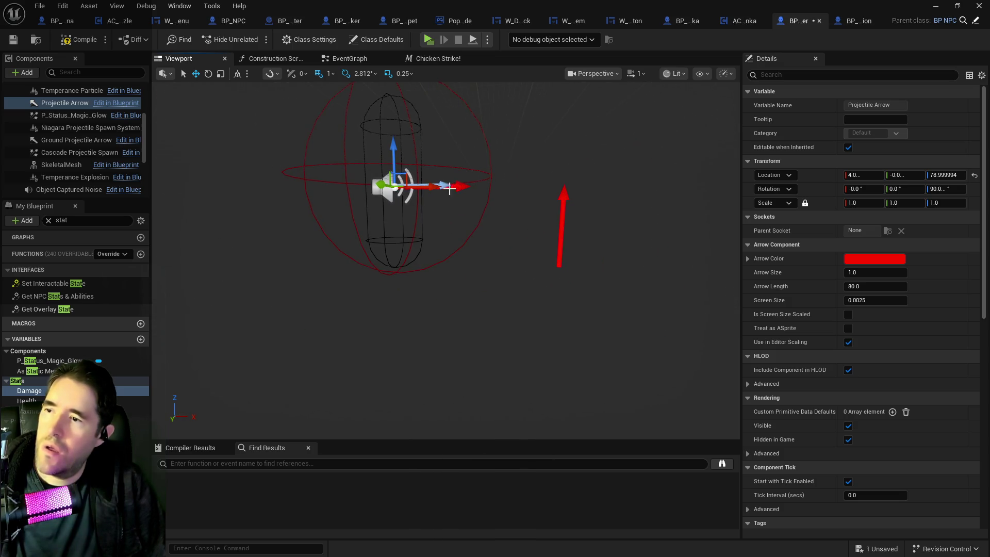
left_click(75, 107)
left_click_drag(430, 186, 485, 187)
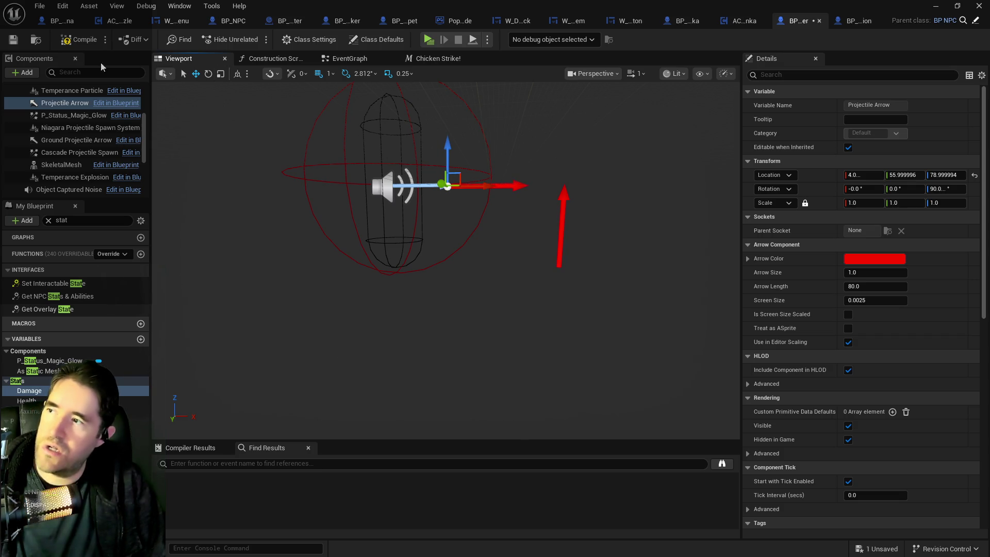
key("ctrl+s")
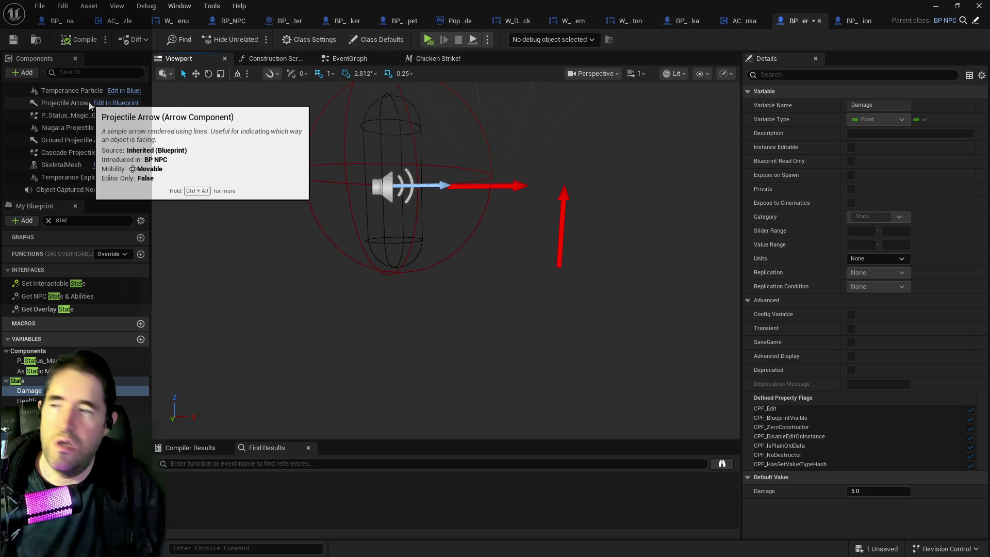
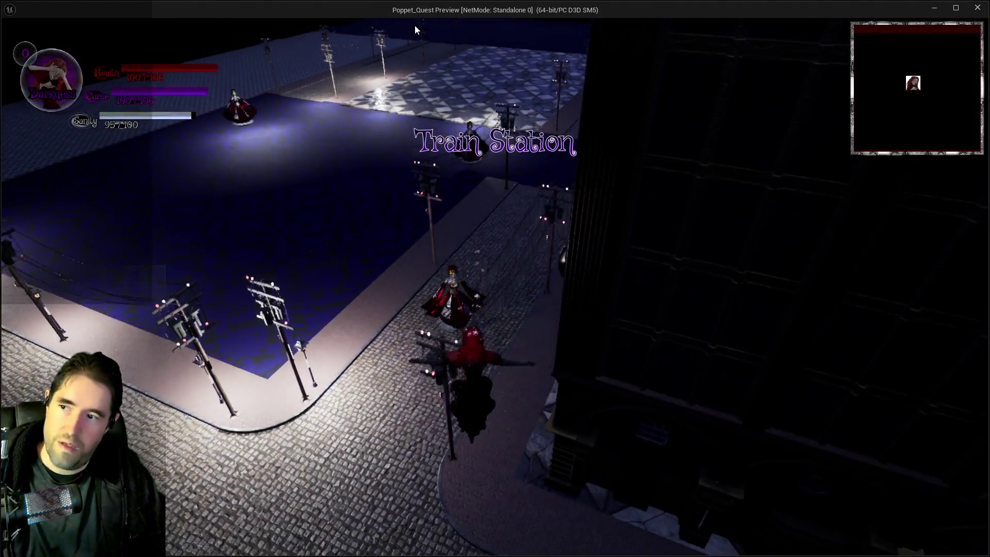
- Run the character across the plaza, past the dress statues toward the enemies, then exit the preview
key("w")
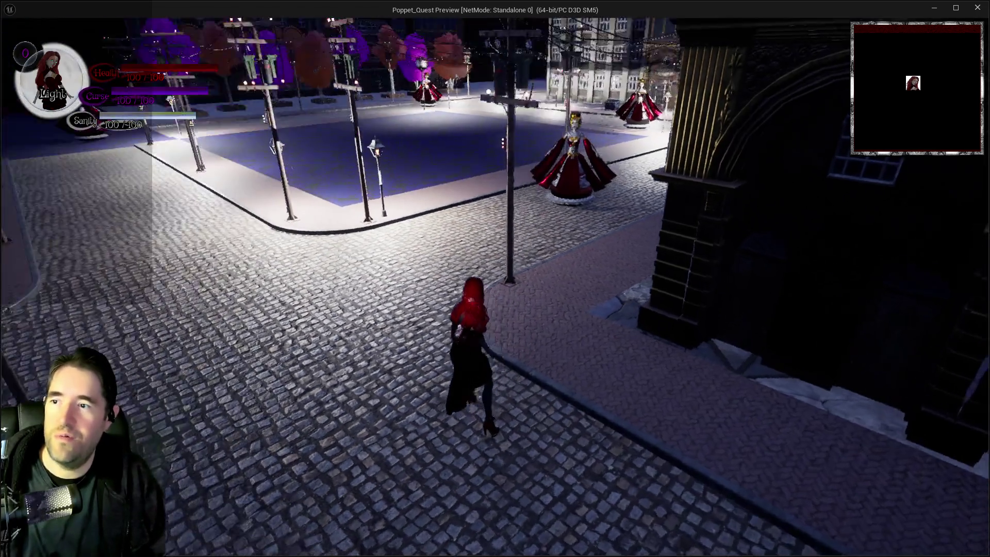
key("w")
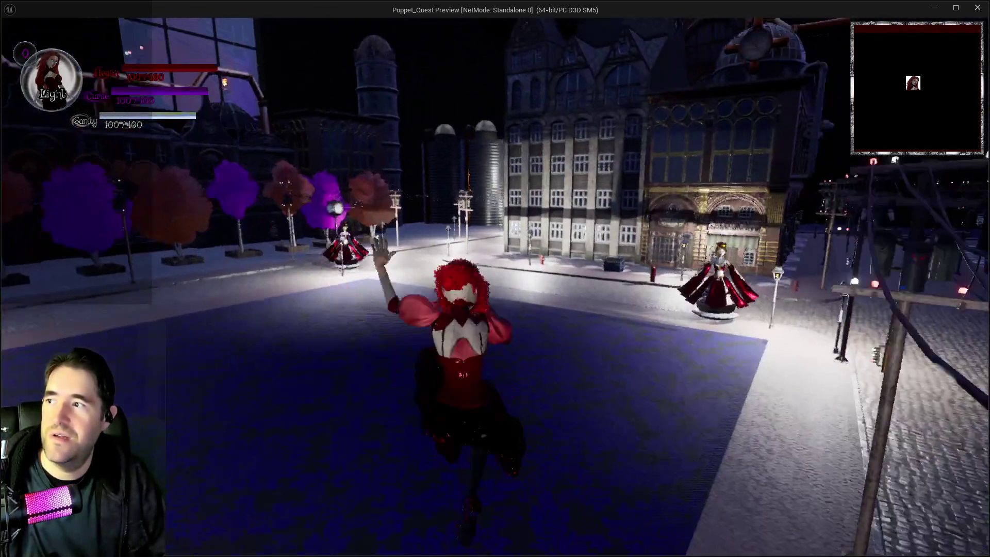
key("w")
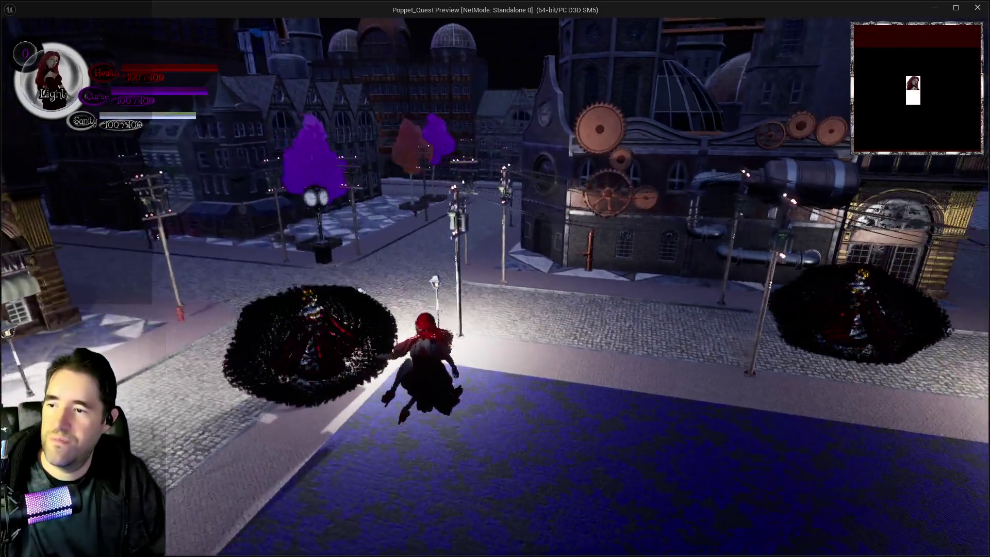
key("w")
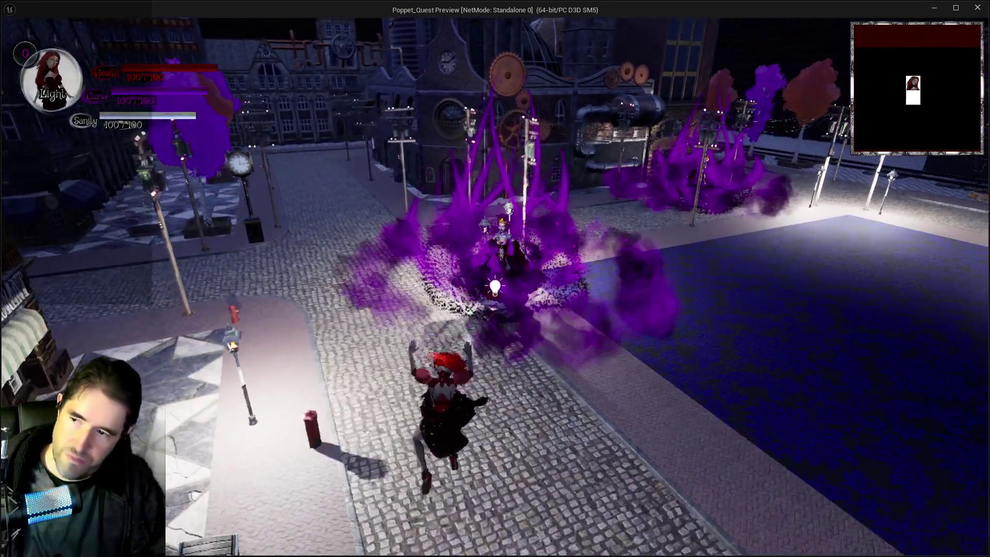
key("w")
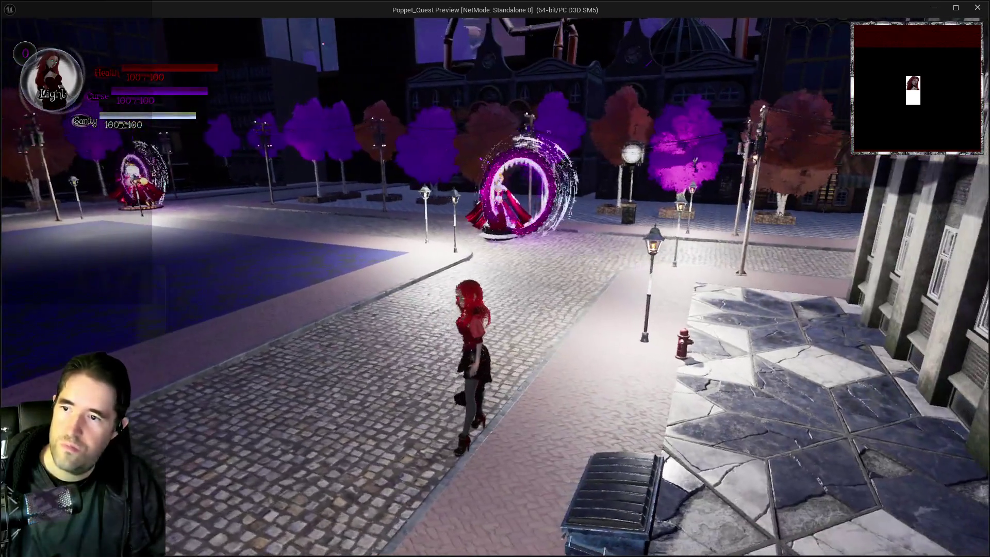
key("w")
key("w")
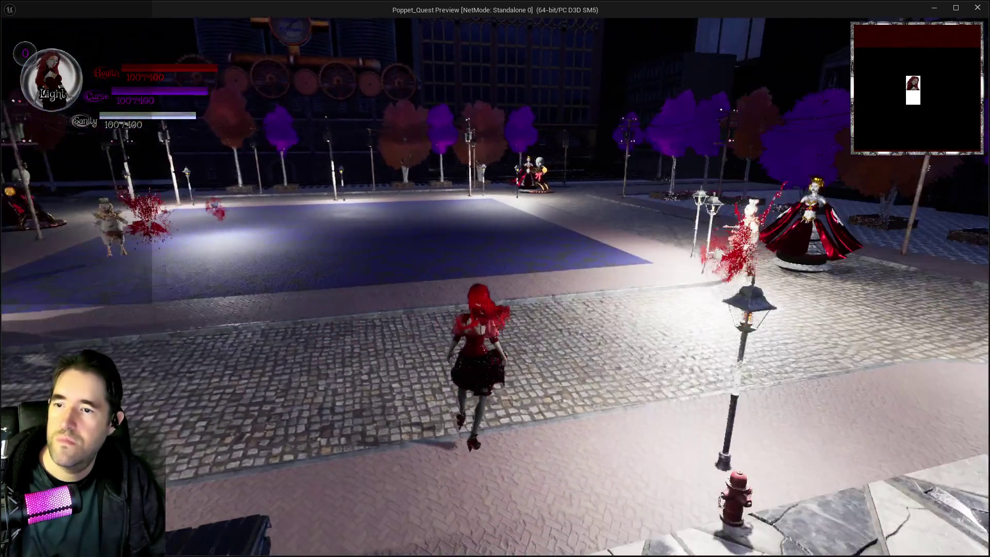
key("w")
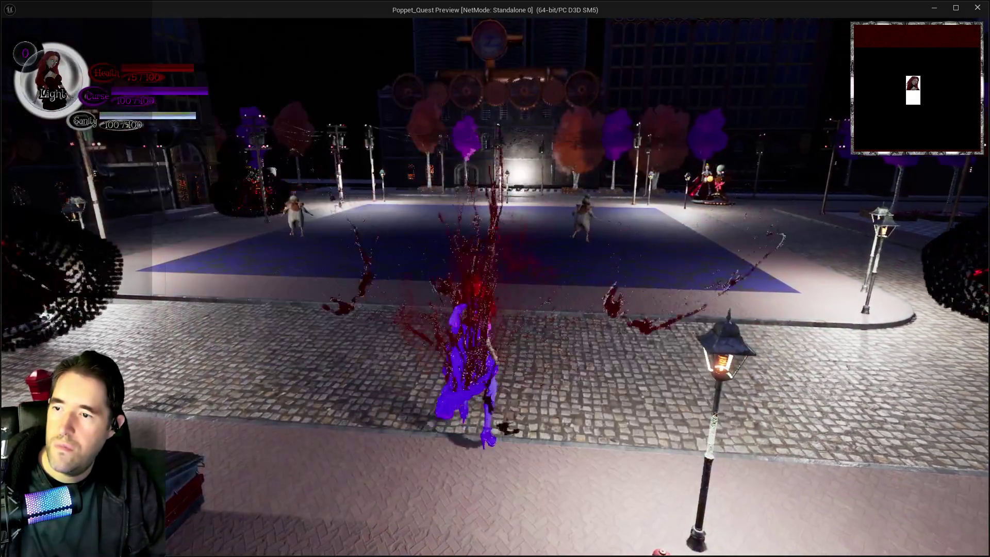
key("w")
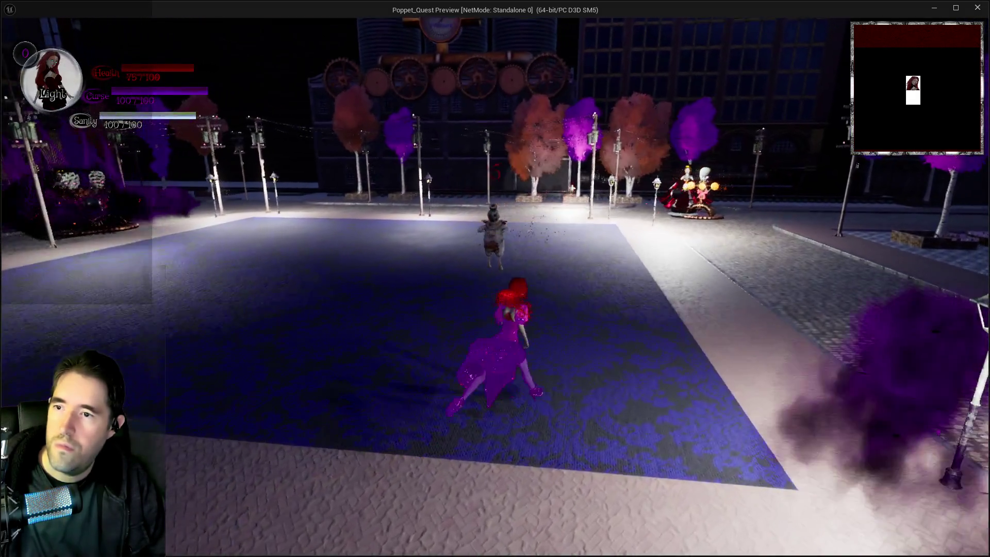
key("Escape")
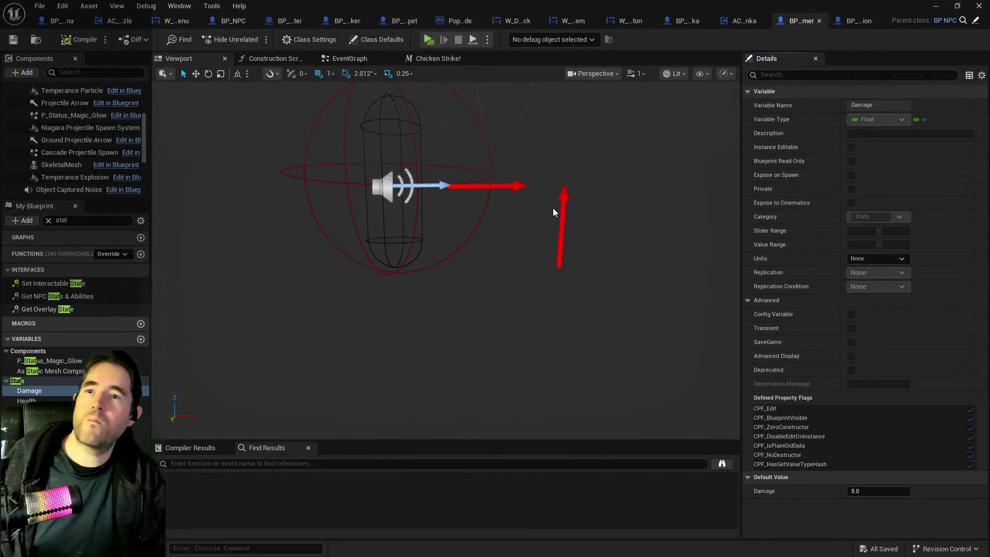
- Close the Blueprint tab and open a maximized Content Browser on StitchShaman's Animations folder
middle_click(799, 21)
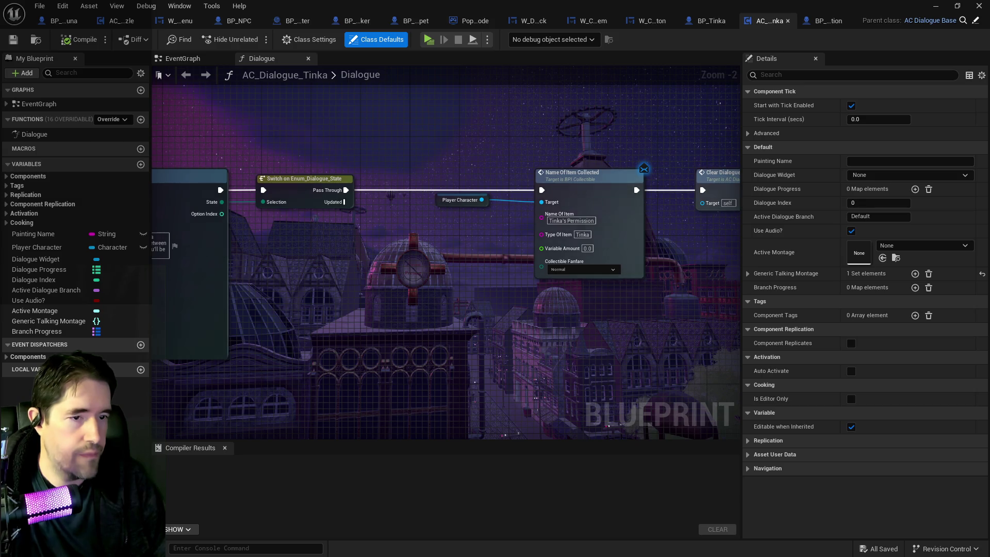
key("ctrl+b")
left_click_drag(712, 184, 472, 185)
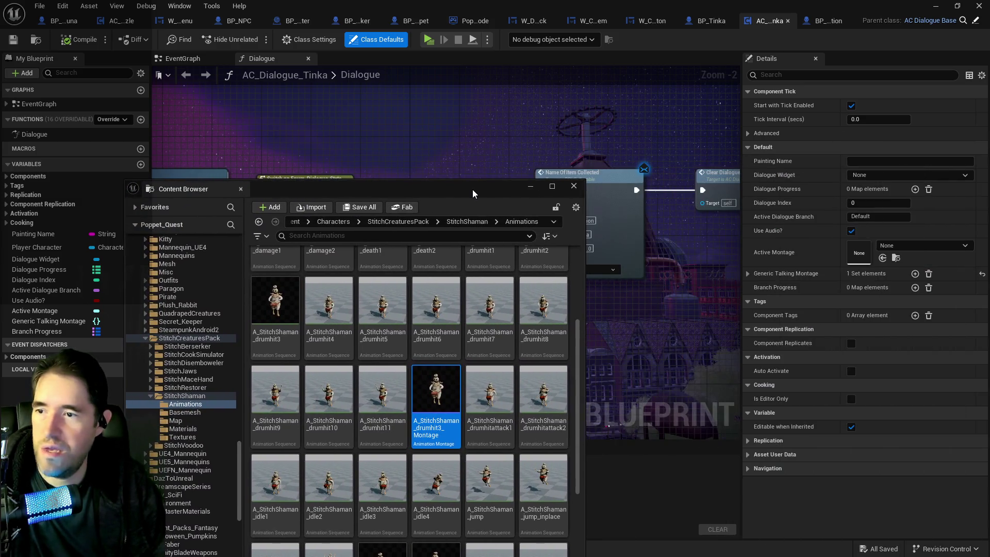
double_click(472, 190)
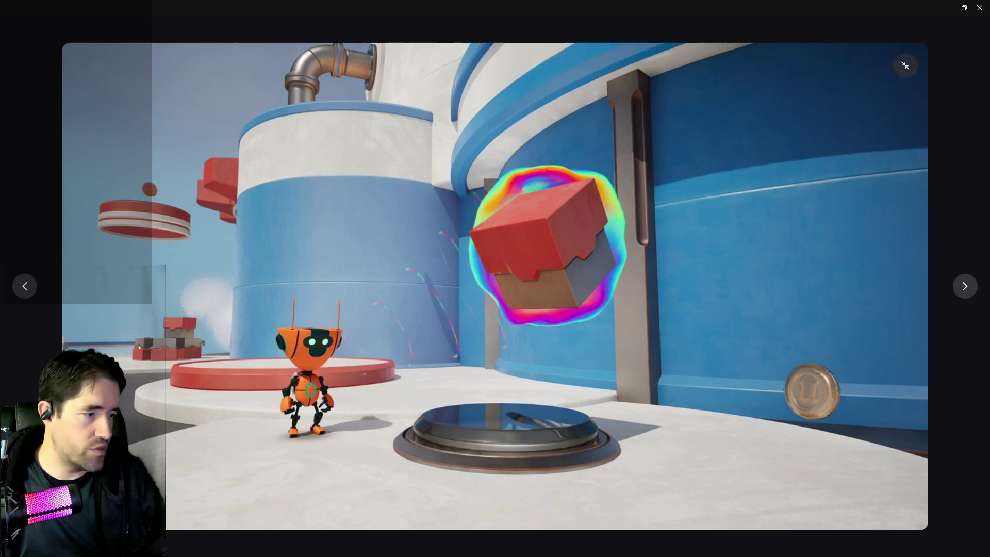
- Close the full-screen screenshot and open the BP_Painting_Blocker blueprint
left_click(979, 8)
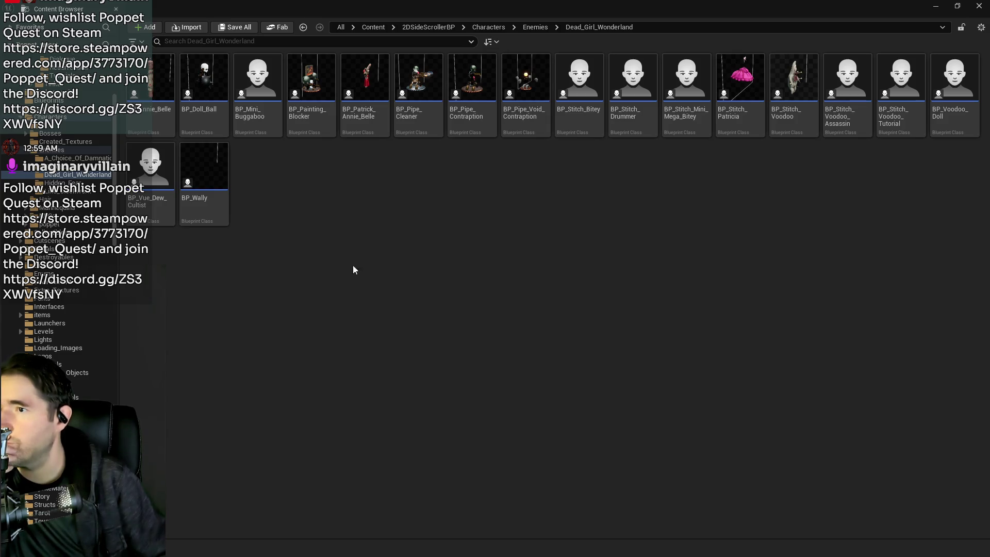
double_click(316, 122)
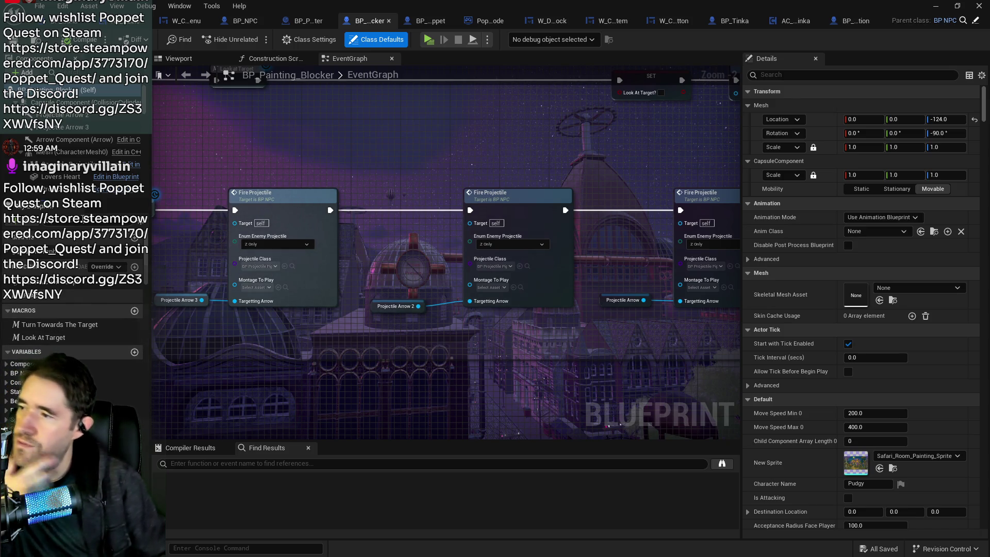
- In the Viewport, inspect the projectile arrows and attach Projectile Arrow 3 to the Mesh
left_click(178, 59)
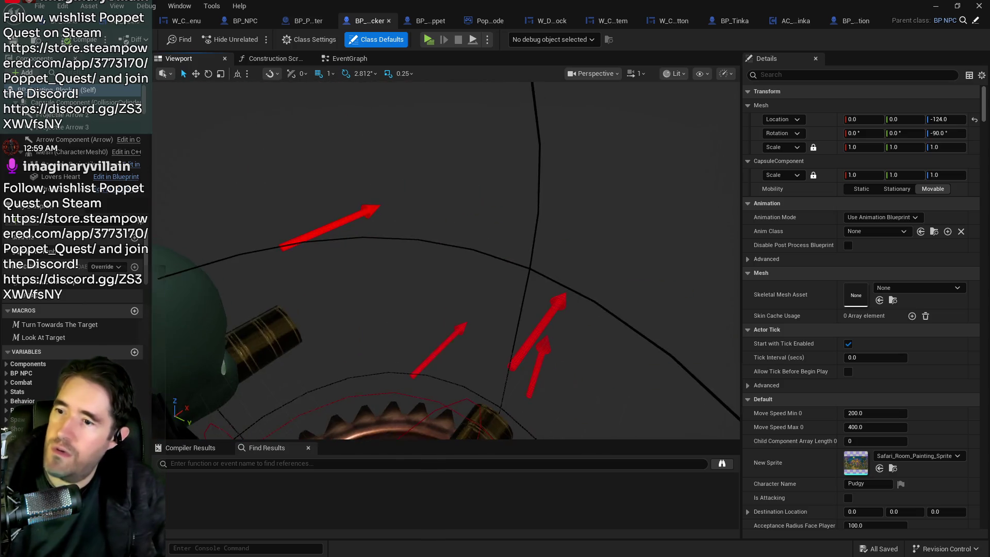
scroll(581, 219, "up", 4)
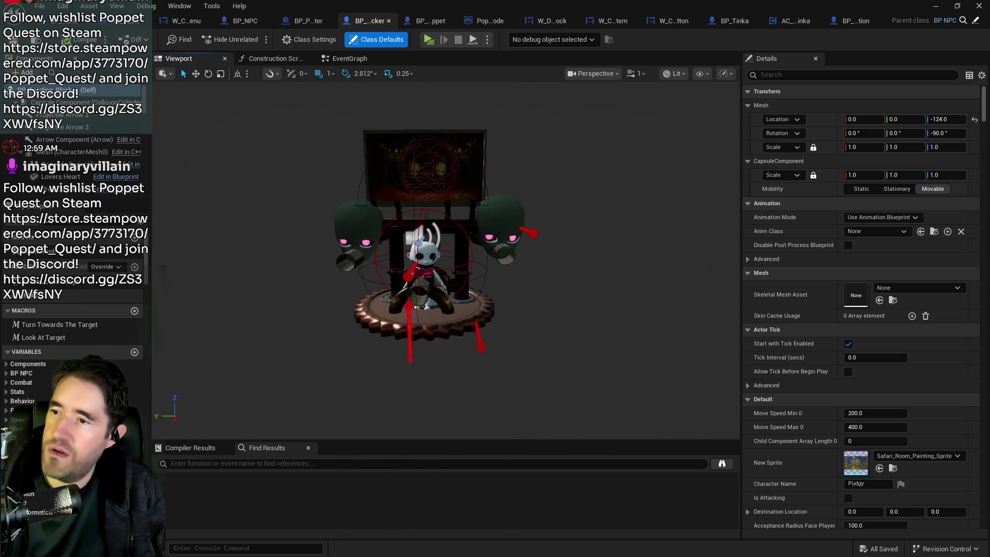
left_click(580, 220)
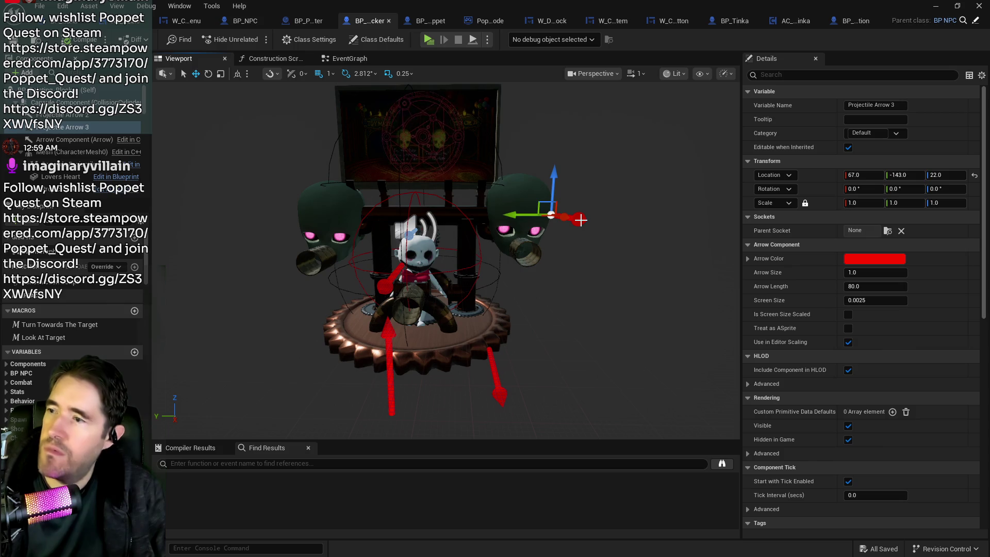
left_click(387, 278)
left_click_drag(387, 278, 411, 334)
left_click(498, 364)
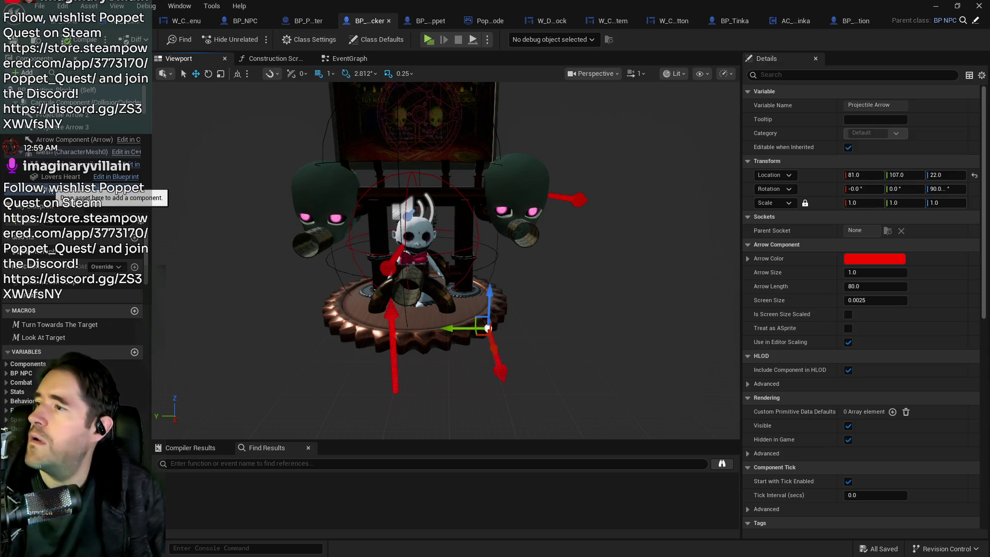
left_click(64, 130)
mouse_move(64, 131)
left_mouse_down()
mouse_move(65, 152)
mouse_move(82, 140)
mouse_move(72, 141)
left_mouse_up()
- Move Projectile Arrow up and into the left cannon, passing through Y 87 to Y 60
left_click(495, 354)
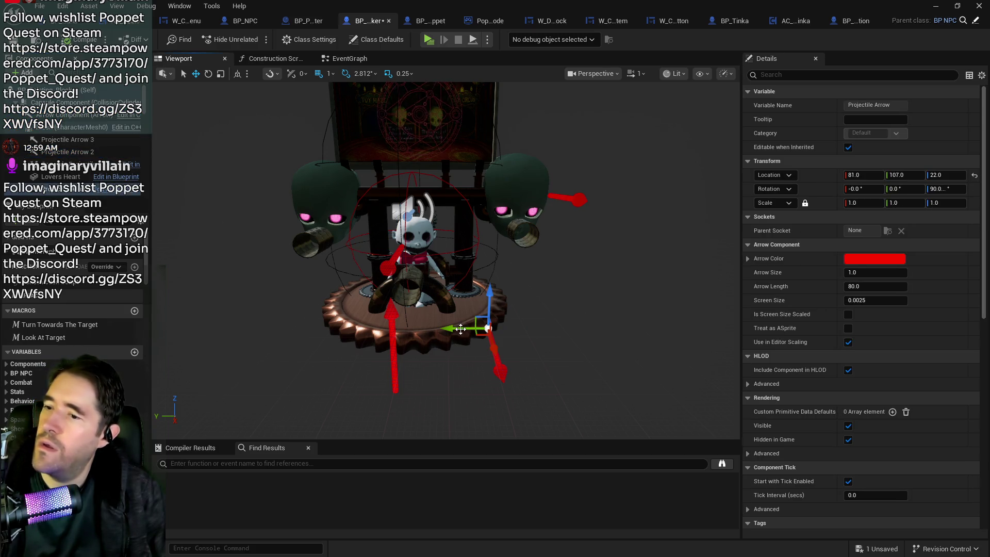
left_click_drag(448, 328, 287, 326)
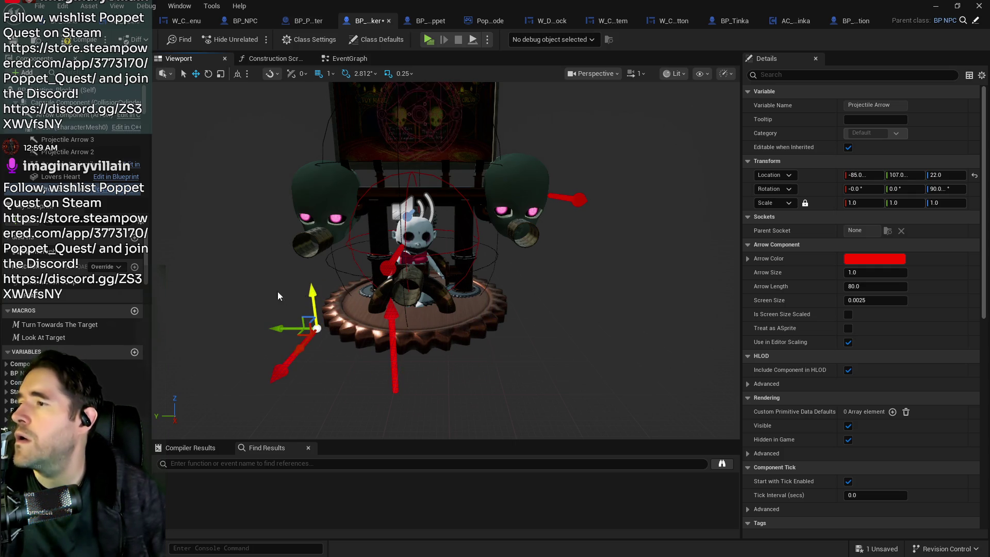
mouse_move(313, 293)
left_mouse_down()
mouse_move(308, 205)
mouse_move(350, 212)
mouse_move(373, 228)
mouse_move(379, 249)
mouse_move(366, 255)
left_mouse_up()
mouse_move(431, 253)
left_mouse_down()
mouse_move(337, 240)
mouse_move(379, 202)
mouse_move(426, 215)
left_mouse_up()
mouse_move(468, 180)
left_mouse_down()
mouse_move(585, 179)
mouse_move(515, 186)
mouse_move(484, 170)
left_mouse_up()
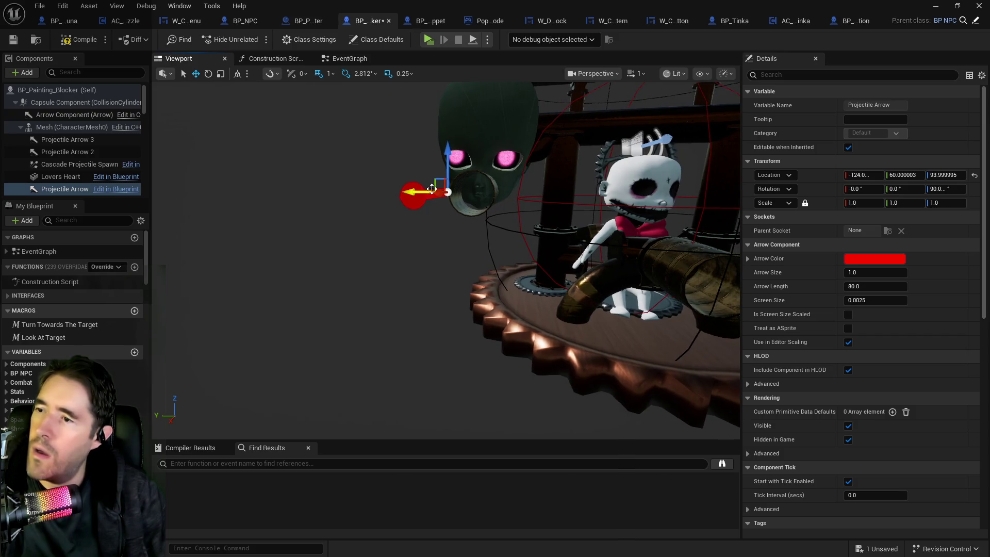
mouse_move(422, 192)
left_mouse_down()
mouse_move(557, 191)
mouse_move(519, 223)
left_mouse_up()
- Lower Projectile Arrow 2 to cannon height and Projectile Arrow 3 to Z 103, then save
left_click(454, 237)
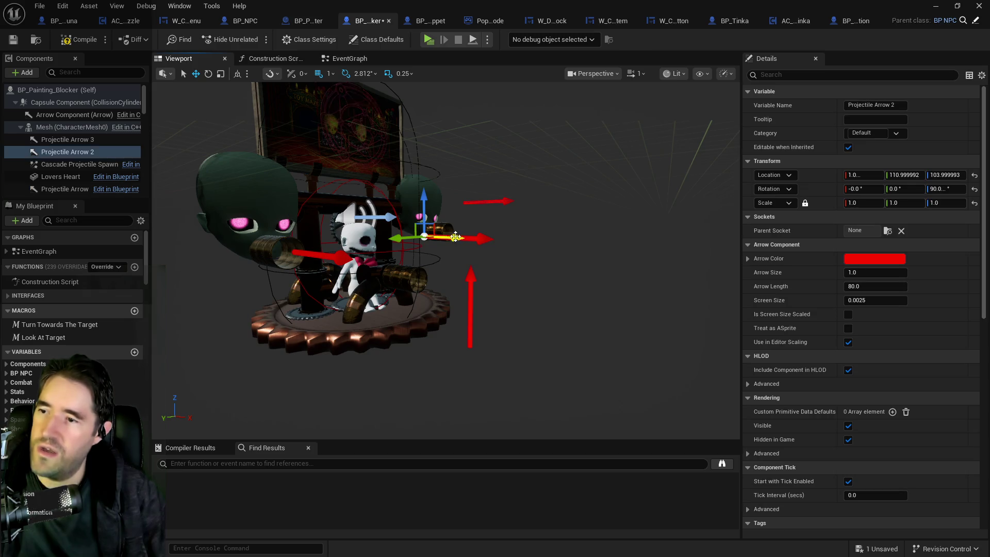
mouse_move(421, 202)
left_mouse_down()
mouse_move(434, 249)
mouse_move(446, 219)
mouse_move(387, 229)
left_mouse_up()
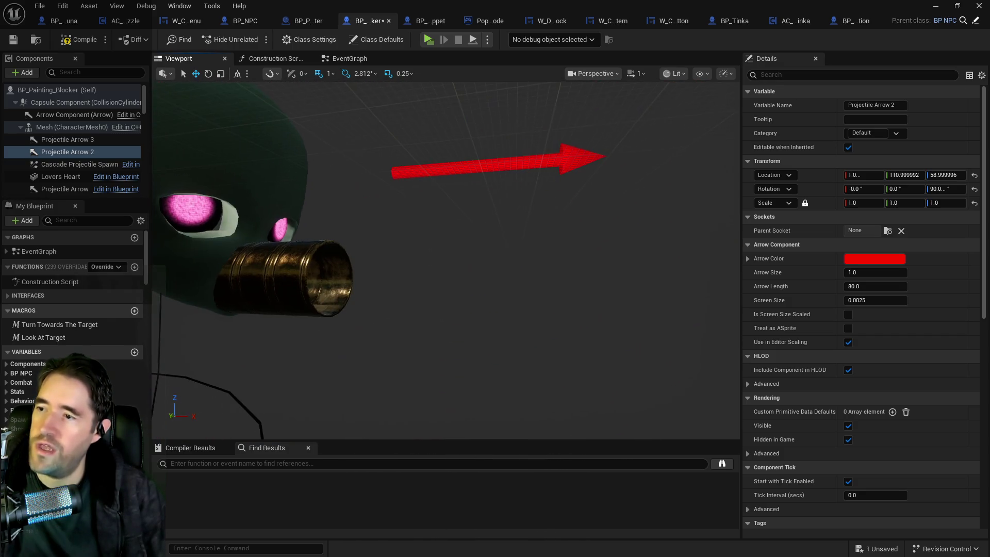
left_click(438, 165)
left_click_drag(394, 143, 401, 252)
mouse_move(464, 310)
left_mouse_down()
mouse_move(443, 319)
mouse_move(464, 255)
mouse_move(438, 253)
mouse_move(448, 268)
mouse_move(453, 256)
mouse_move(498, 262)
mouse_move(484, 261)
mouse_move(505, 312)
mouse_move(507, 276)
left_mouse_up()
key("ctrl+s")
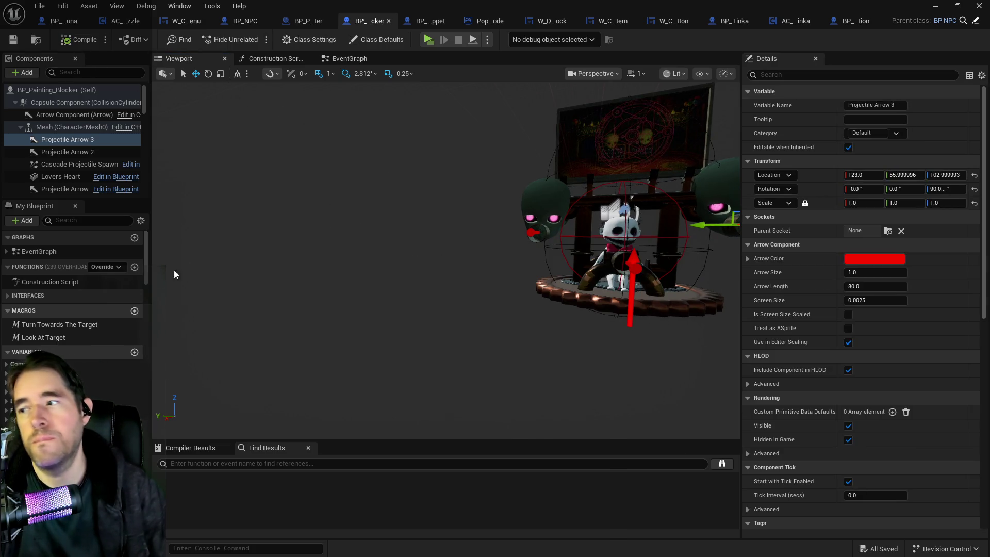
- Filter members for 'stat' and set Struct NPC Stats Health and Health Max to 300
left_click(72, 220)
type("sta")
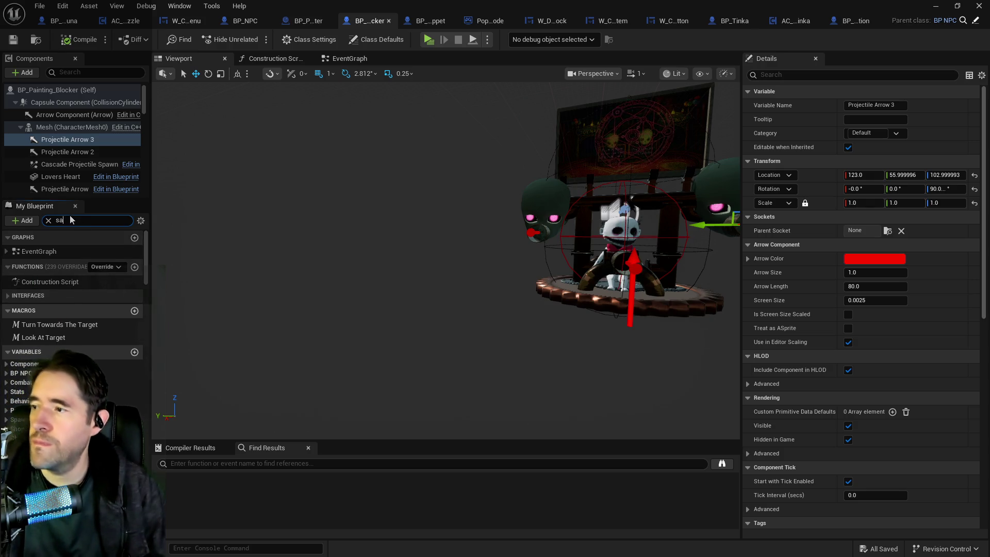
type("t")
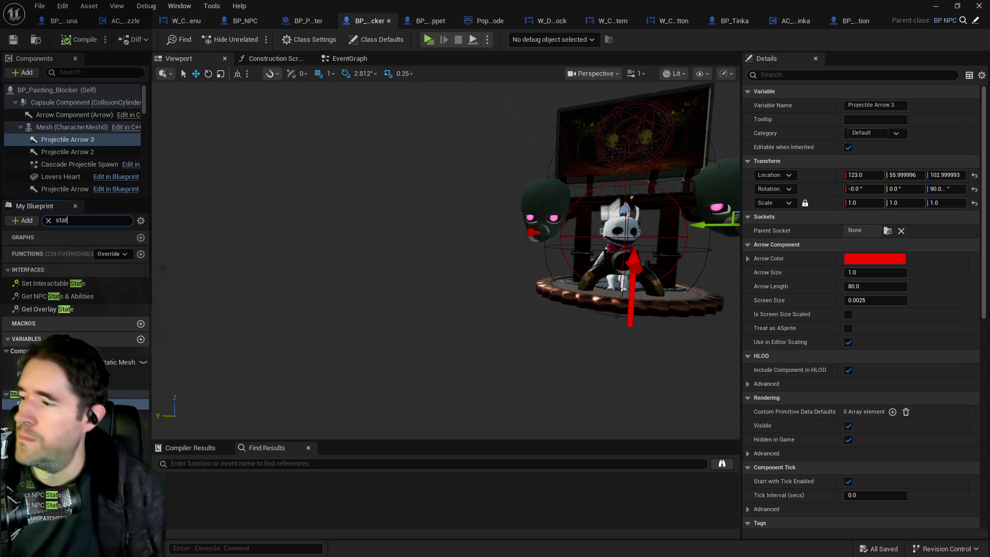
left_click(66, 498)
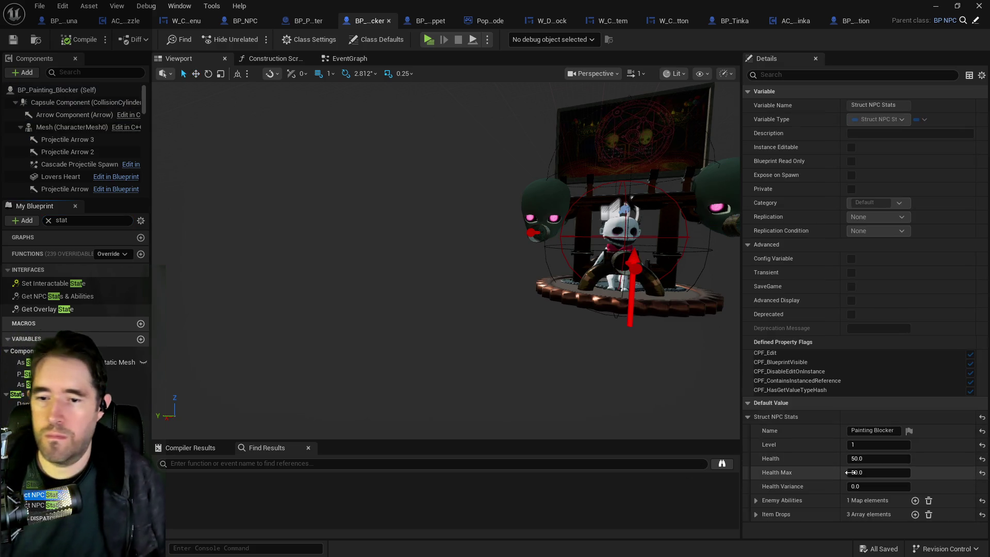
left_click(869, 458)
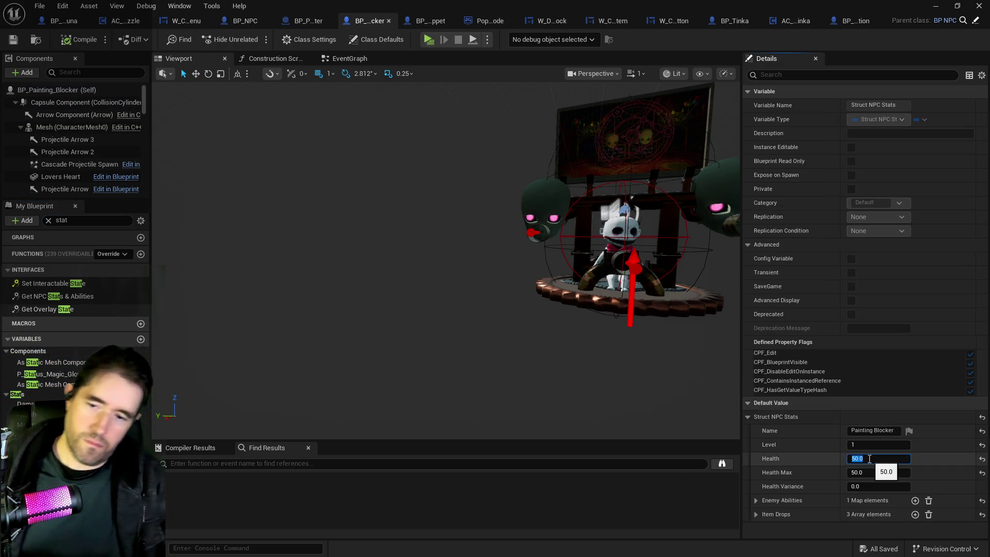
type("300")
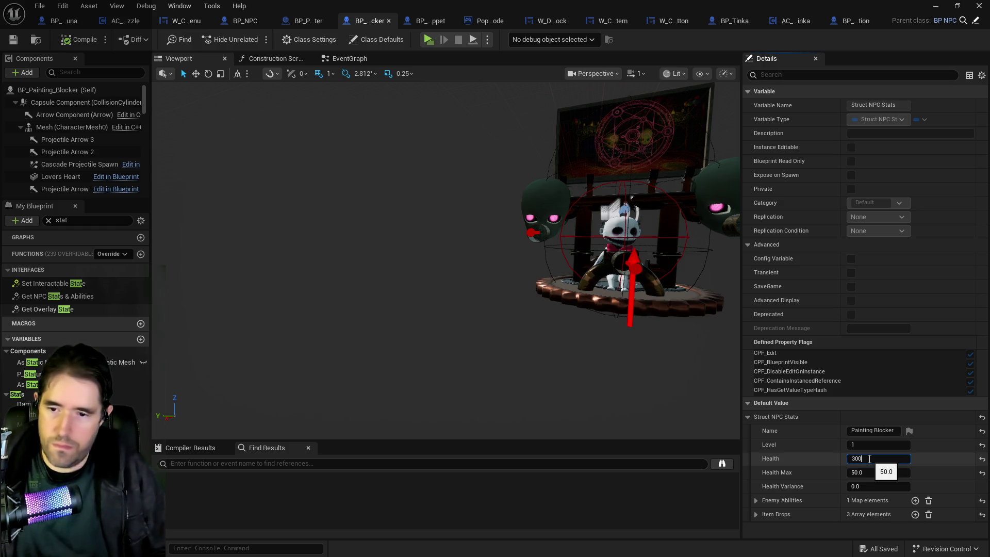
left_click(860, 472)
type("30")
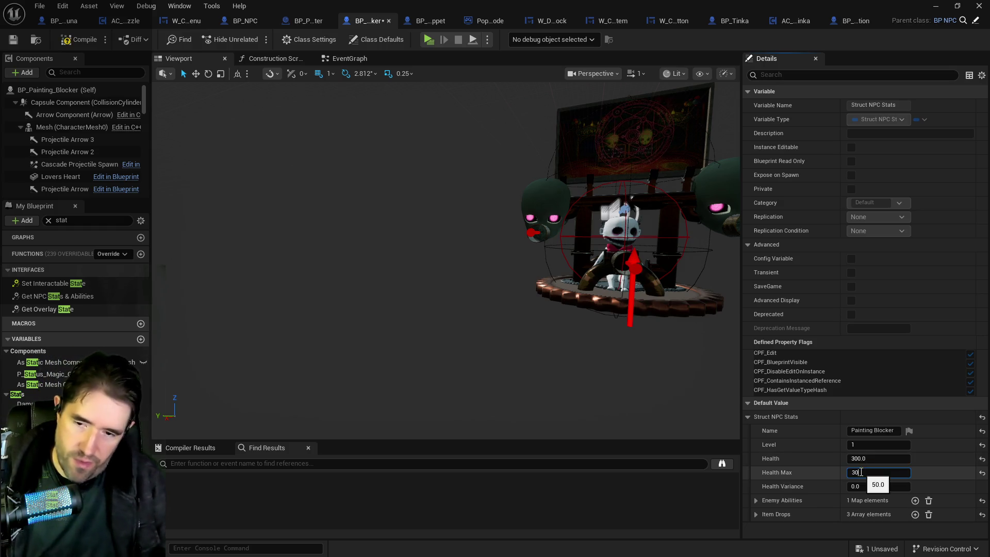
key("Return")
- Expand Enemy Abilities > Canon Ball in the Struct NPC Stats defaults to check its values
left_click(44, 492)
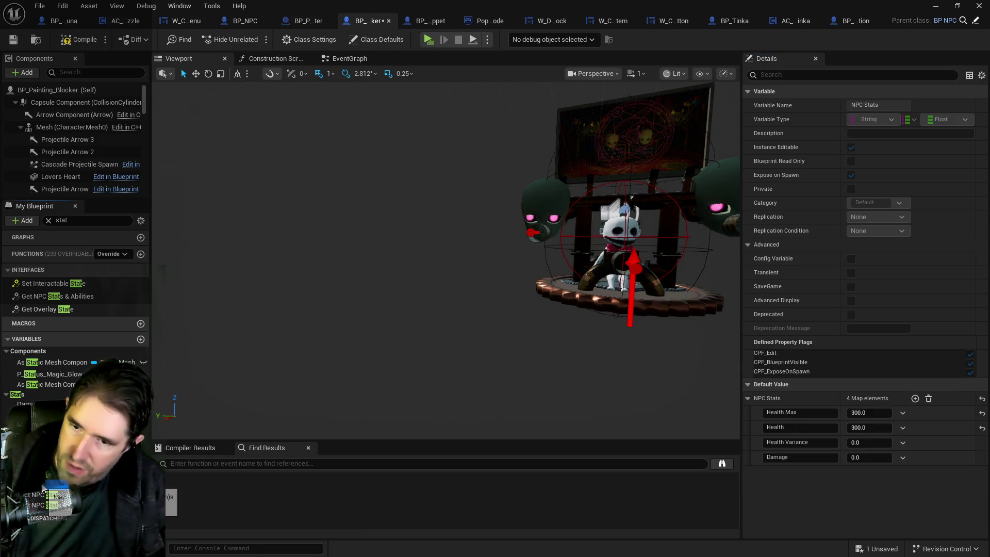
left_click(40, 505)
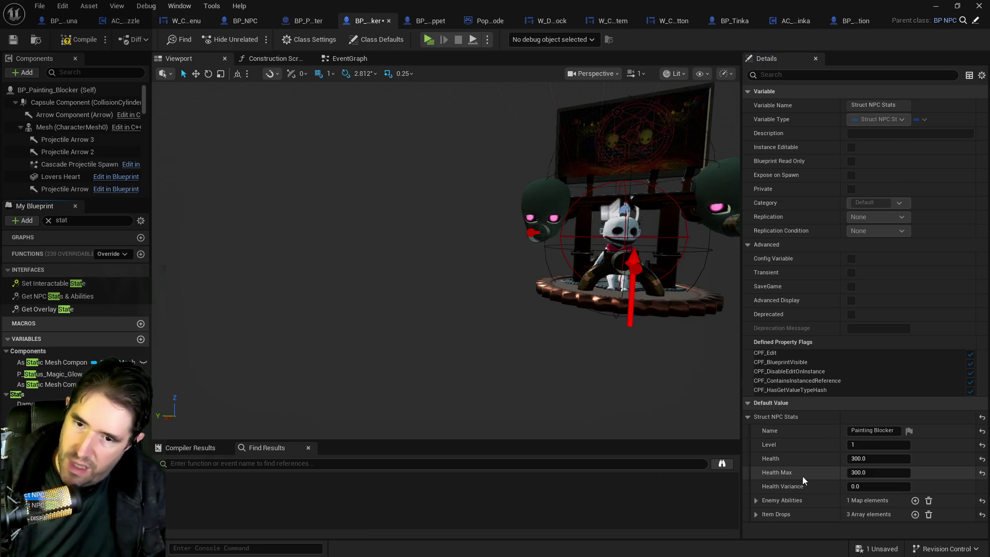
left_click(756, 500)
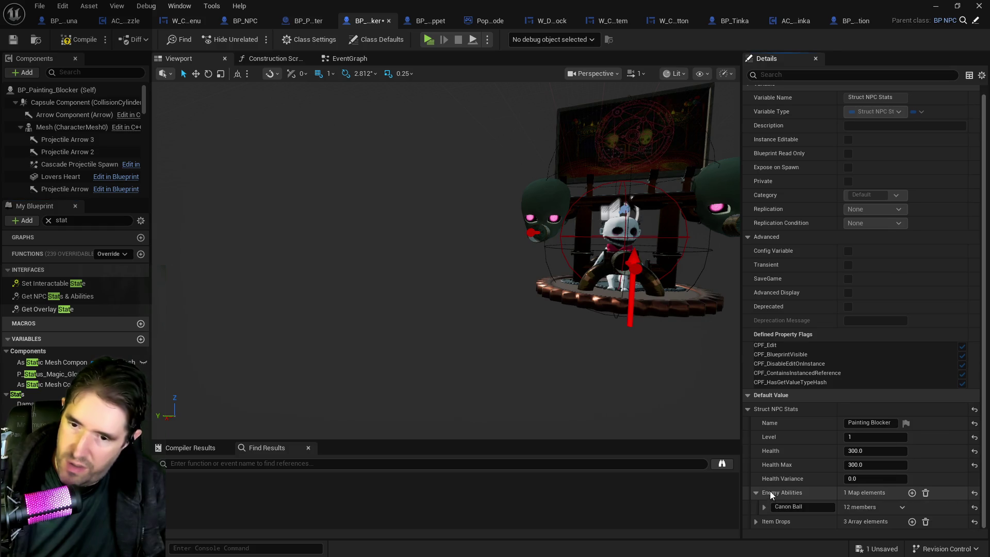
left_click(762, 507)
scroll(771, 503, "down", 5)
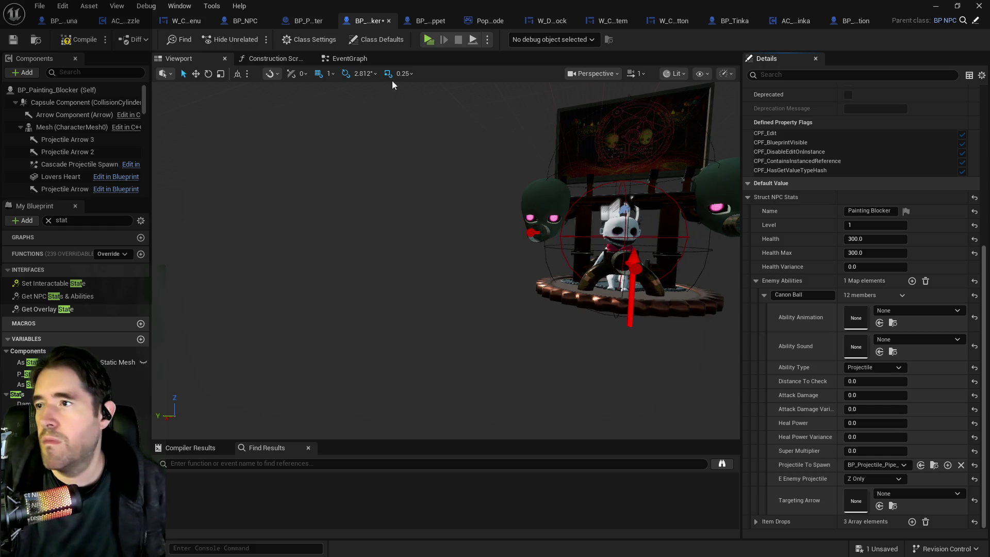
- Compile and save the blueprint from its EventGraph, then return to the level editor
left_click(352, 60)
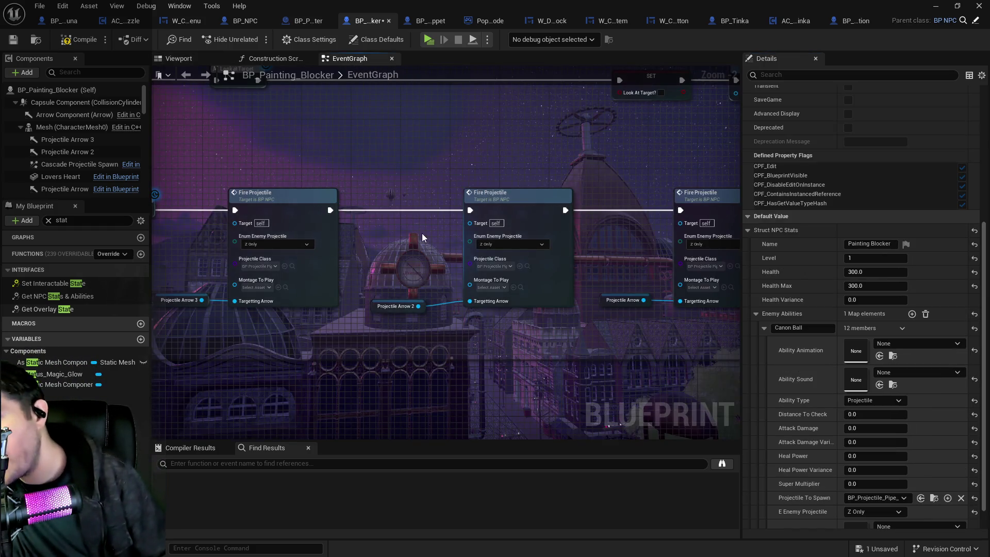
scroll(421, 233, "down", 3)
left_click(79, 40)
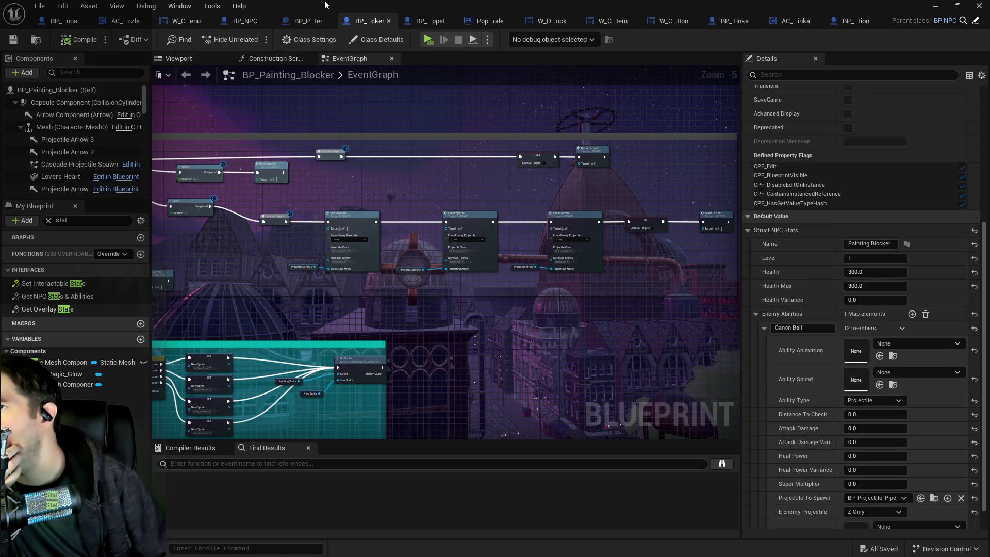
key("alt+Tab")
key("alt+Tab")
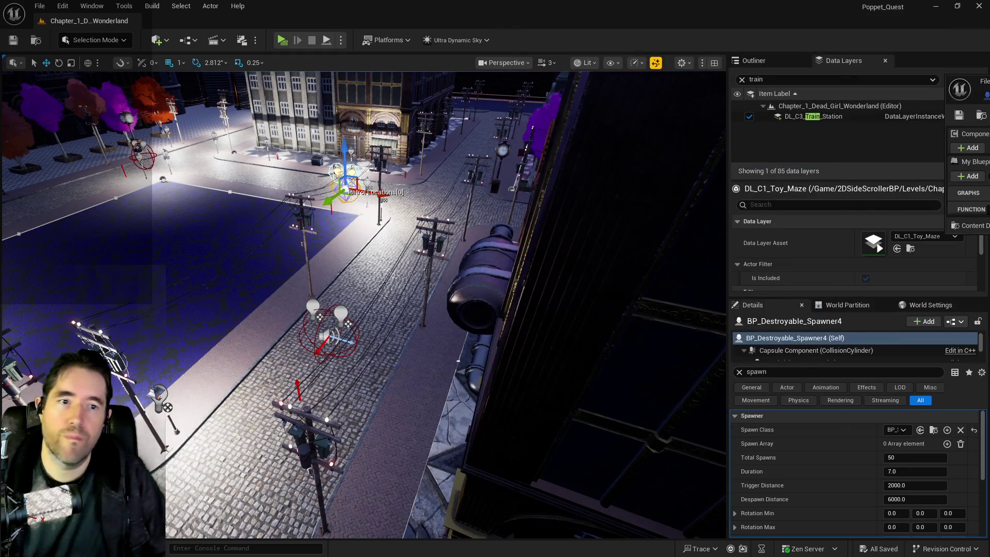
- Fly the camera from the train station through the rooms to Patrick's Room door, then start Play
key("1")
left_click_drag(249, 255, 249, 255)
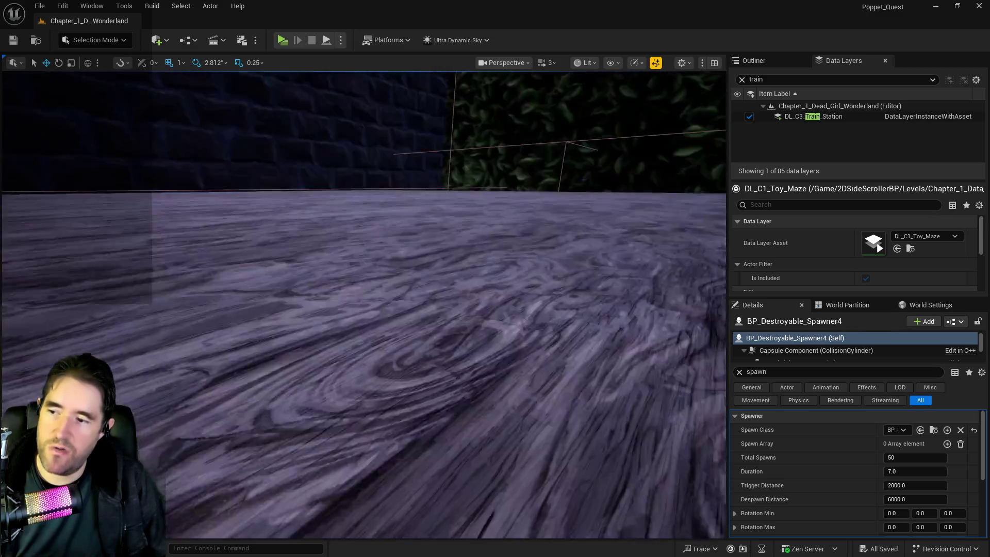
key("w")
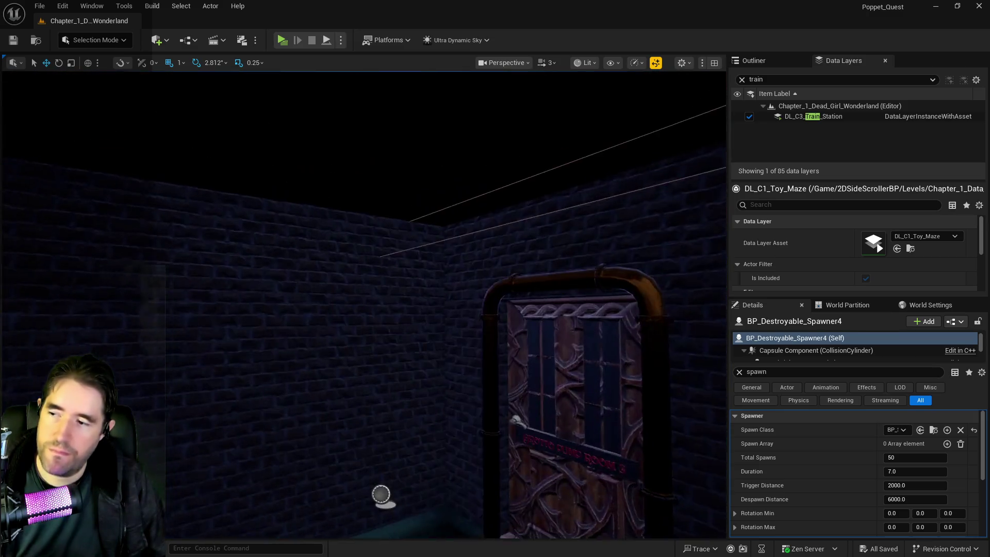
key("w")
key("w")
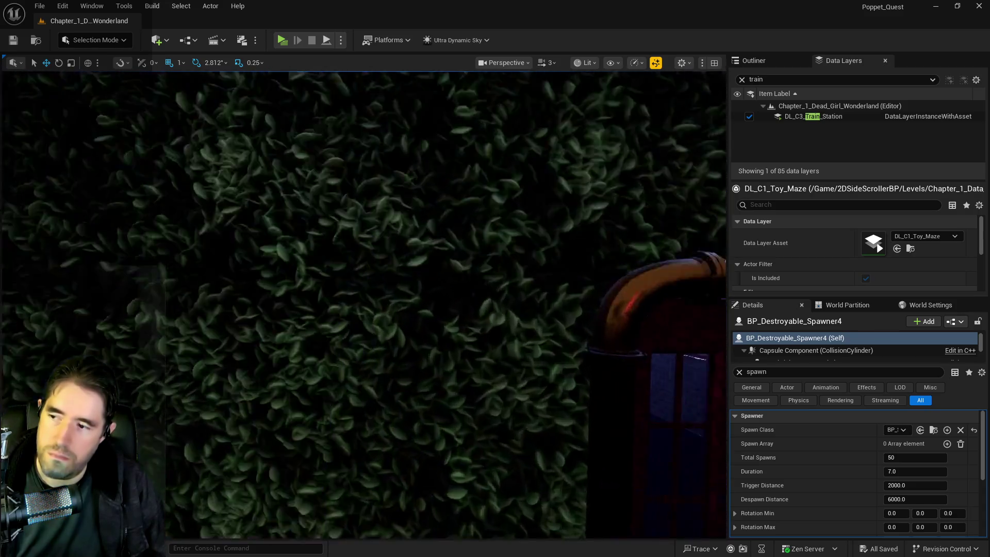
key("w")
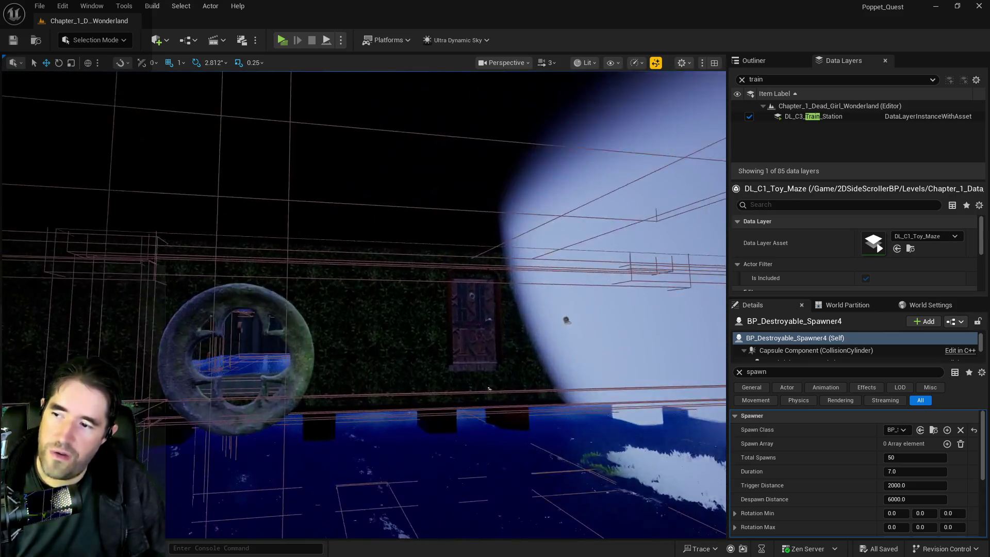
key("w")
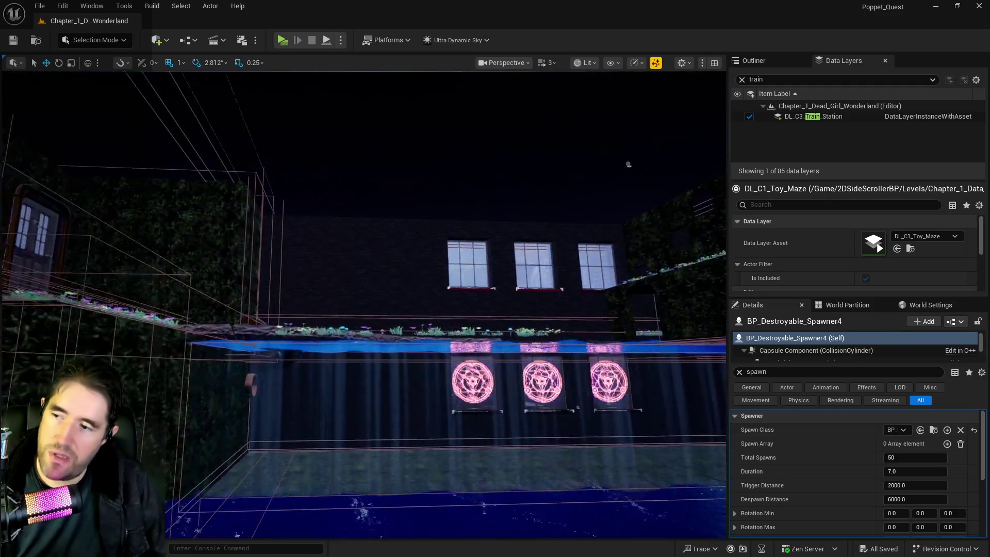
key("w")
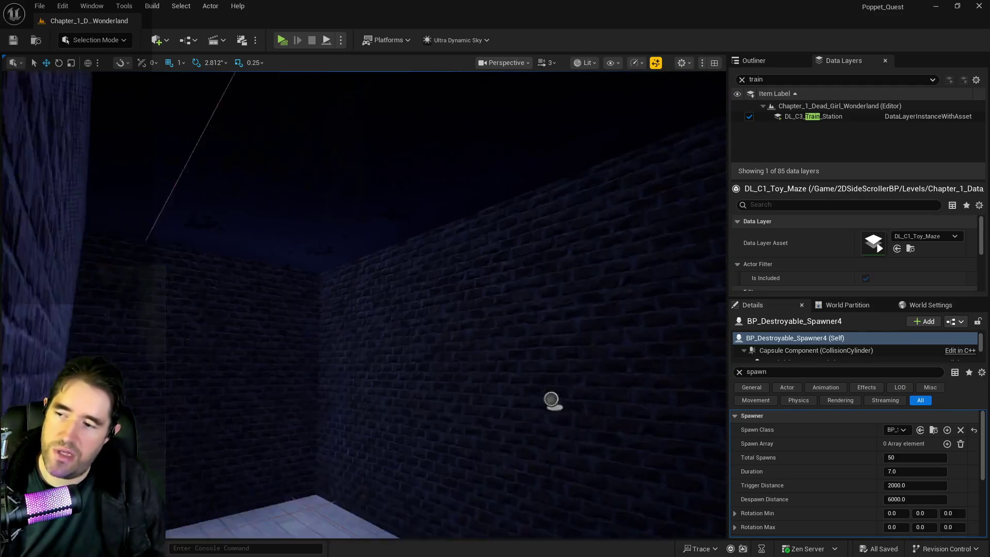
key("w")
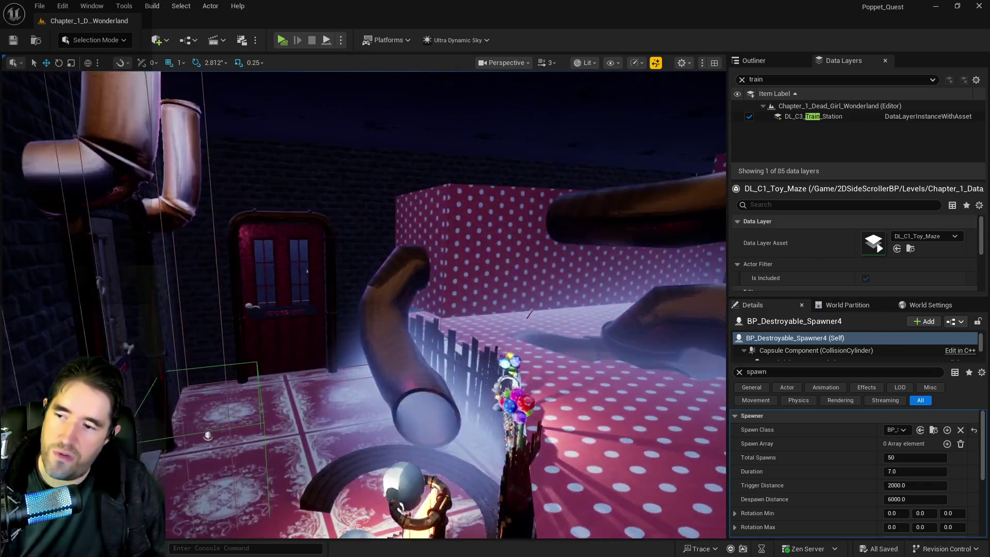
key("w")
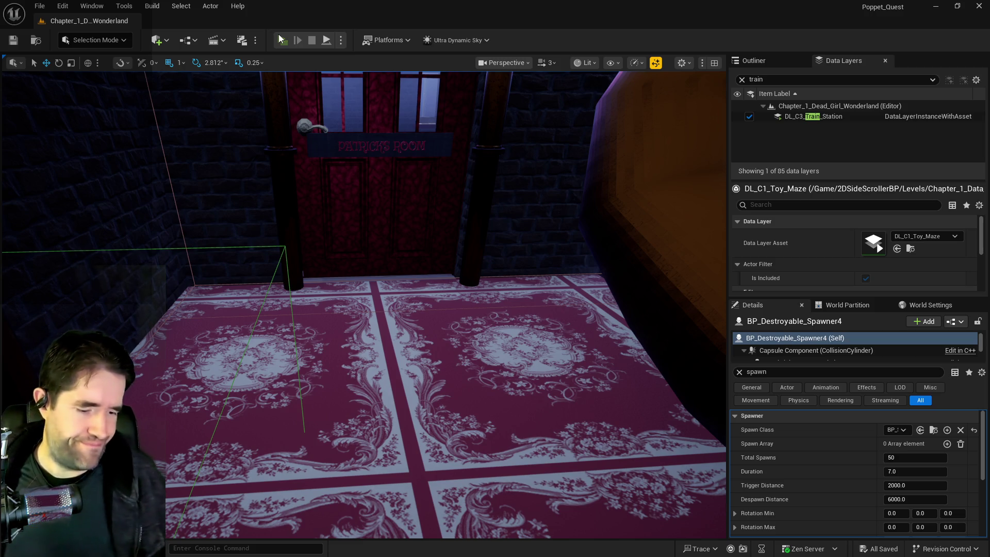
left_click(278, 34)
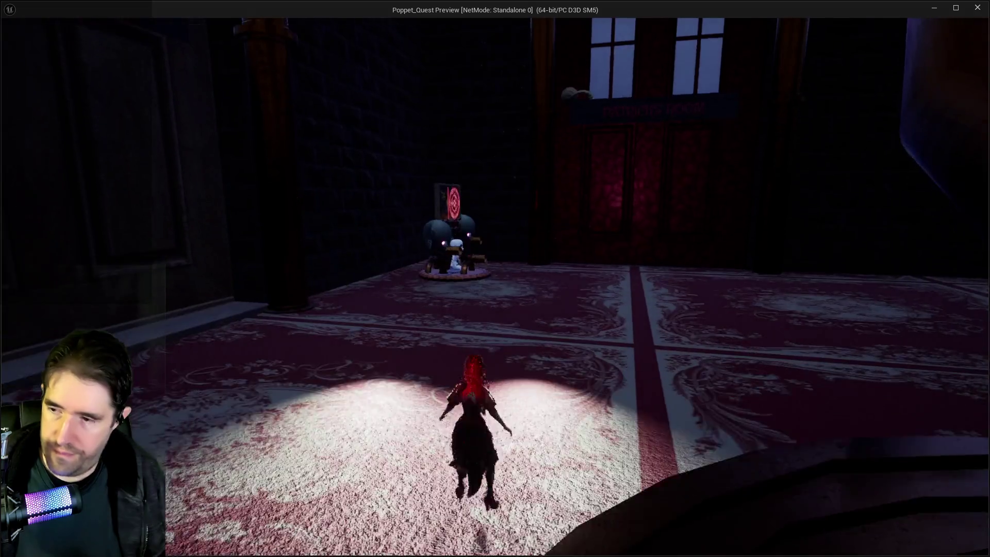
- Dismiss the slot overlay, hammer the puppet altar and the doll, then pause the game
key("Tab")
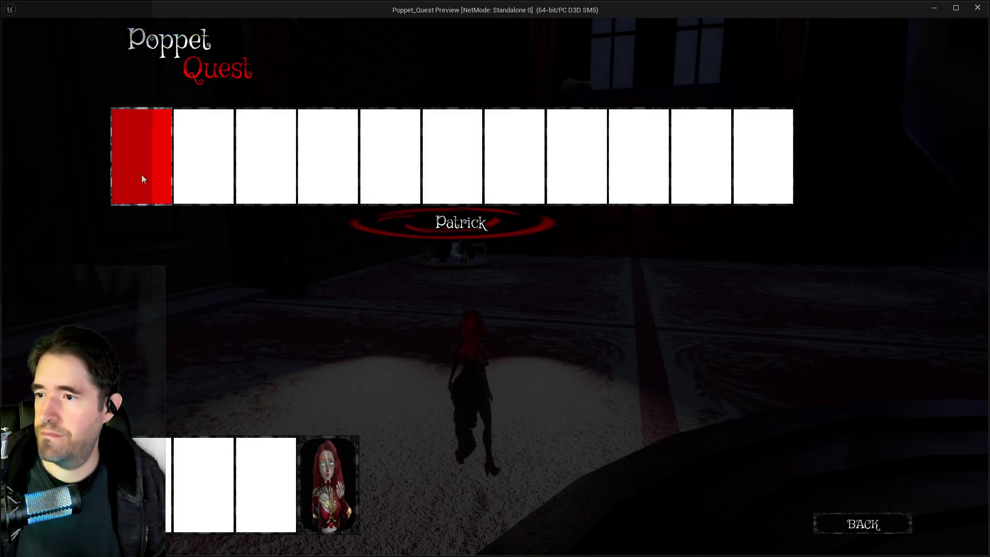
left_click(142, 178)
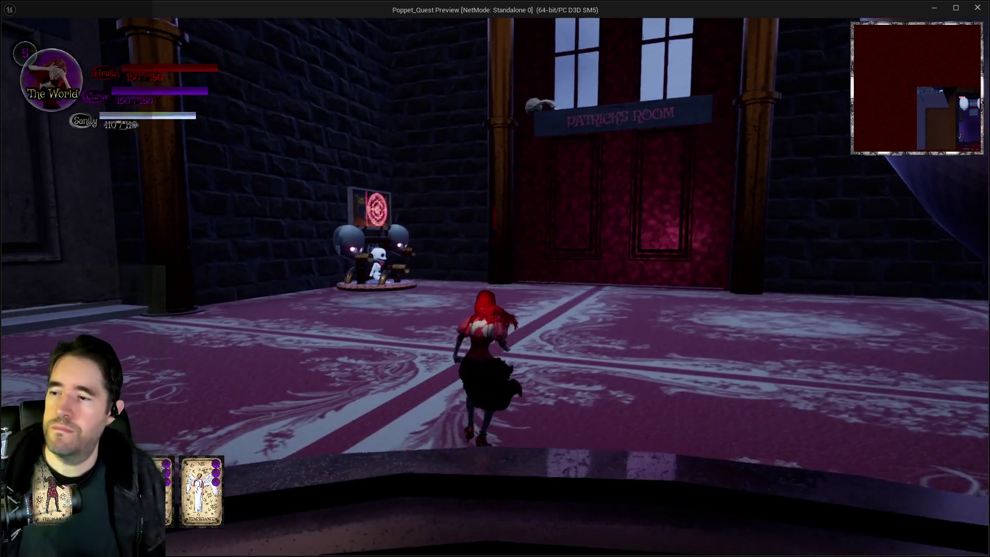
key("w")
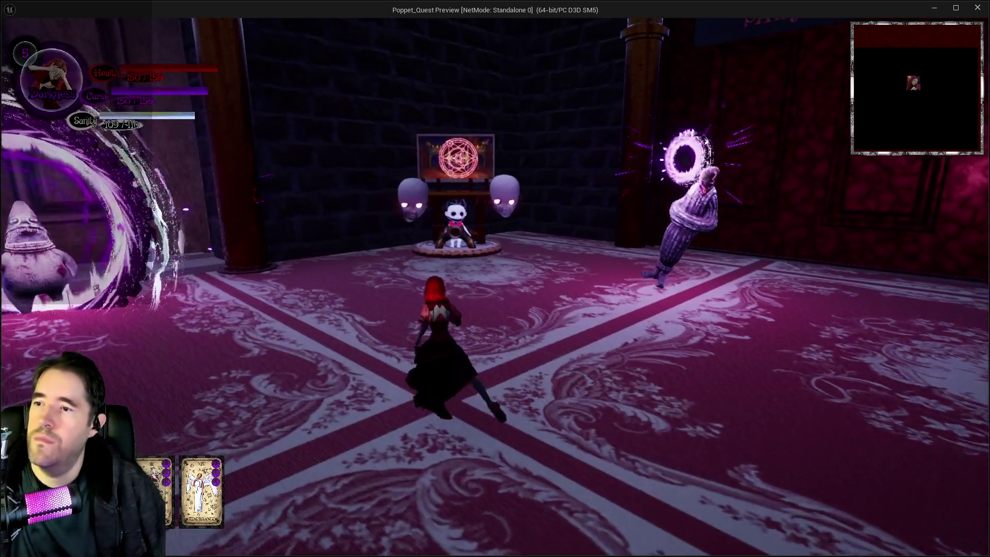
key("w")
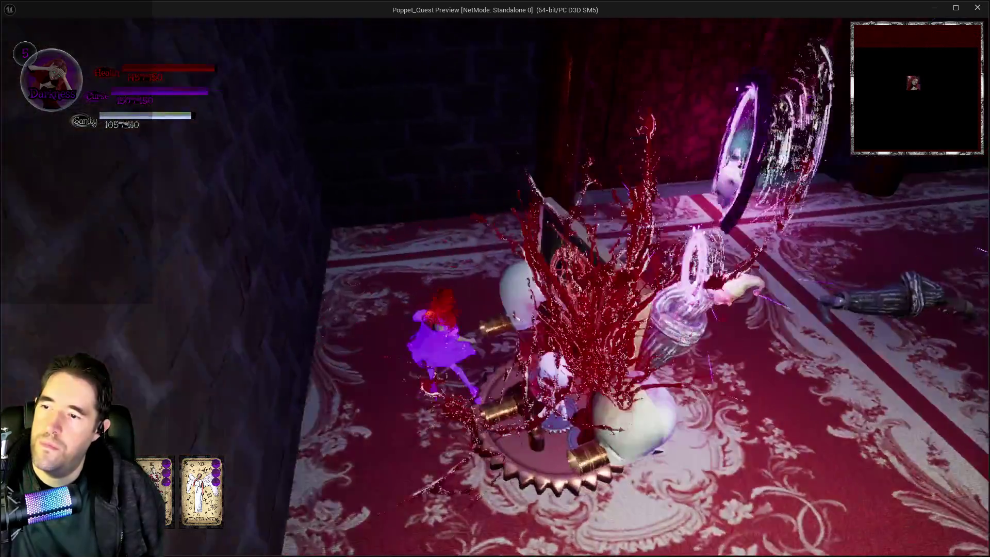
key("w")
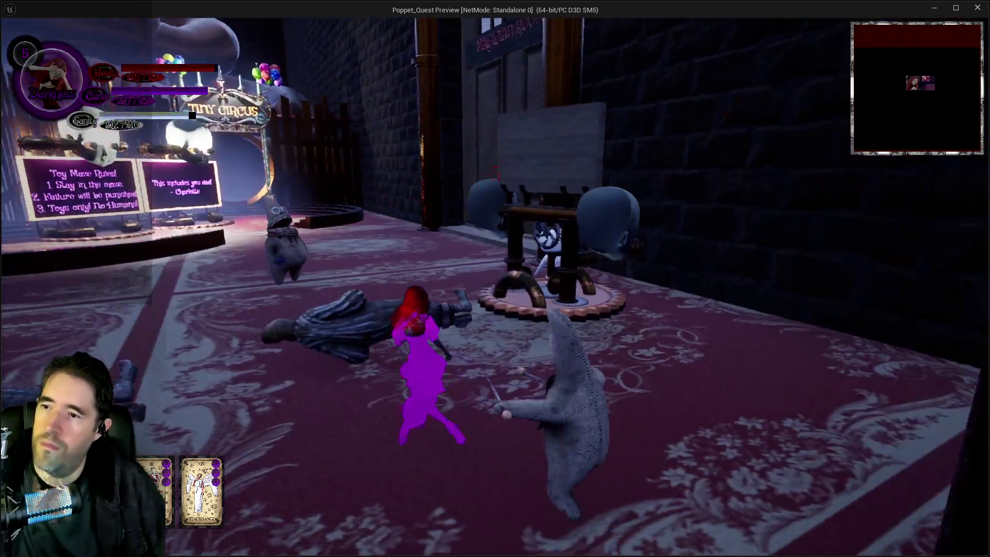
key("w")
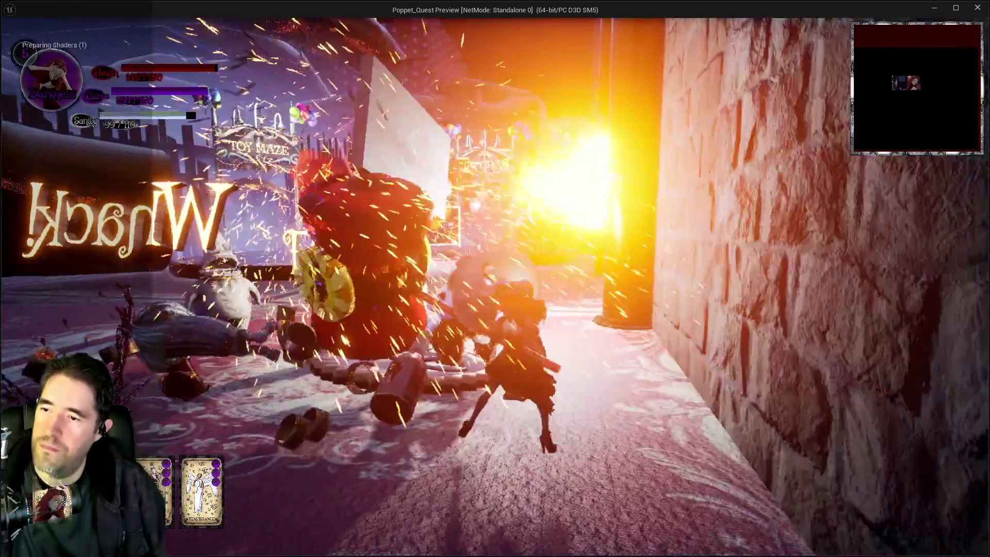
key("w")
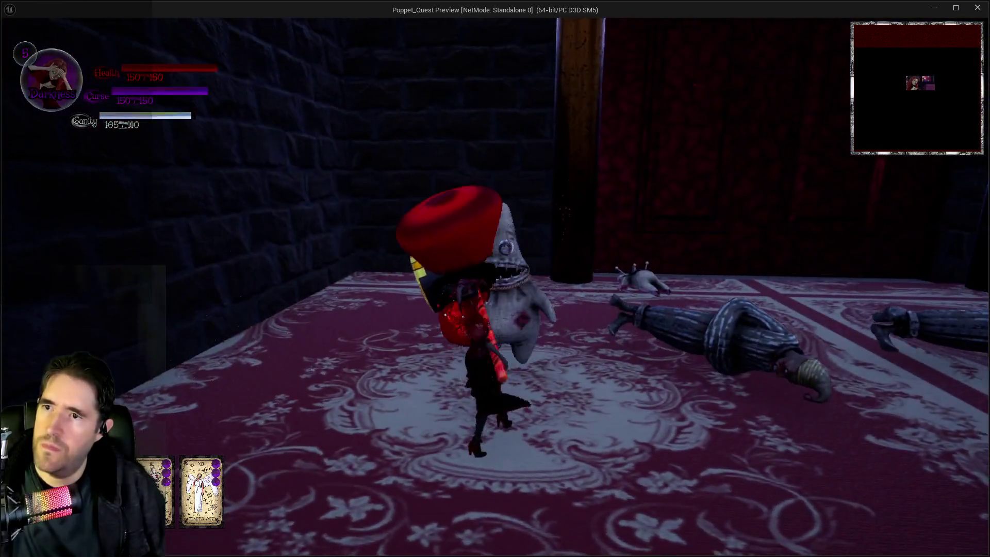
key("w")
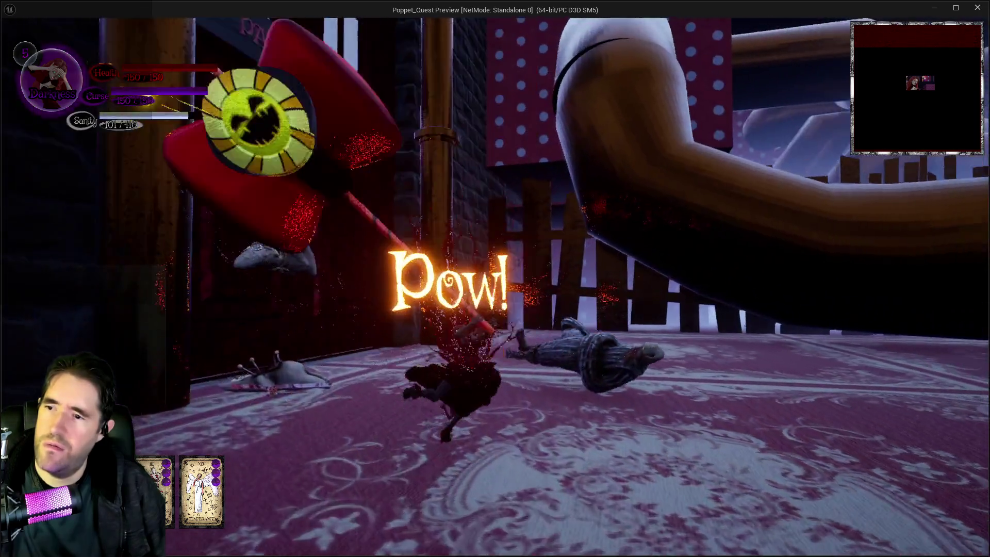
key("w")
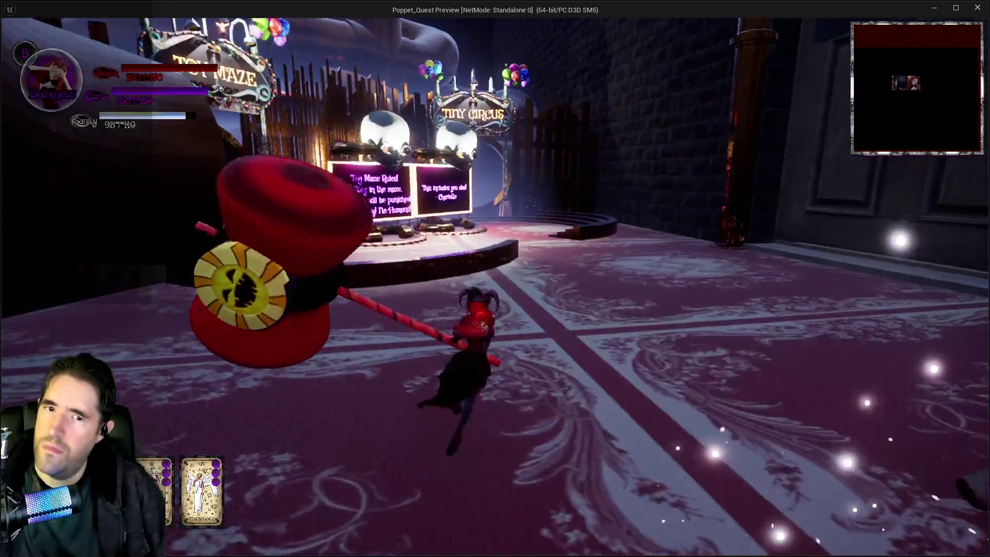
key("Escape")
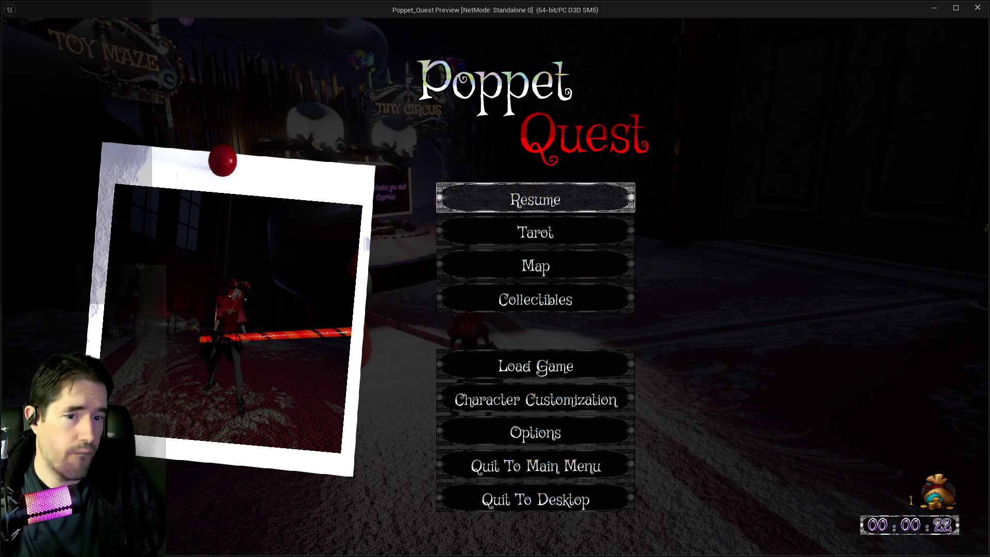
- Resume, run through the Tiny Circus tunnel to attack the carousel enemy, then stop the preview
left_click(521, 196)
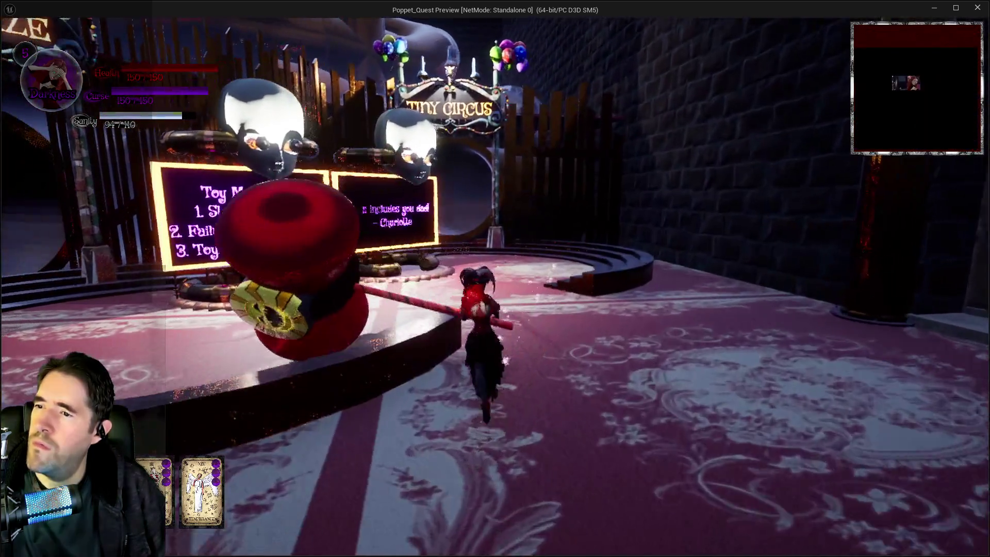
key("w")
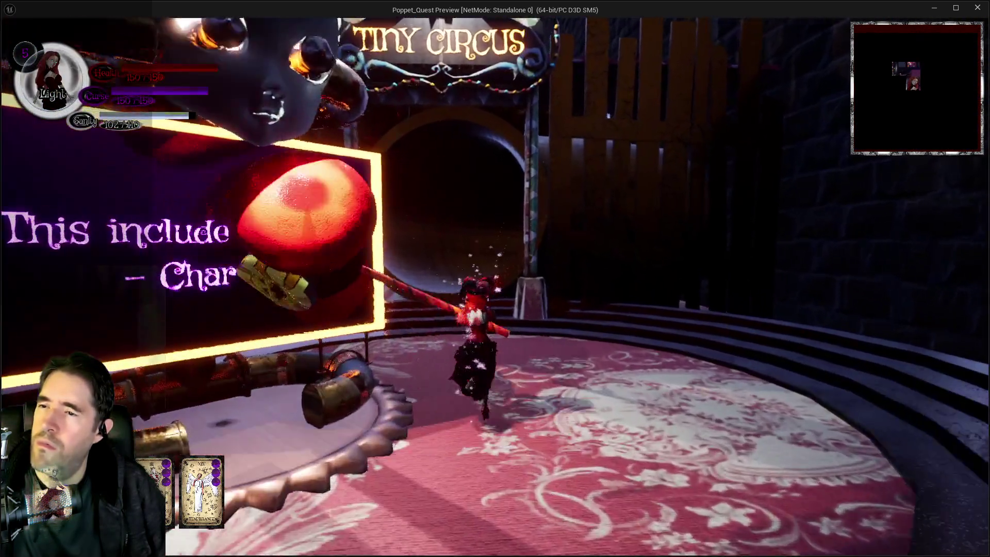
key("w")
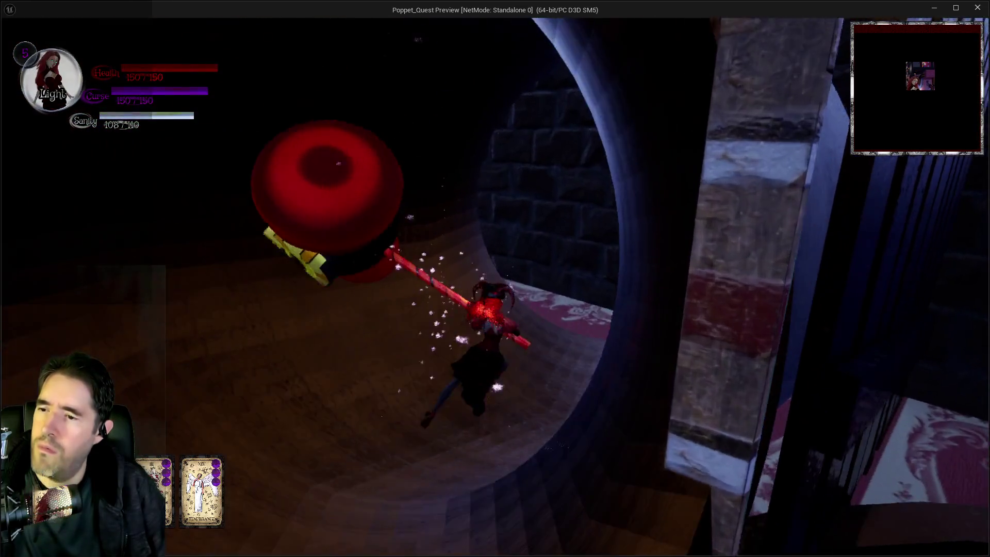
key("w")
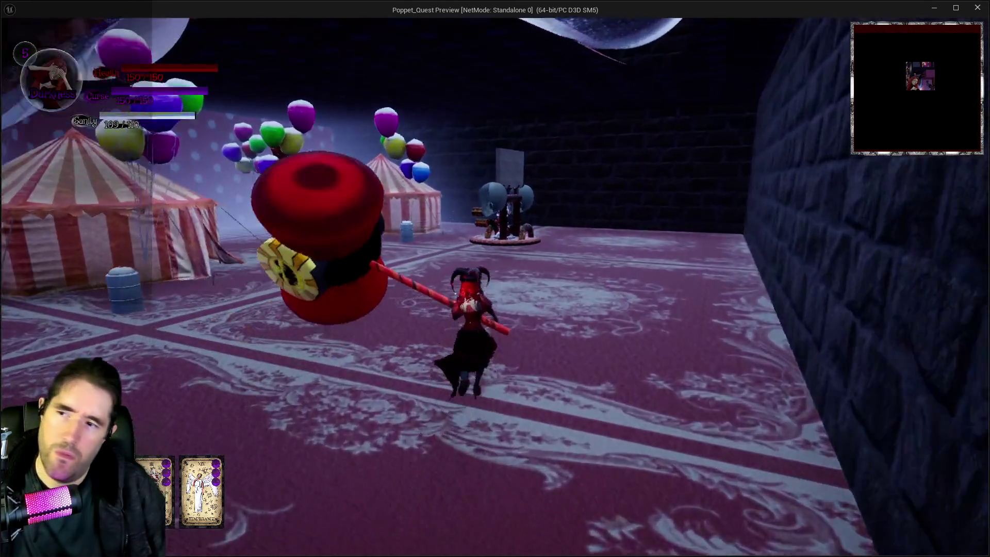
key("w")
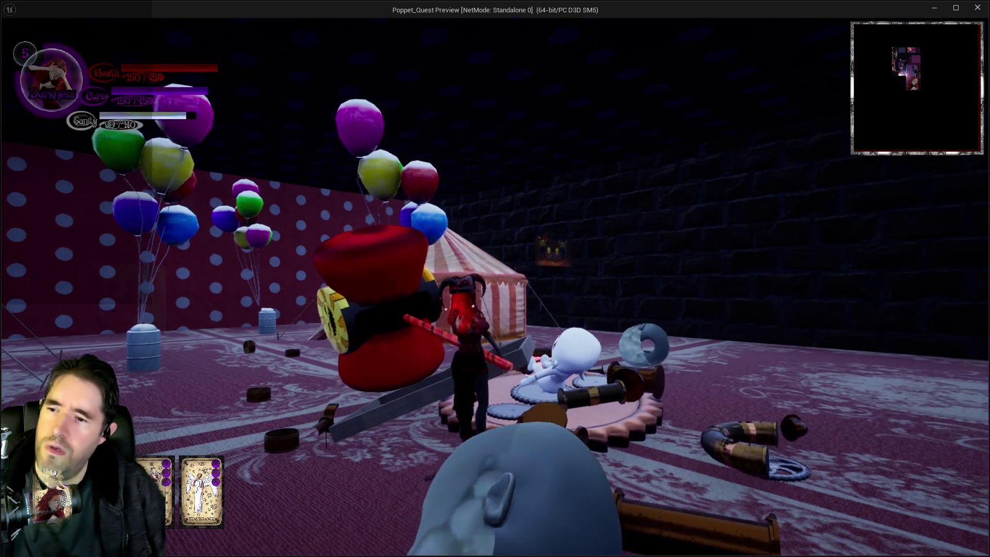
key("w")
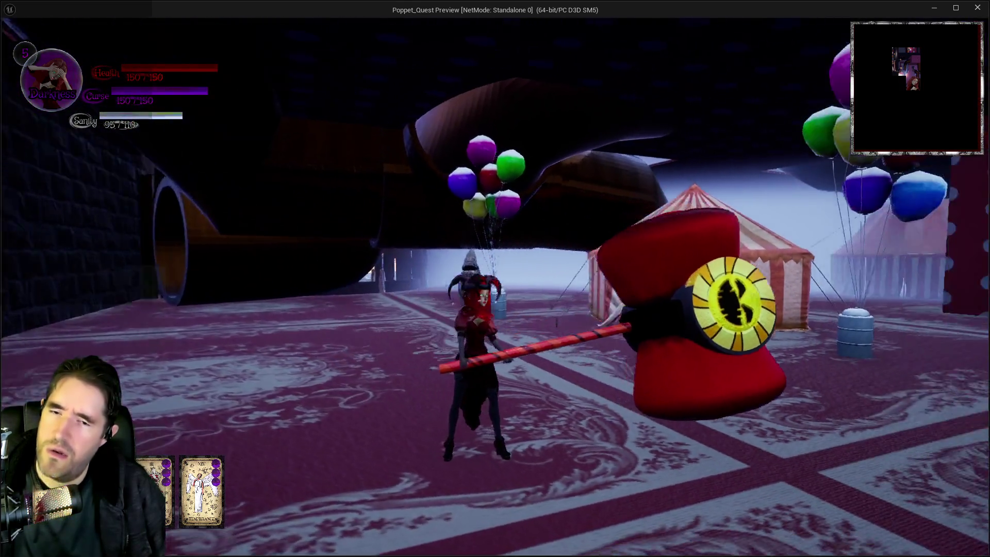
key("alt+Tab")
key("Escape")
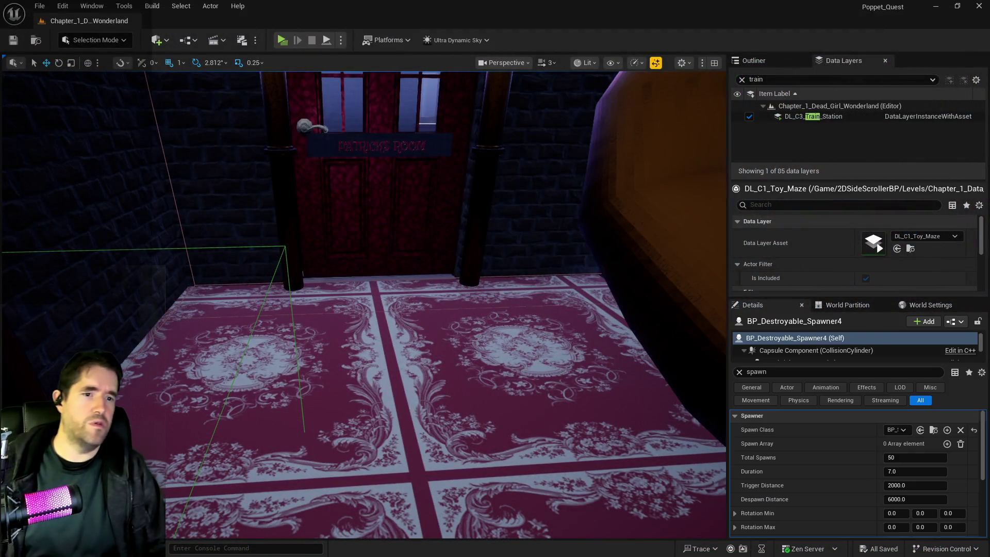
- Maximize the BP_Painting_Blocker window on the main screen and pan out across its EventGraph
left_click_drag(980, 98, 593, 196)
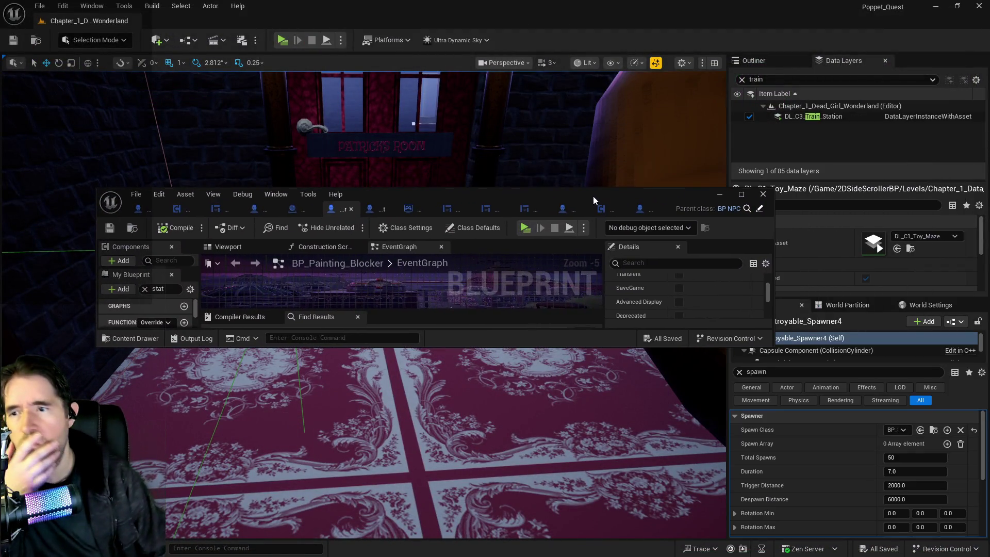
double_click(593, 196)
scroll(793, 450, "down", 2)
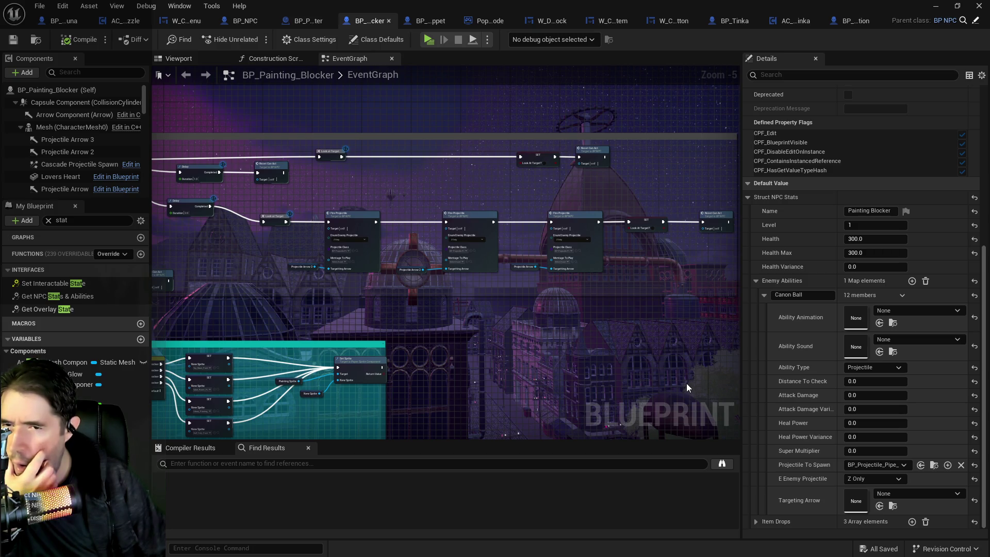
left_click_drag(680, 382, 432, 346)
scroll(433, 346, "down", 3)
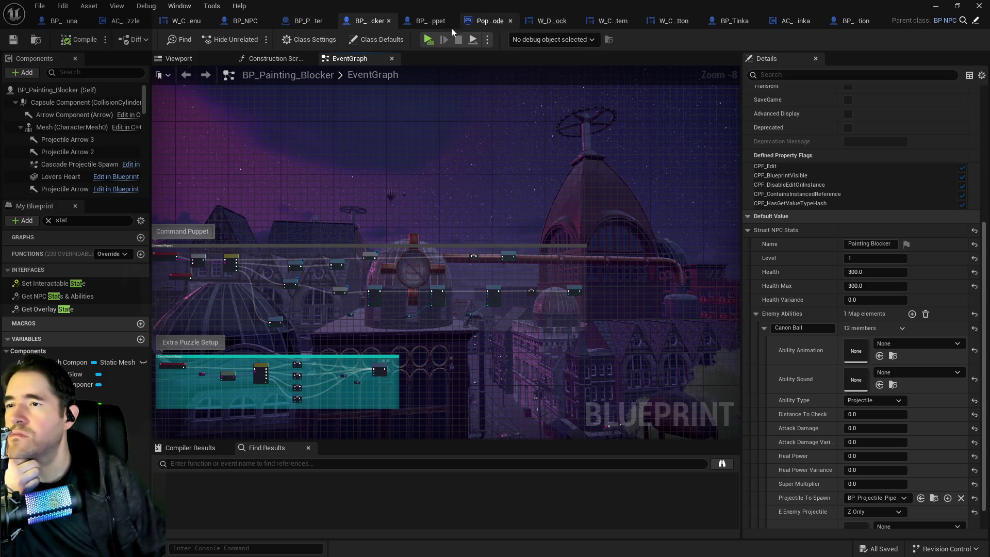
- In BP_Puppet_Master, filter members for 'encounter' and select Chapter 1 Encounter Table
left_click(308, 23)
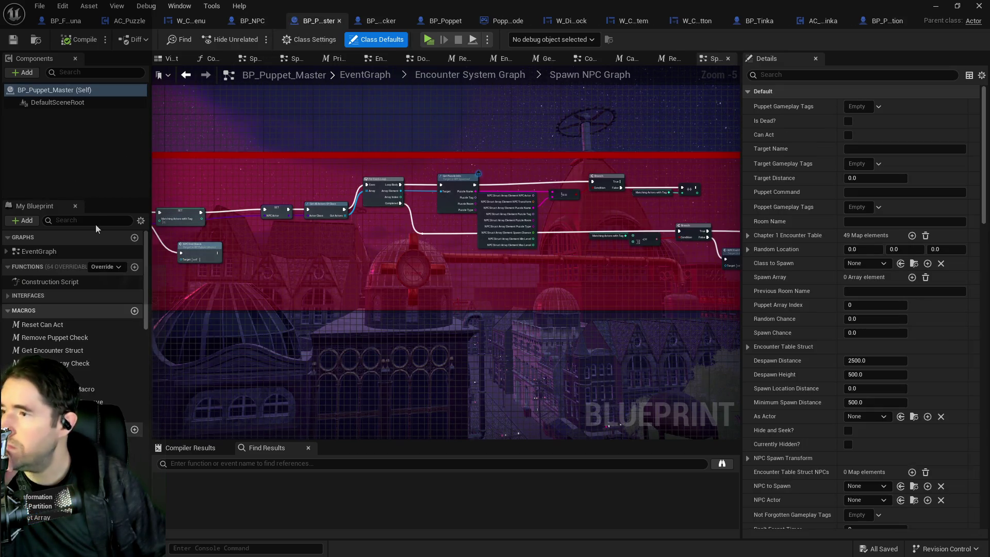
left_click(95, 224)
type("enc")
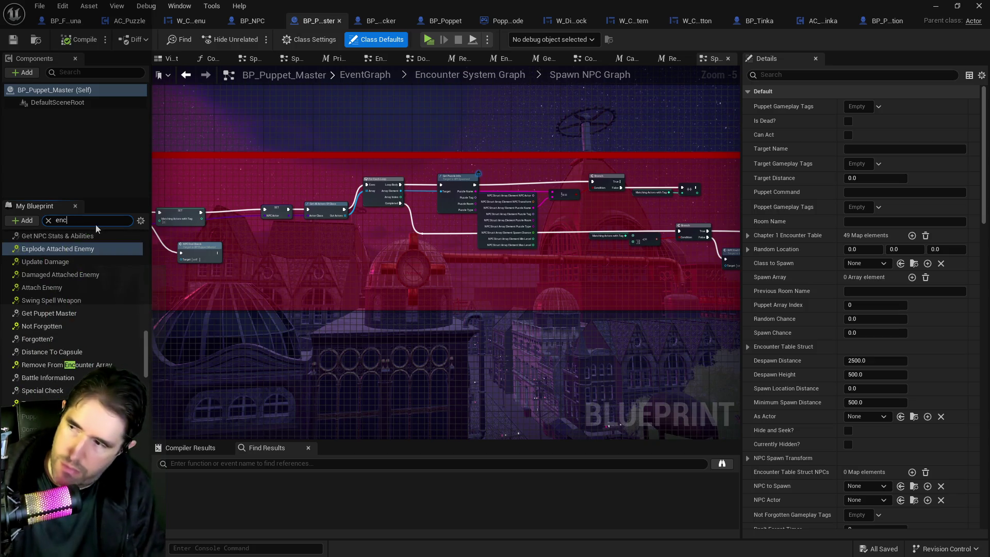
type("ounter")
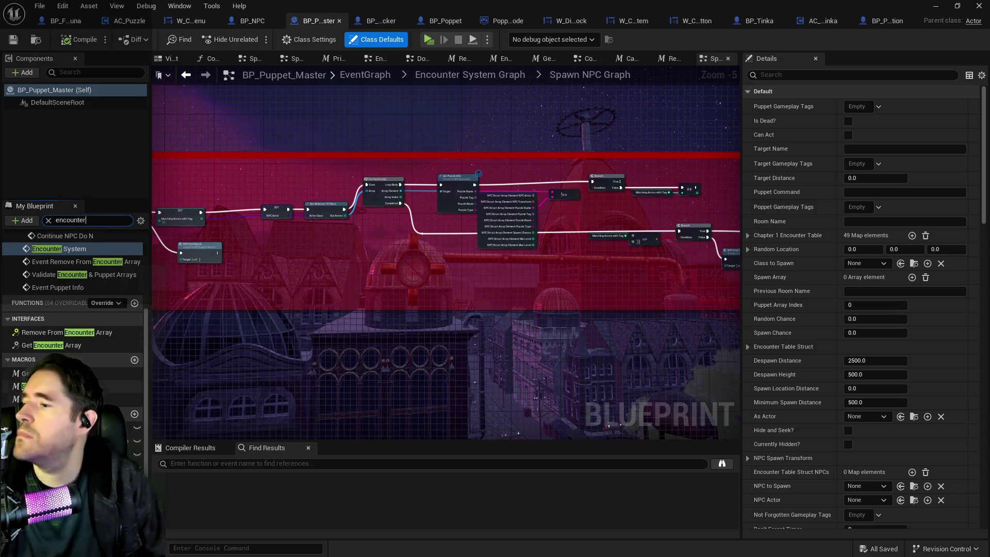
left_click(51, 428)
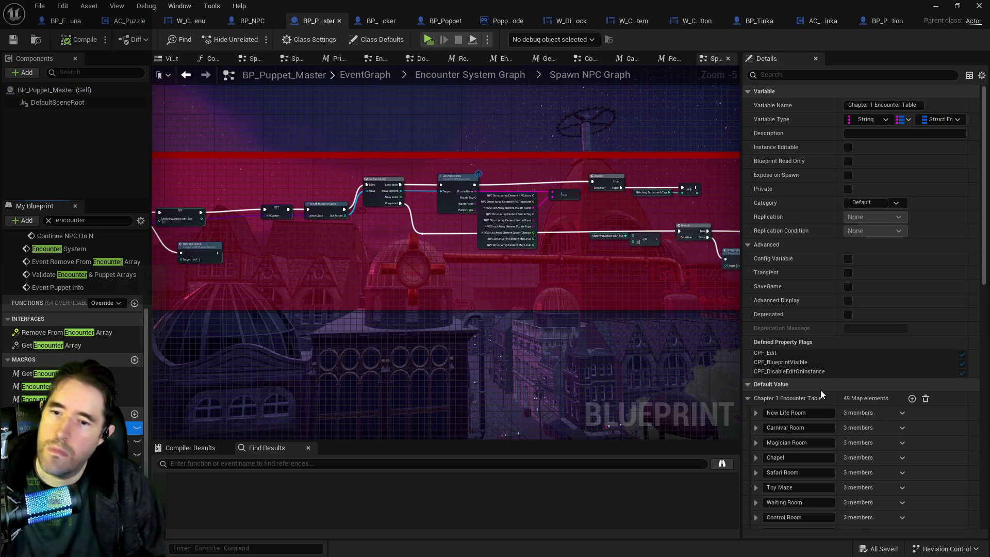
scroll(794, 408, "down", 1)
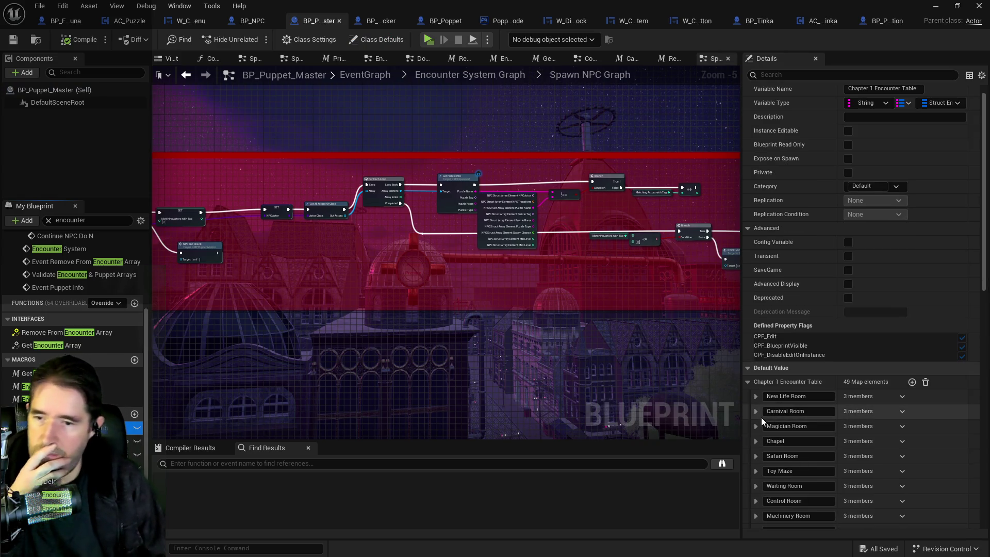
scroll(756, 420, "down", 3)
- Expand Toy Maze > NPCs > Index [0] to reveal BP_Painting_Blocker in the defaults
left_click(757, 420)
left_click(764, 448)
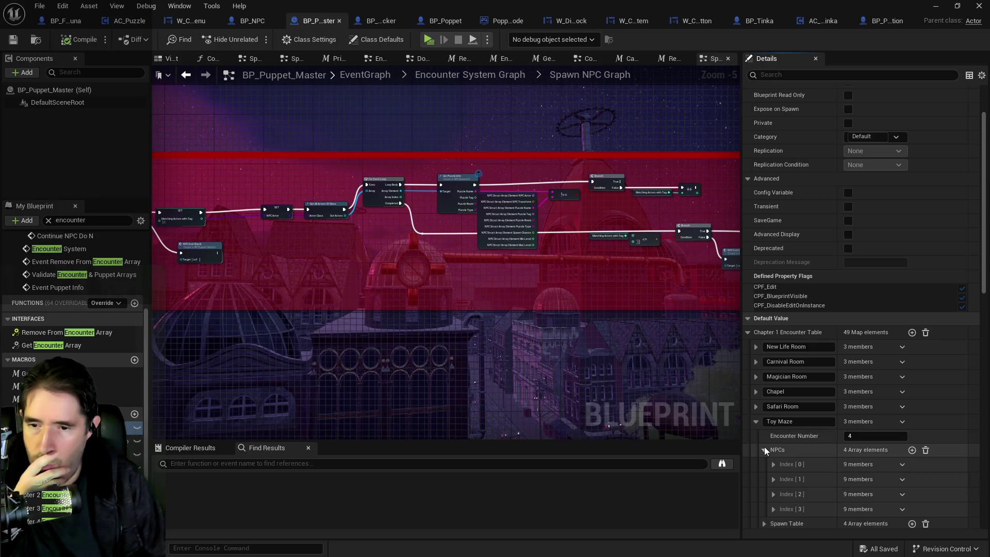
scroll(773, 449, "down", 2)
left_click(771, 430)
scroll(782, 447, "down", 5)
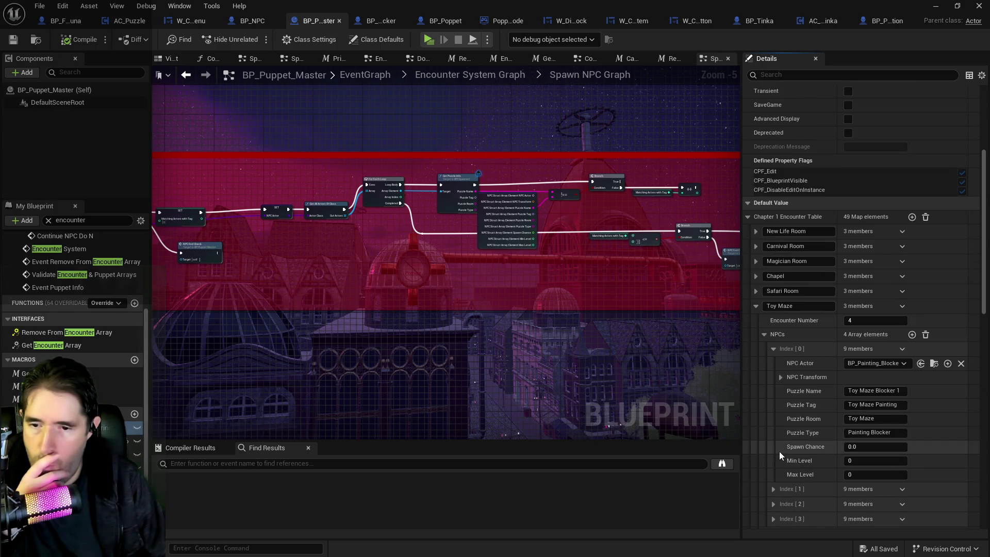
scroll(778, 450, "down", 2)
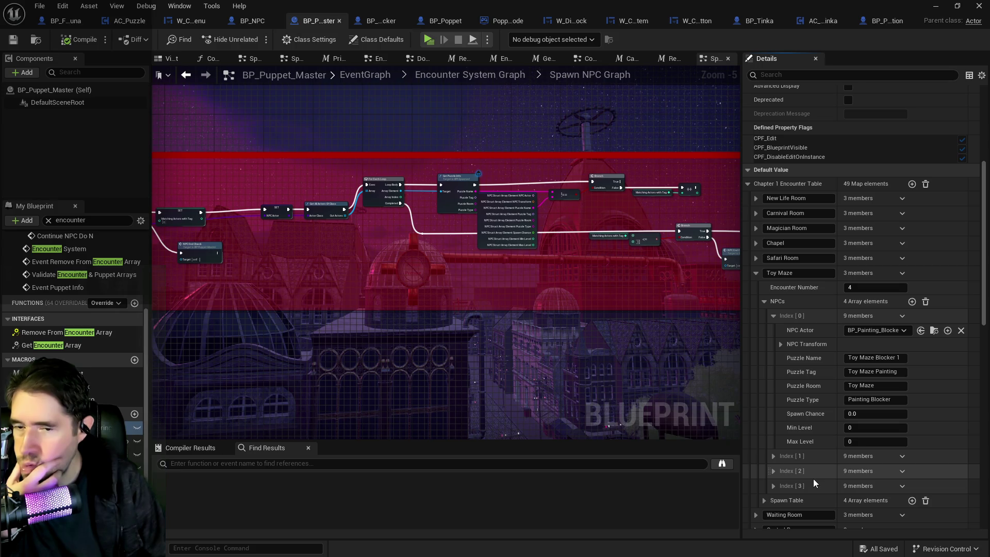
scroll(812, 483, "down", 1)
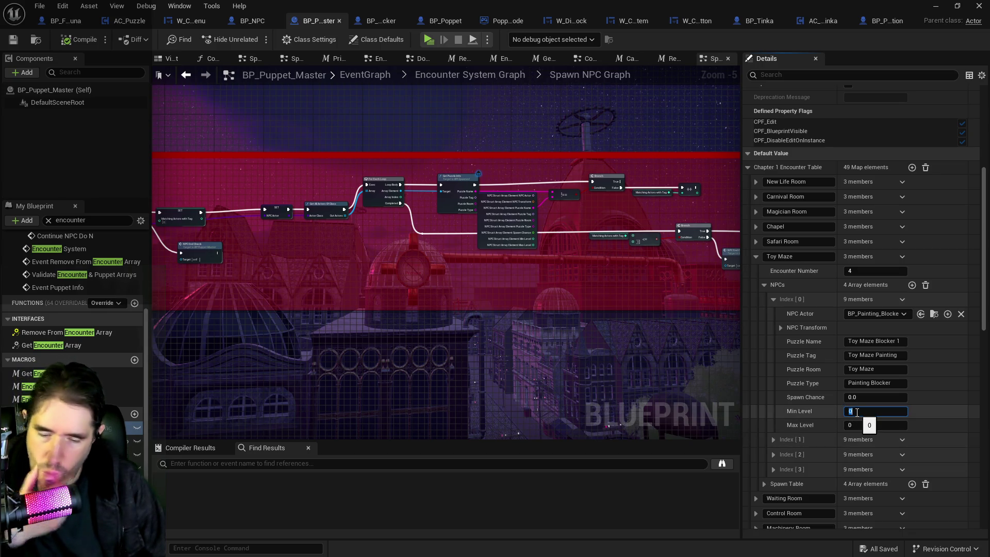
- Set the first painting blocker's Min Level and Max Level to 5
key("Return")
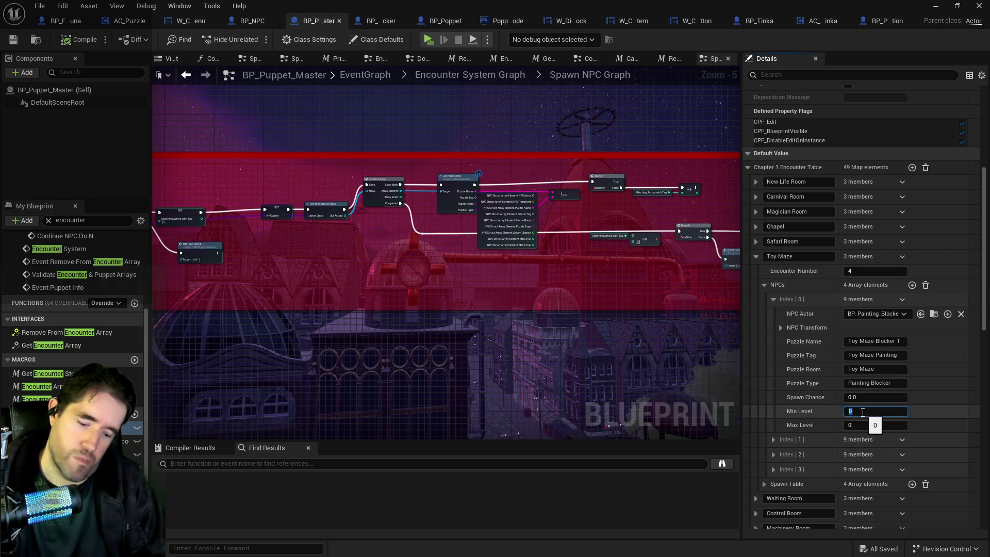
type("5")
left_click(857, 425)
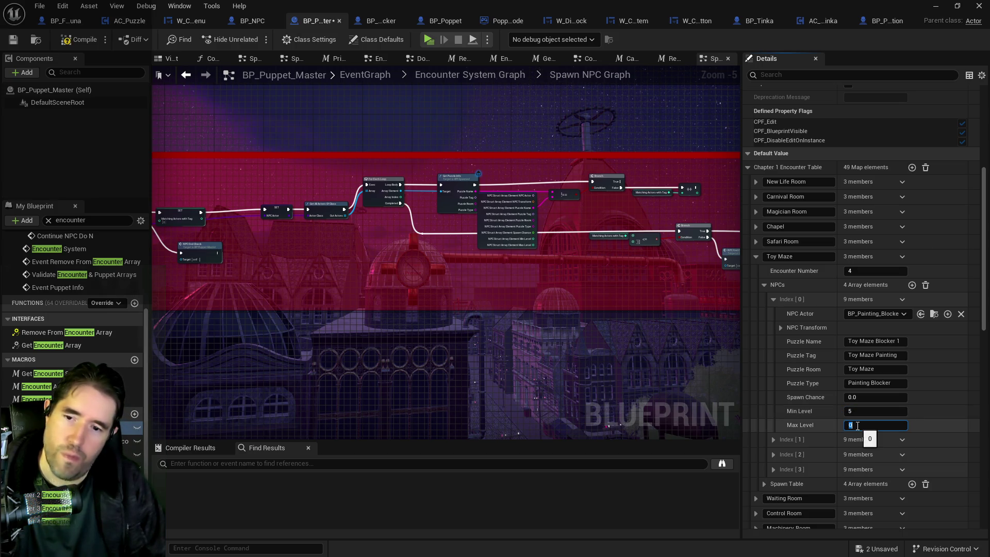
type("5")
key("Return")
- Set the second Toy Maze blocker's Min Level and Max Level to 5
left_click(774, 439)
scroll(846, 453, "down", 2)
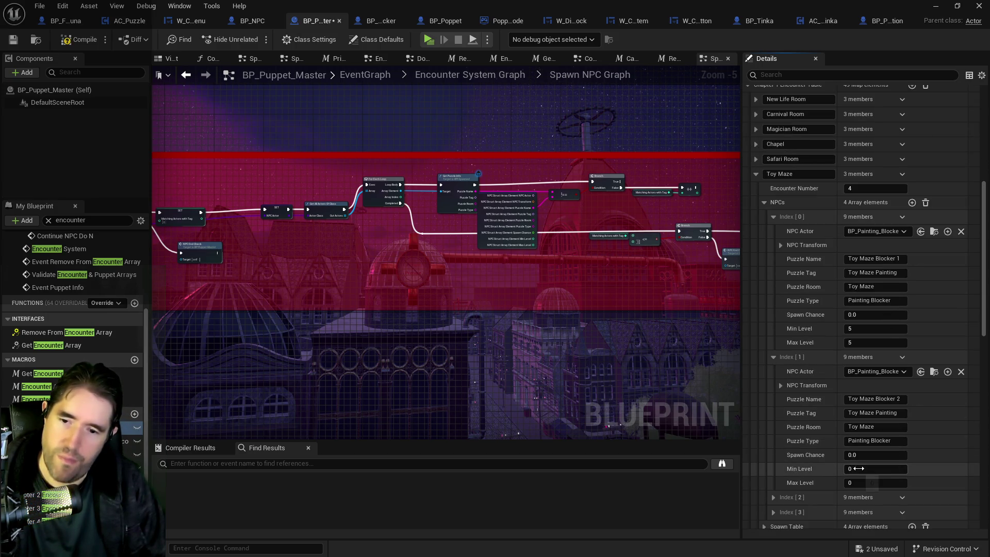
left_click(858, 468)
type("5")
left_click(862, 482)
type("5")
- Expand the third Toy Maze blocker entry and set its Min Level to 5
left_click(773, 497)
scroll(776, 494, "down", 3)
left_click(848, 478)
type("5")
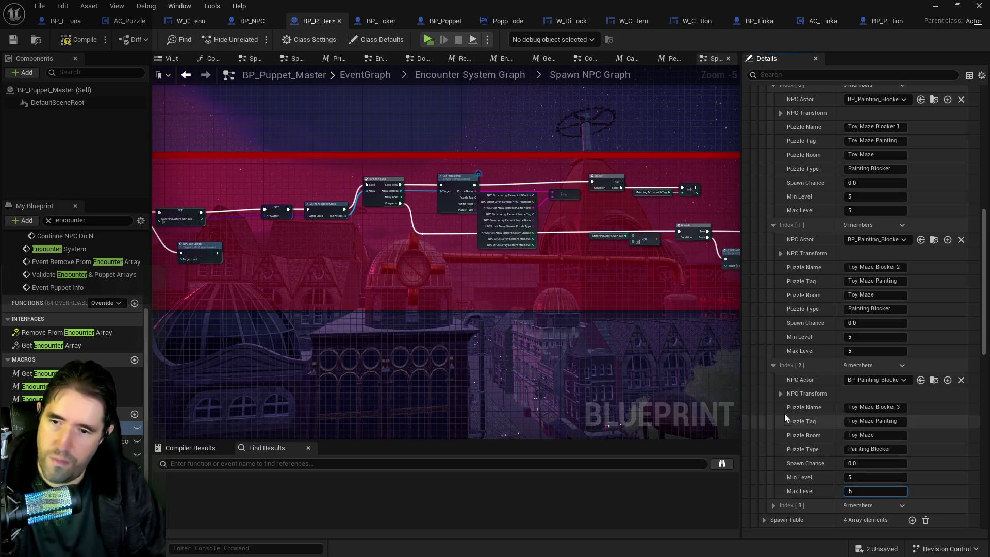
scroll(773, 468, "down", 1)
- Give the fourth blocker Min and Max Level 5, then save BP_Puppet_Master
left_click(775, 470)
scroll(780, 477, "down", 2)
scroll(781, 477, "down", 2)
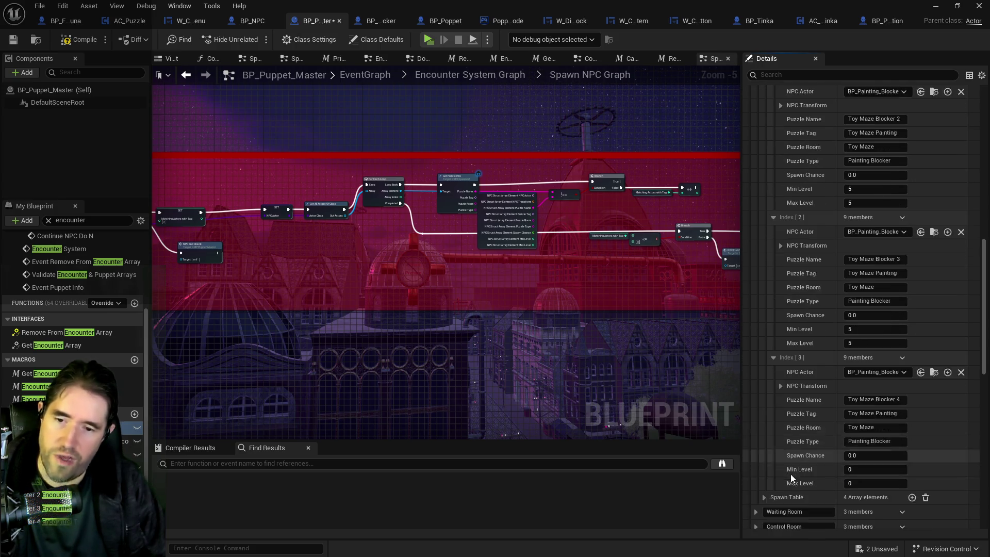
left_click(849, 454)
type("5")
left_click(853, 467)
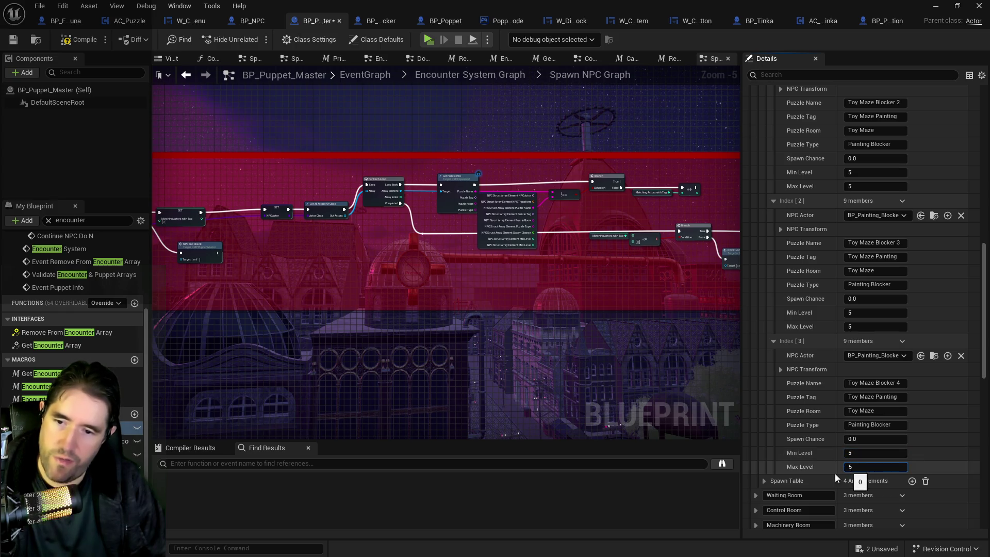
type("5")
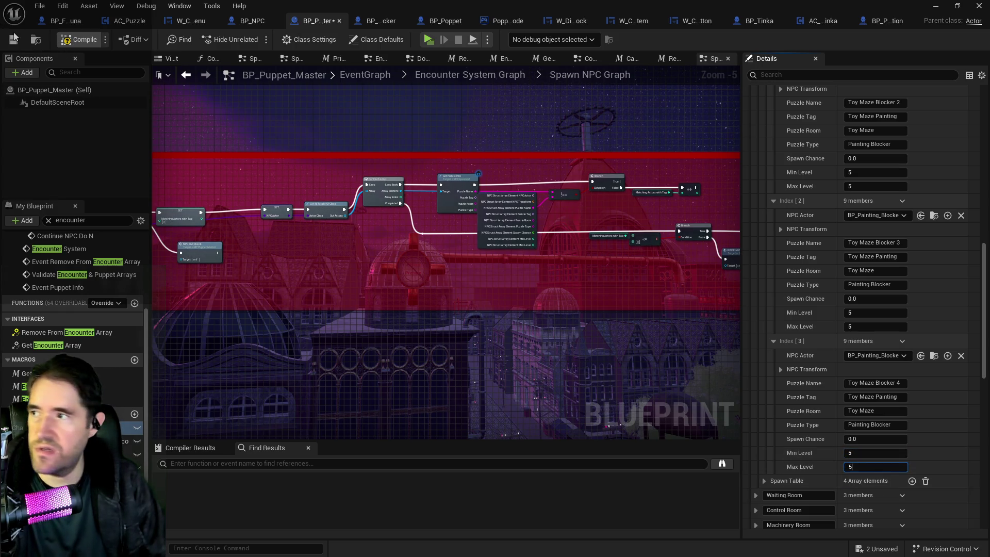
left_click(15, 41)
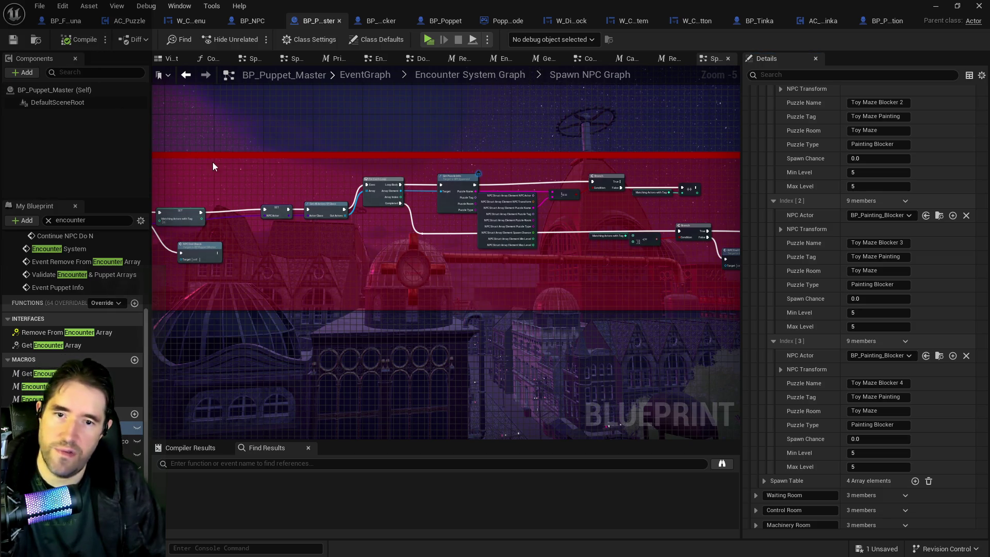
key("alt+Tab")
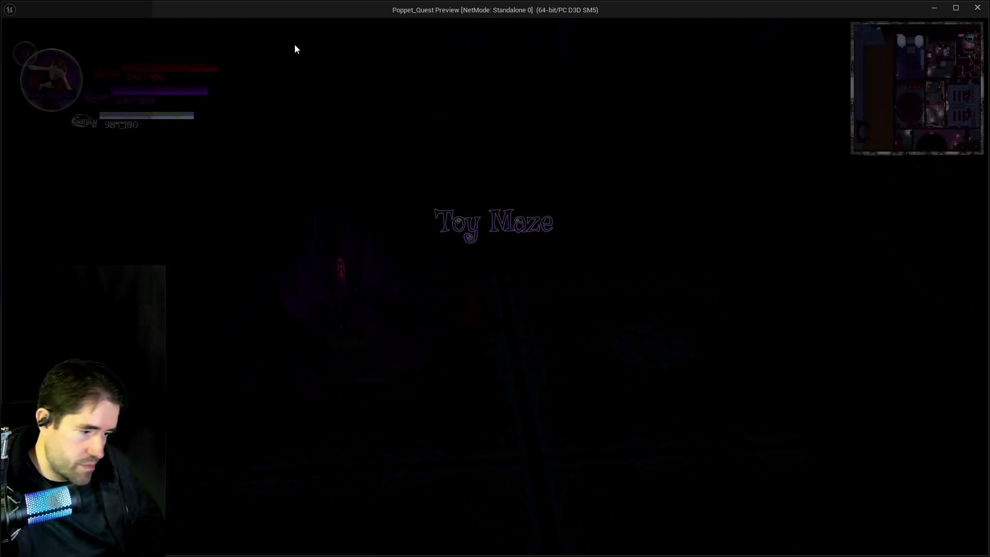
- Run the character across the Toy Maze room toward the door and skull shrine
key("s")
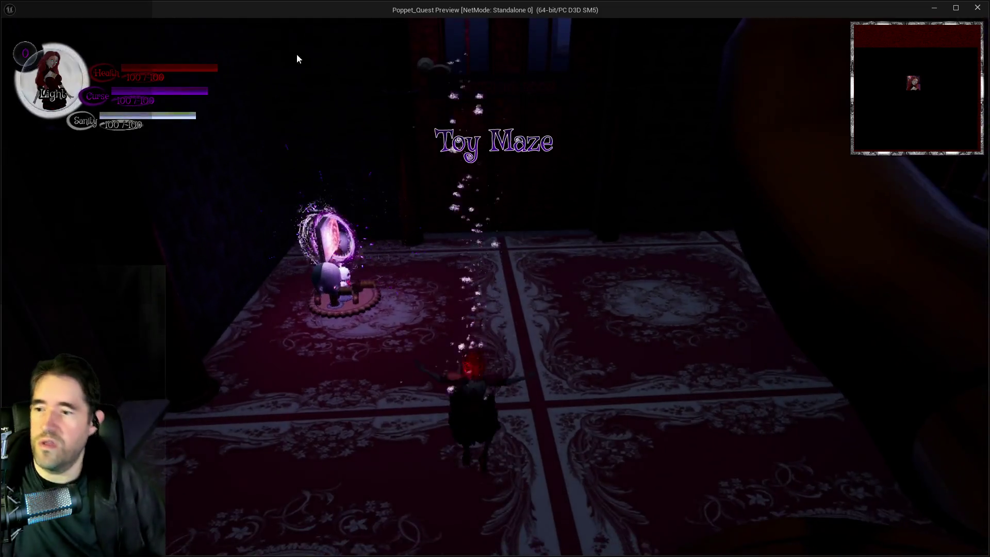
key("w")
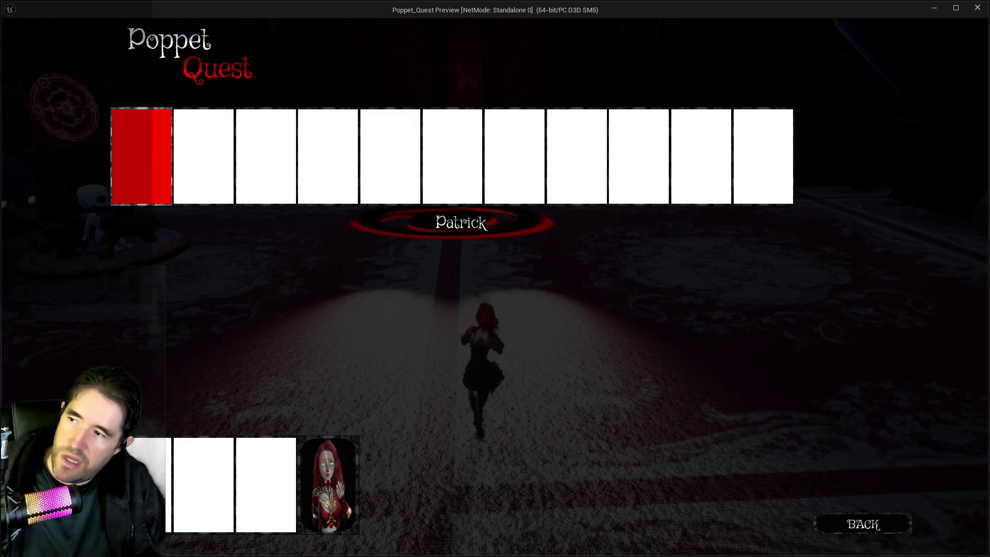
key("w")
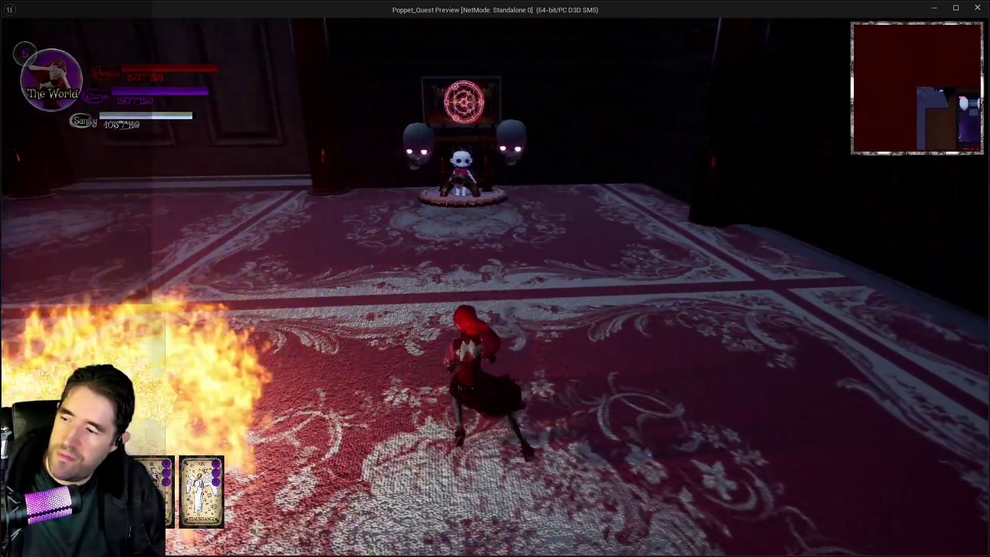
key("w")
key("w")
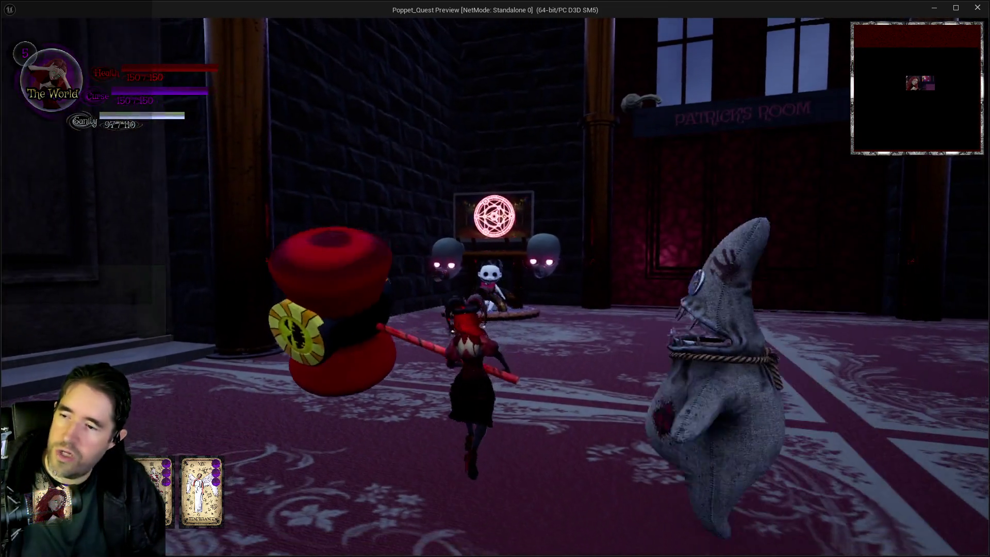
- Strike the enemy three times with the hammer, then stop the play preview
left_click(495, 287)
left_click(495, 286)
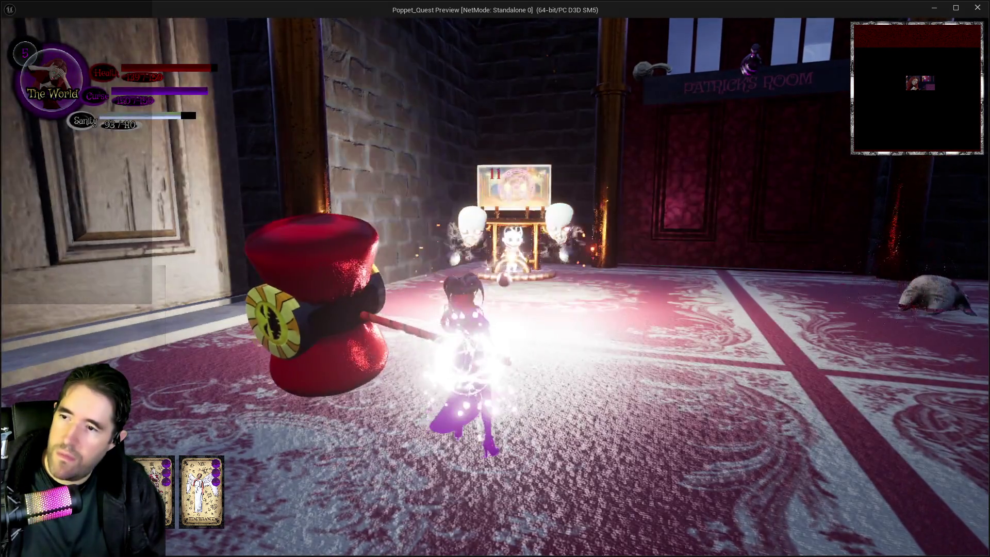
left_click(495, 287)
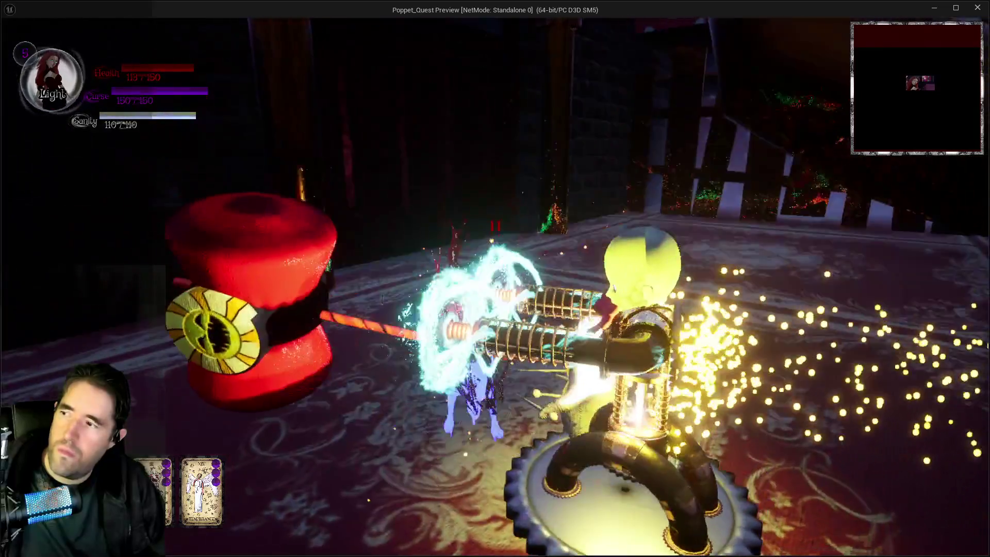
key("Escape")
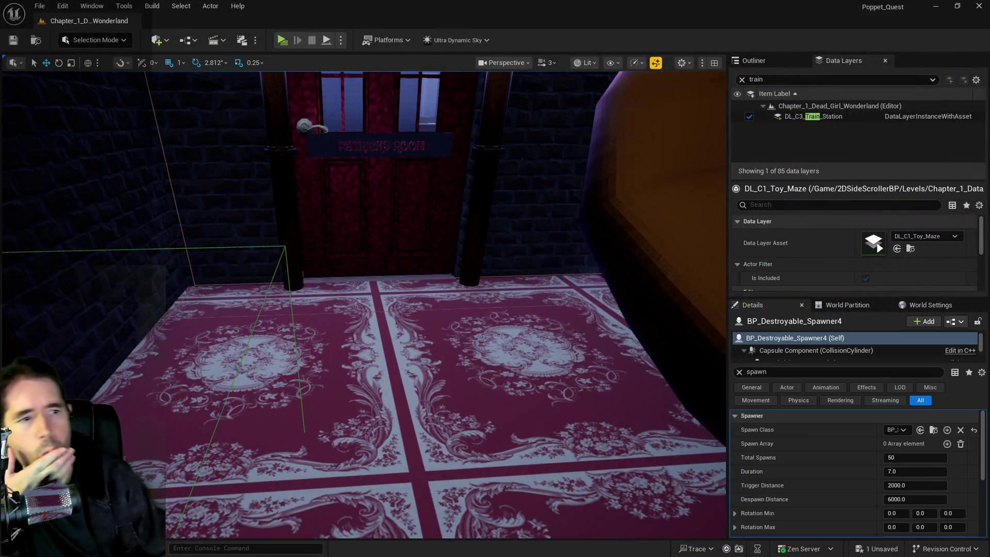
- Maximize the Blueprint editor and glance at BP_Pipe_Contraption before returning to Spawn NPC Graph
double_click(499, 279)
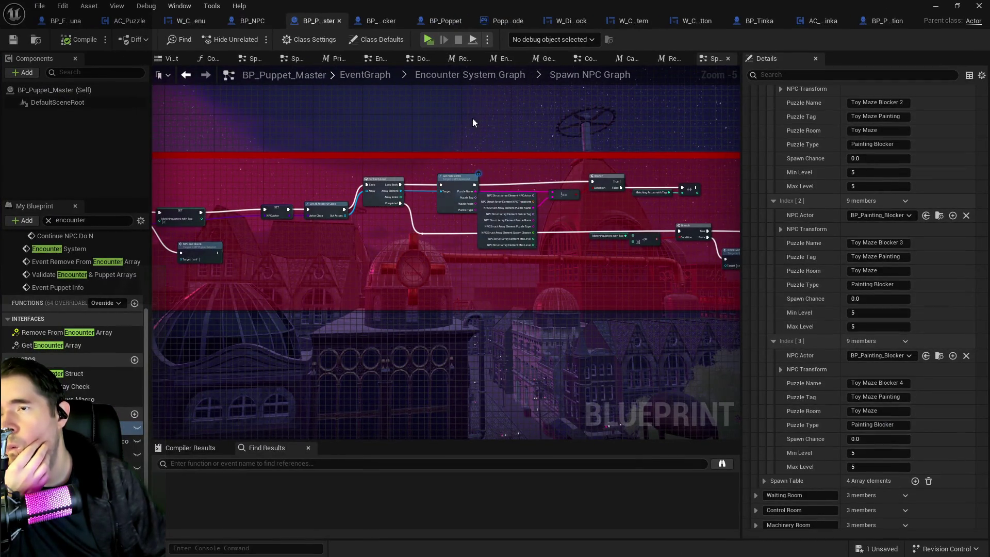
scroll(457, 158, "down", 2)
left_click_drag(422, 213, 451, 286)
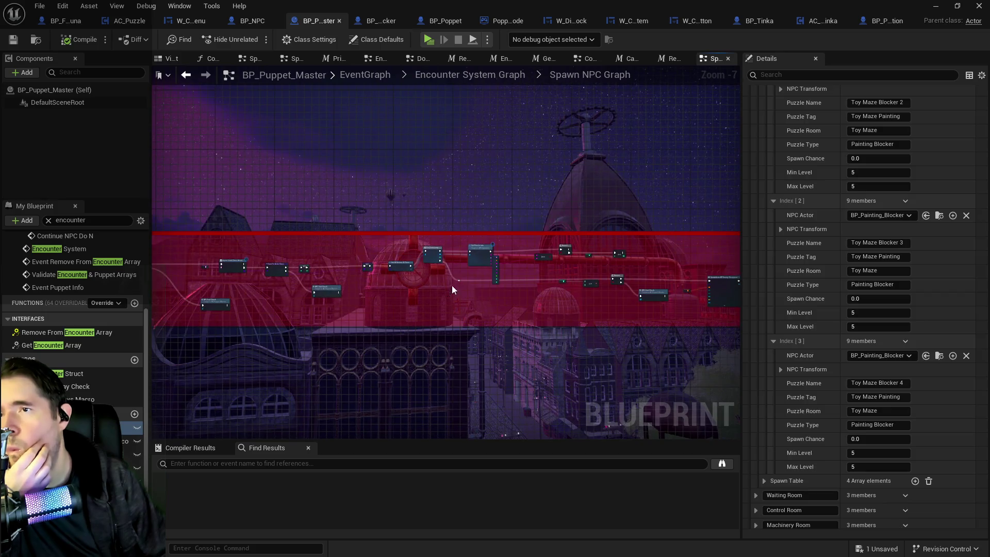
left_click(875, 23)
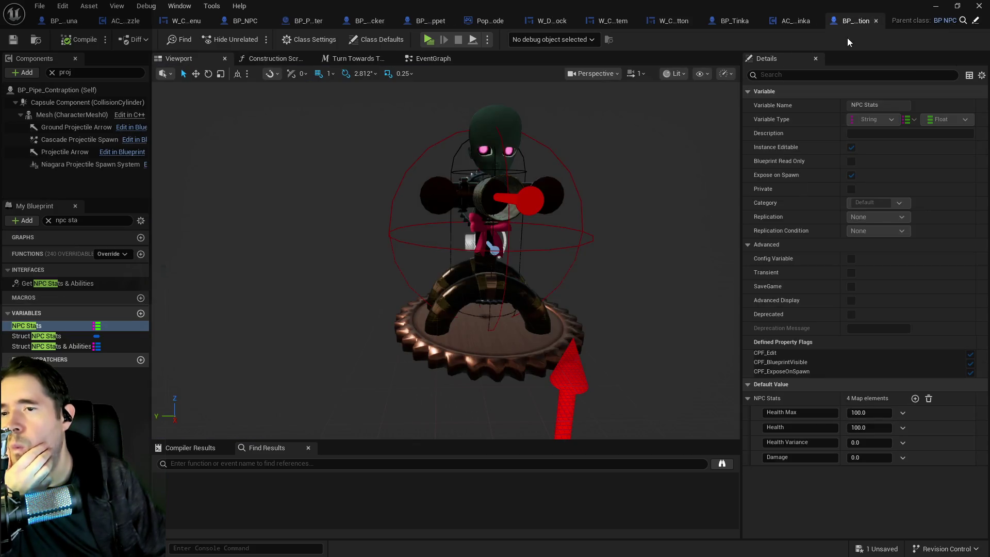
left_click(304, 26)
- Pan the Spawn NPC Graph to inspect the SpawnActor, Setup Puzzle and SET nodes
scroll(447, 265, "up", 3)
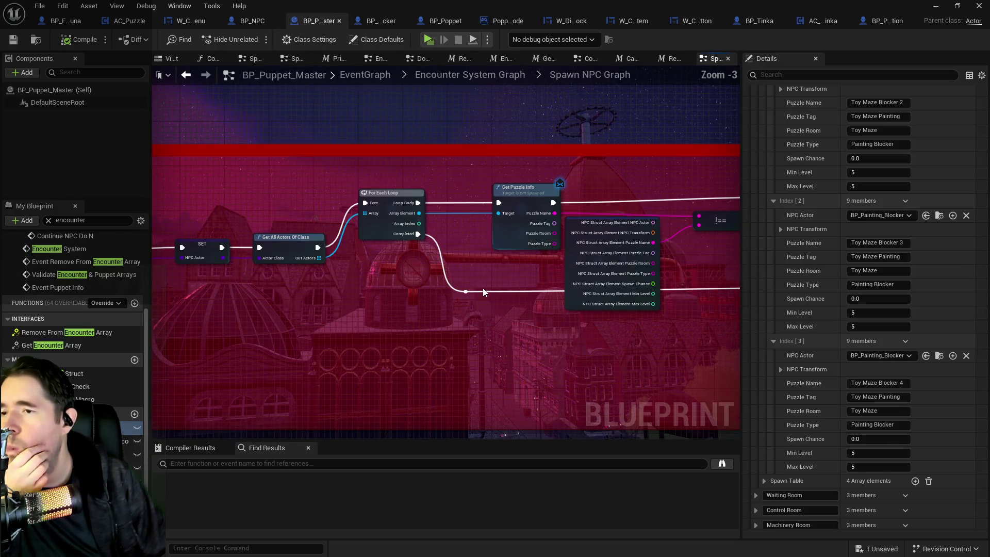
scroll(449, 279, "up", 1)
left_click_drag(451, 279, 237, 241)
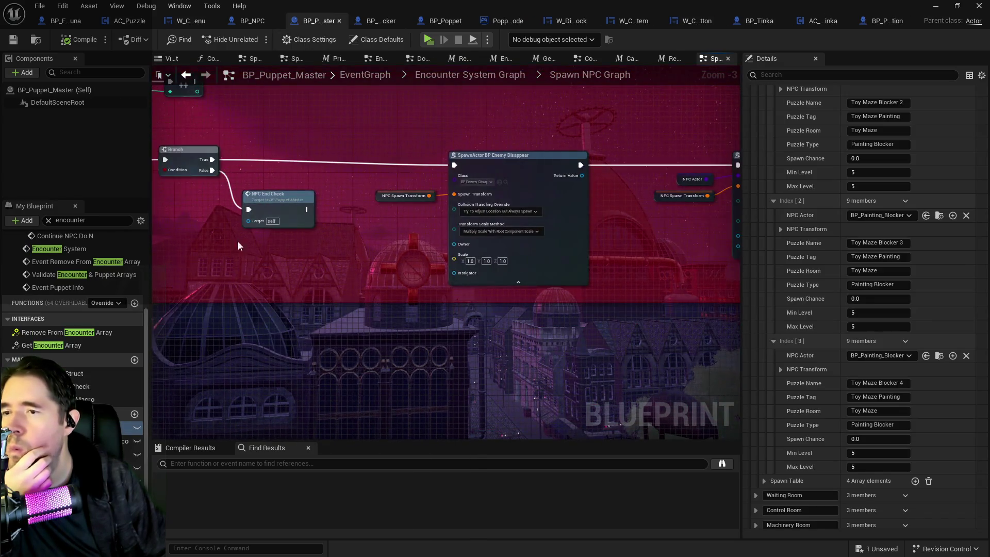
left_click_drag(487, 251, 430, 232)
left_click_drag(604, 258, 481, 231)
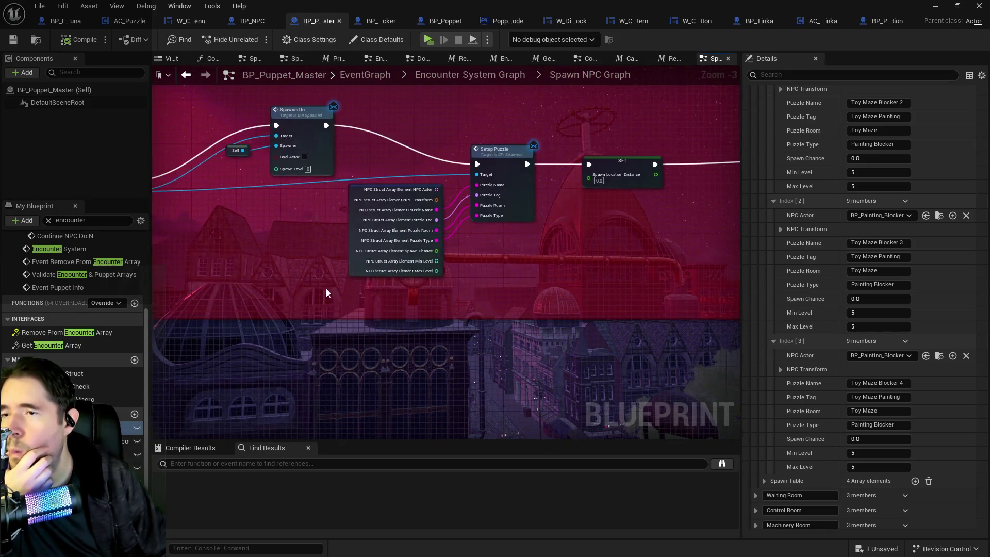
scroll(547, 273, "up", 2)
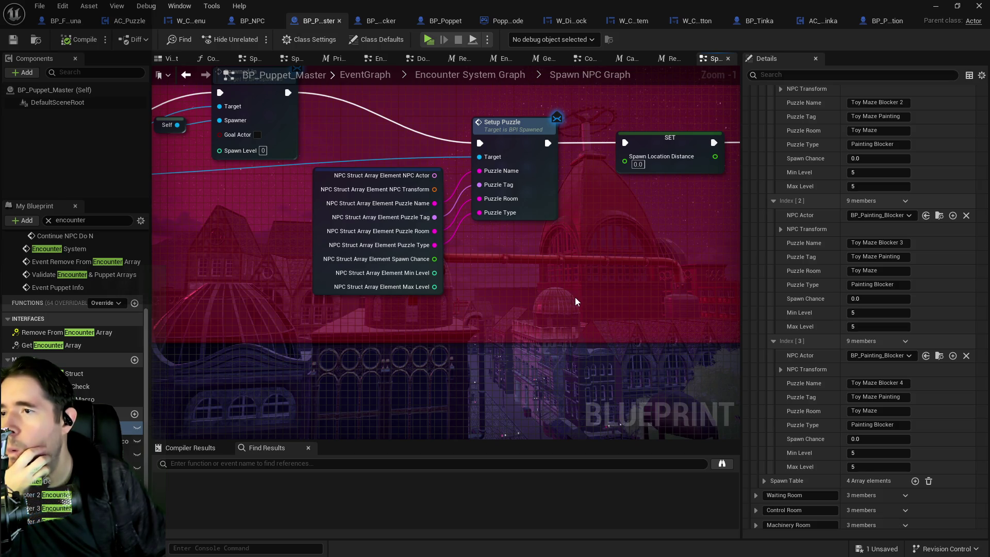
scroll(575, 297, "down", 3)
left_click_drag(549, 305, 444, 265)
left_click_drag(285, 265, 385, 263)
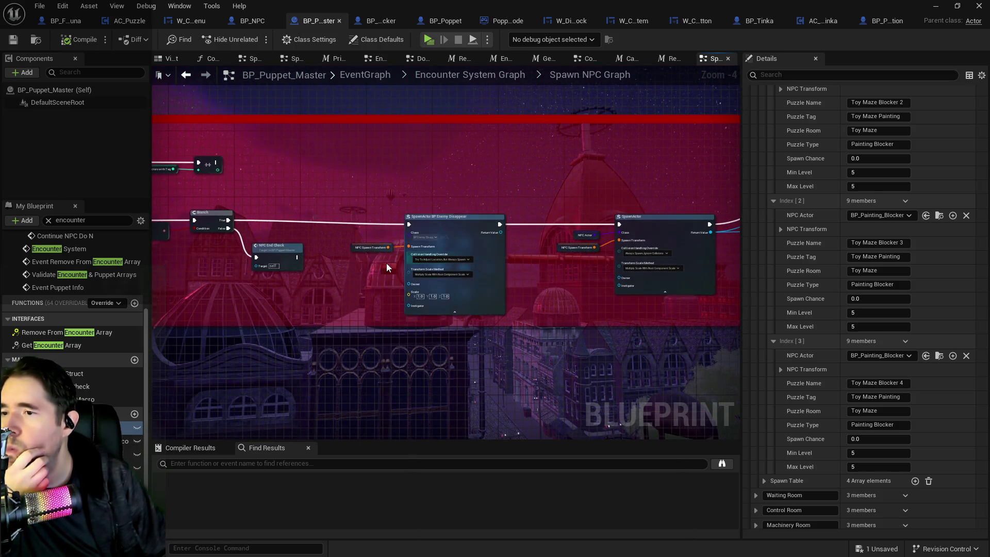
- Review the Branch, NPC End Check and Get Puzzle Info nodes, then return to EventGraph
scroll(357, 268, "up", 1)
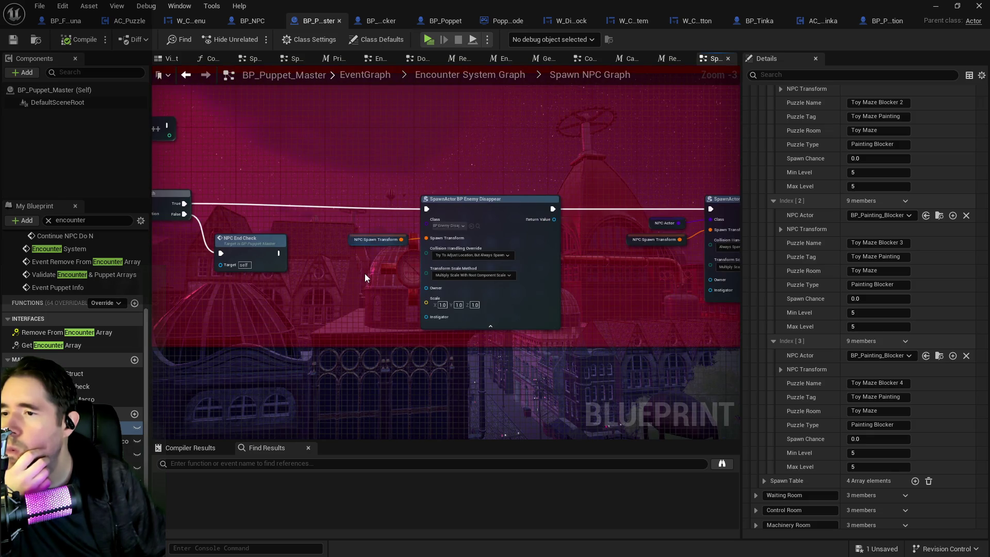
left_click_drag(704, 299, 581, 253)
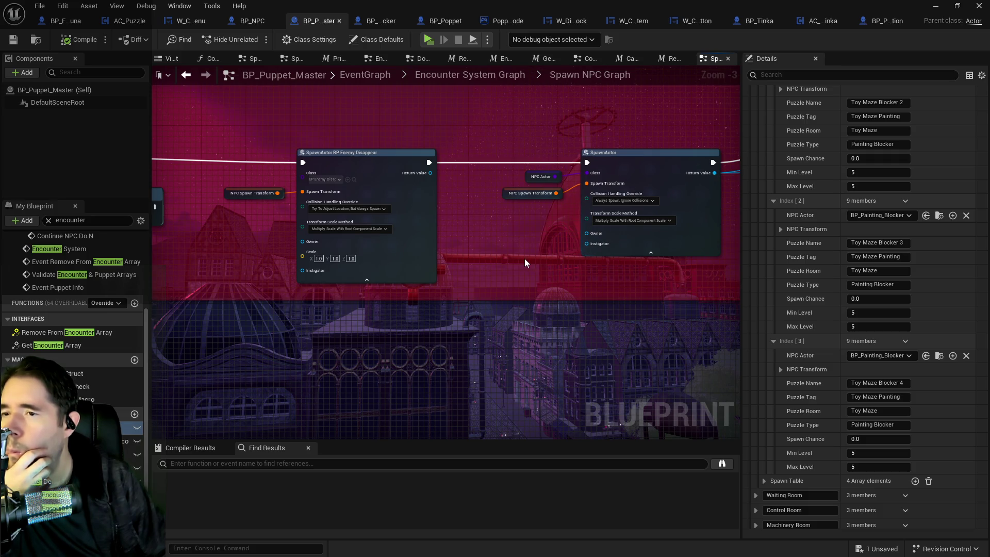
left_click_drag(525, 258, 618, 247)
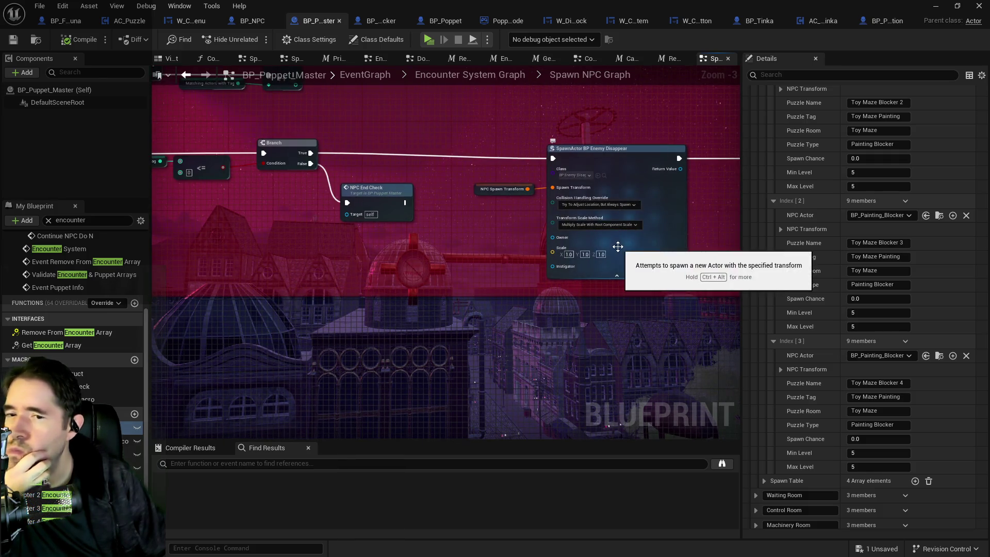
left_click_drag(474, 256, 540, 268)
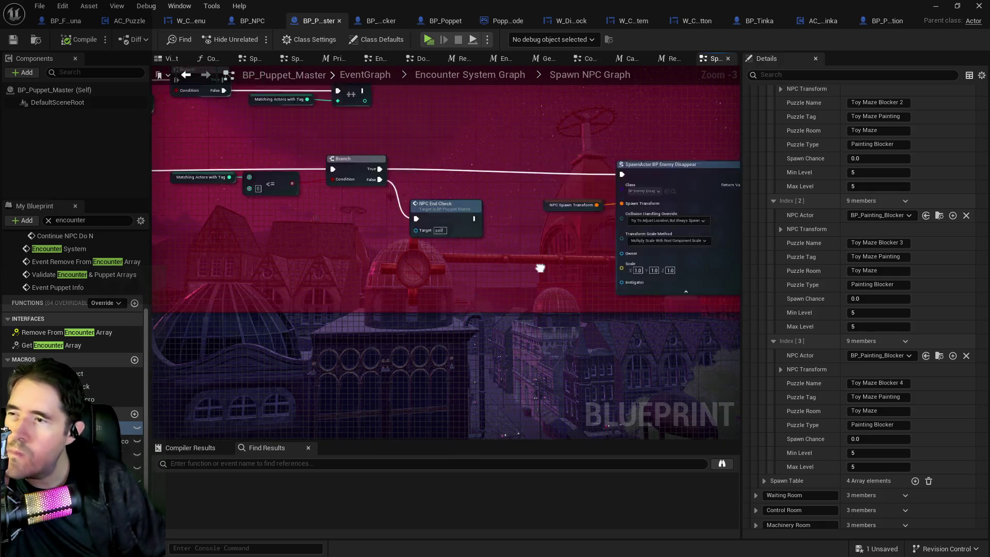
scroll(516, 273, "down", 1)
scroll(469, 282, "down", 1)
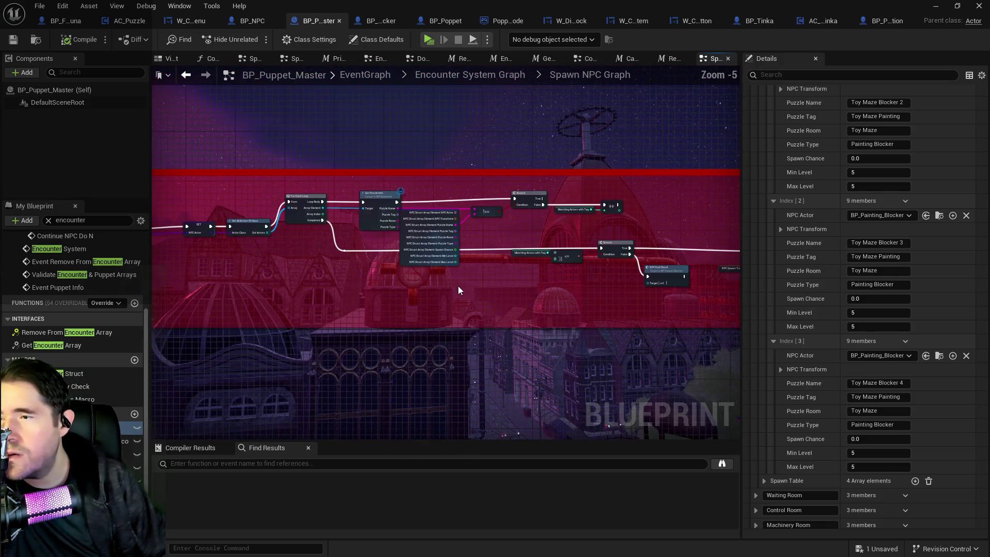
scroll(467, 260, "up", 4)
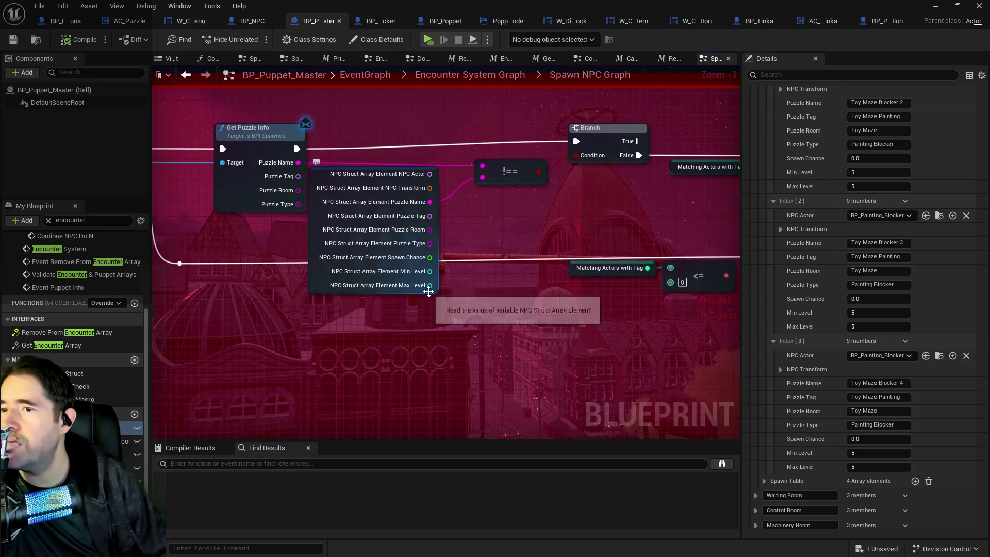
scroll(444, 275, "down", 4)
mouse_move(440, 286)
left_mouse_down()
mouse_move(709, 280)
mouse_move(482, 267)
mouse_move(487, 247)
mouse_move(686, 251)
left_mouse_up()
scroll(530, 266, "up", 1)
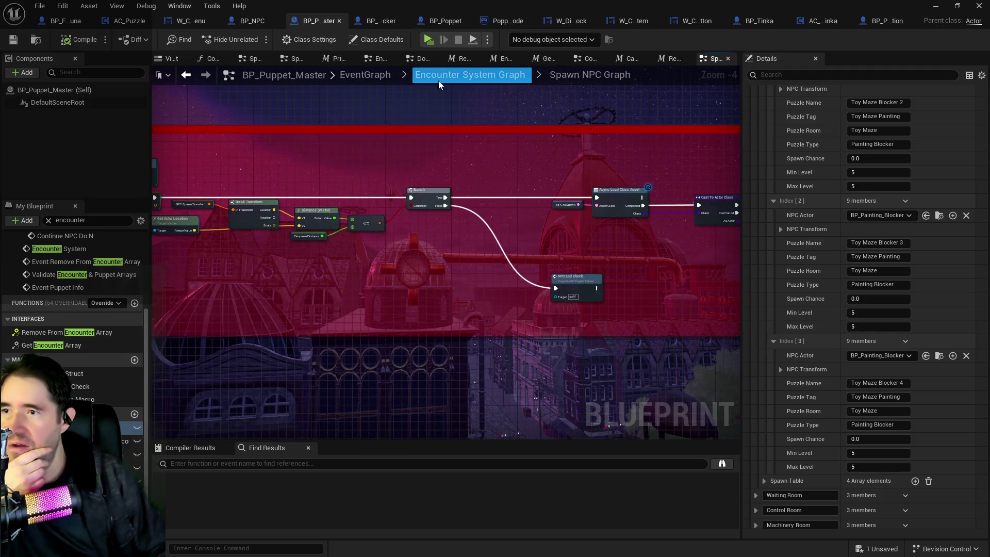
left_click(378, 78)
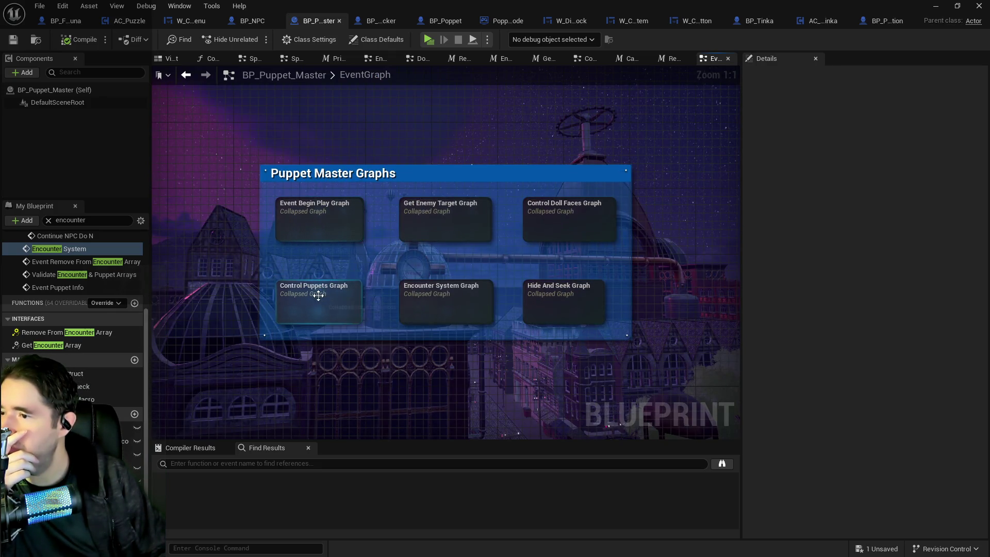
- Enter the Encounter System Graph collapsed node, then its Spawn Enemy collapsed node
double_click(466, 301)
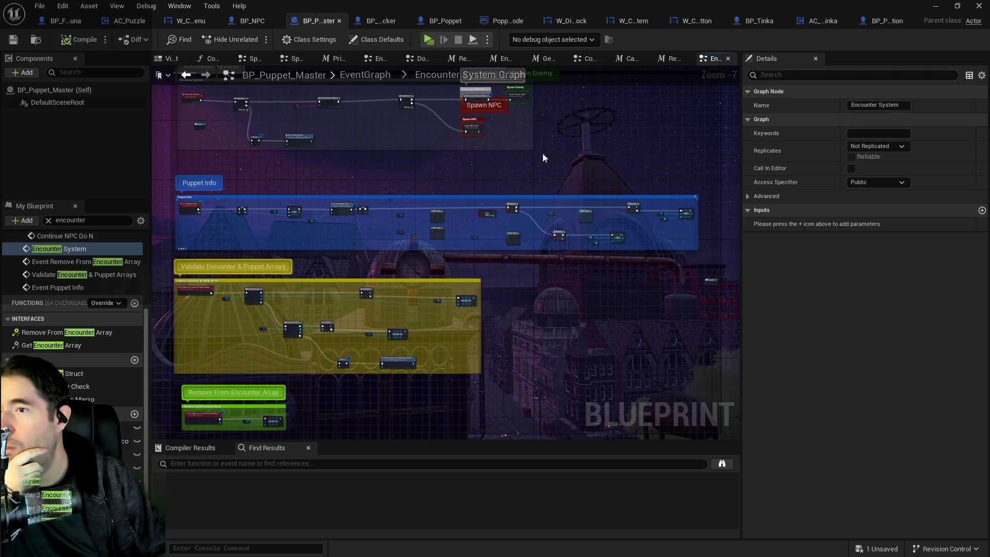
double_click(563, 203)
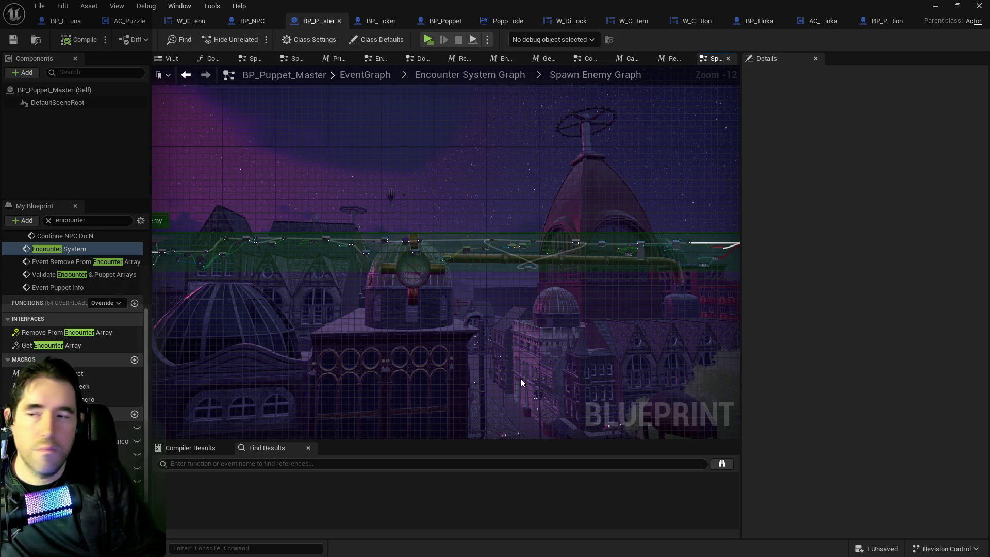
- Pan the Spawn Enemy Graph across the Do N, Random Integer, Branch, Delay and SpawnActor nodes
scroll(494, 272, "up", 5)
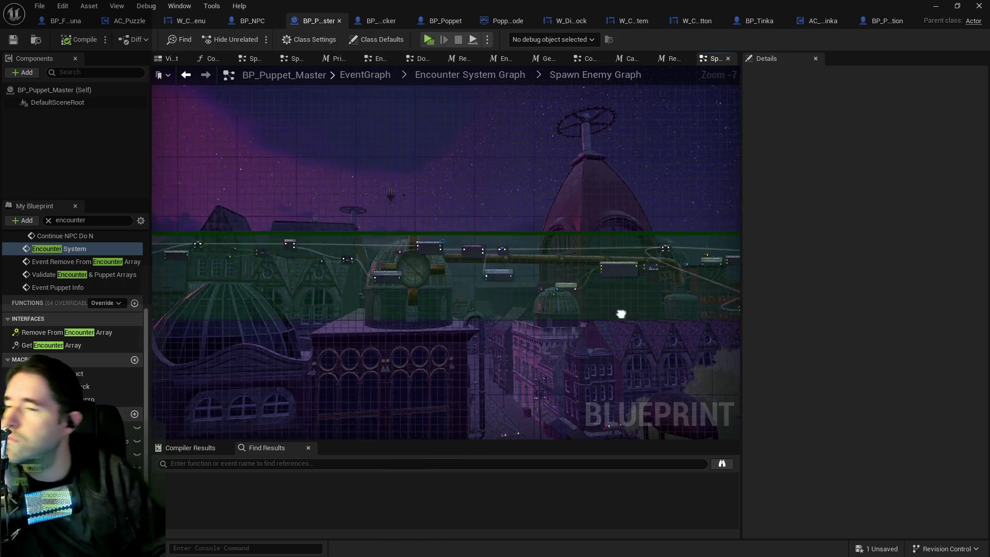
scroll(491, 316, "up", 2)
left_click_drag(549, 282, 424, 283)
left_click_drag(534, 295, 581, 251)
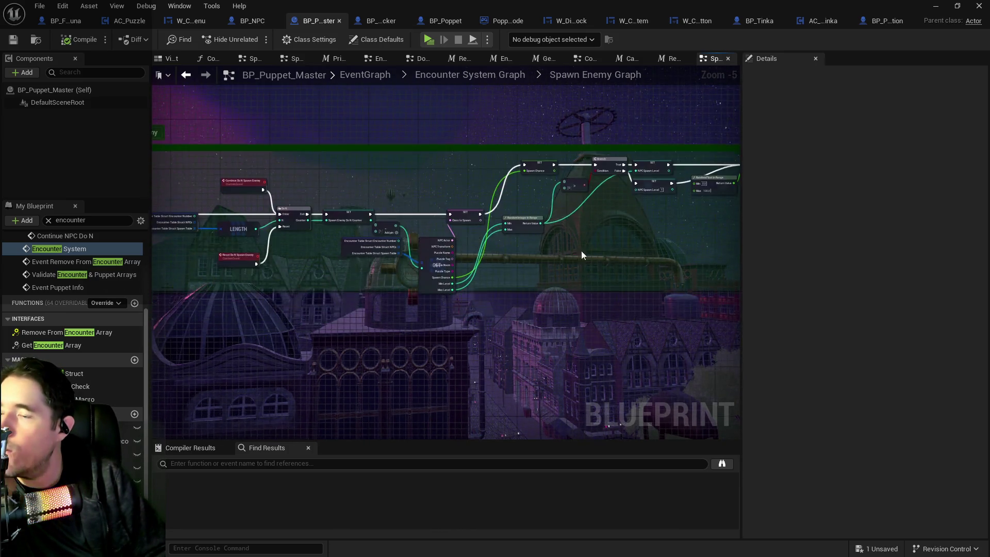
scroll(581, 255, "up", 1)
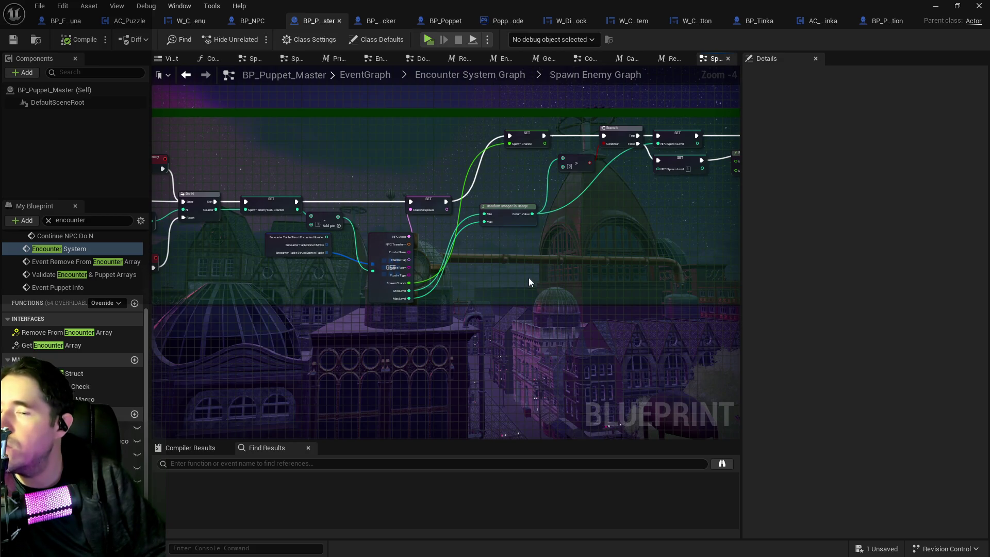
left_click_drag(528, 278, 195, 283)
scroll(320, 172, "up", 1)
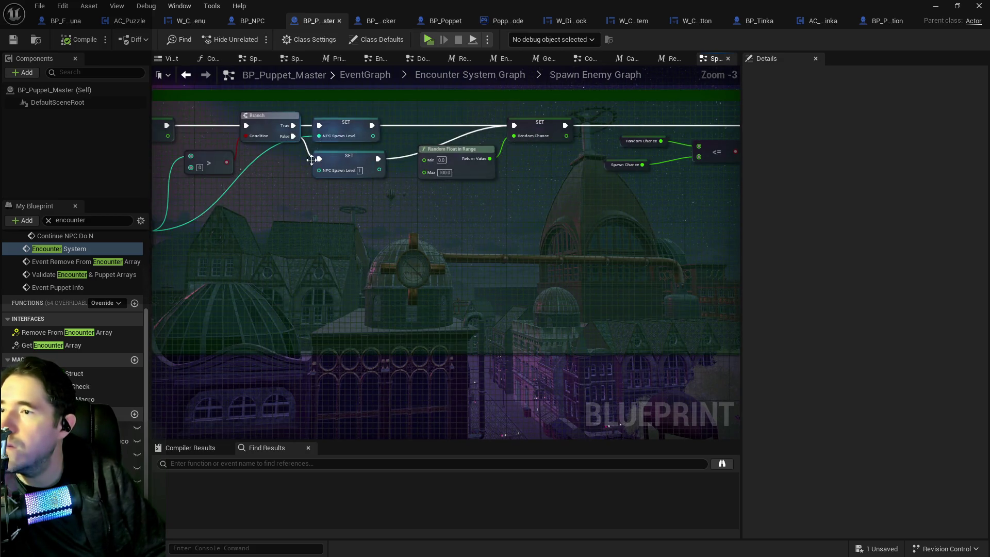
scroll(320, 172, "down", 2)
mouse_move(155, 276)
left_mouse_down()
mouse_move(311, 306)
mouse_move(309, 288)
mouse_move(194, 327)
mouse_move(638, 294)
mouse_move(264, 287)
left_mouse_up()
left_click_drag(593, 283, 356, 281)
left_click_drag(566, 277, 433, 268)
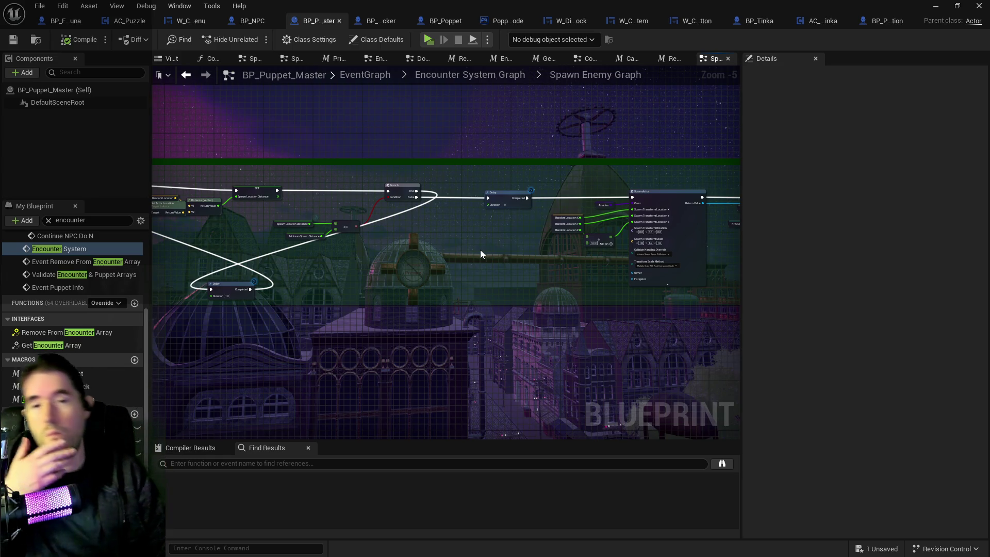
- Check the Async Load Class Asset area and move the Get Actor Location node group upward
left_click_drag(547, 277, 385, 315)
mouse_move(595, 329)
left_mouse_down()
mouse_move(497, 307)
mouse_move(345, 305)
left_mouse_up()
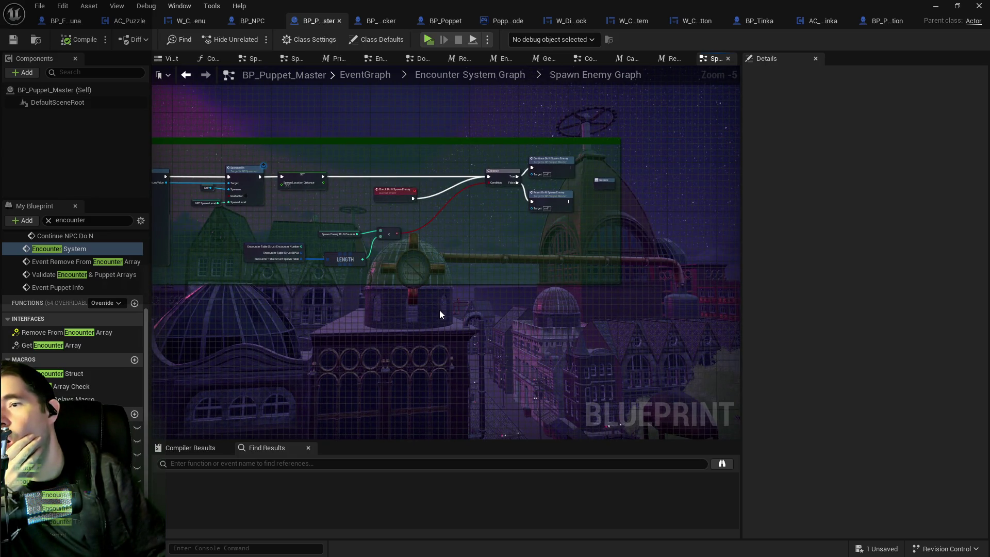
left_click_drag(439, 311, 746, 333)
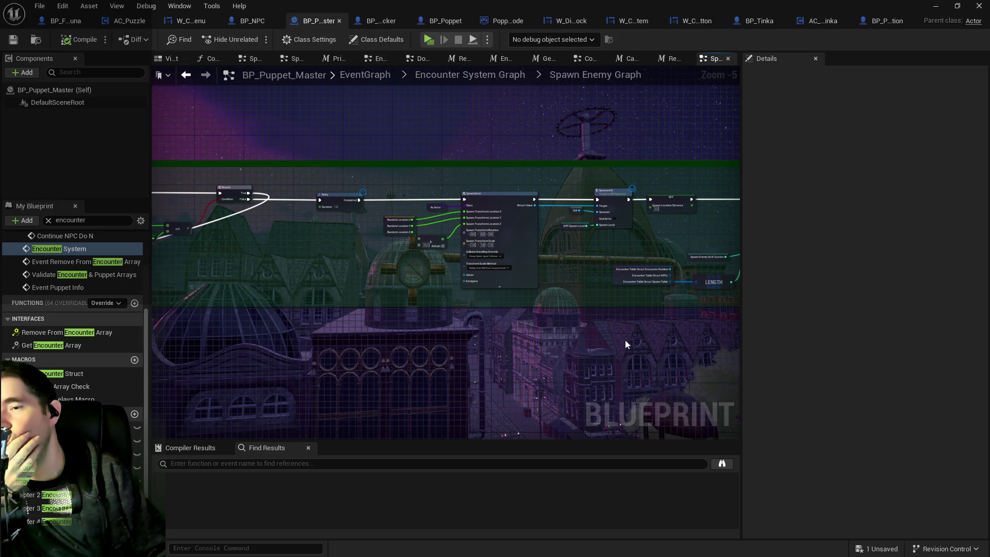
left_click_drag(462, 335, 722, 299)
mouse_move(309, 257)
left_mouse_down()
mouse_move(449, 247)
mouse_move(578, 278)
left_mouse_up()
scroll(446, 222, "up", 2)
left_click_drag(537, 240, 539, 175)
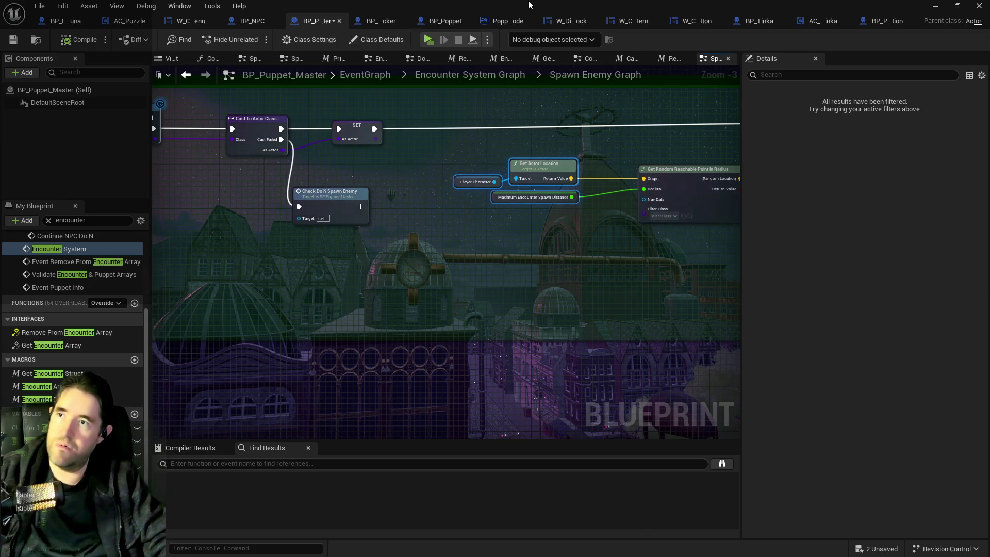
- Switch to the Chapter_1_Dead_Girl_Wonderland level editor window
key("alt+Tab")
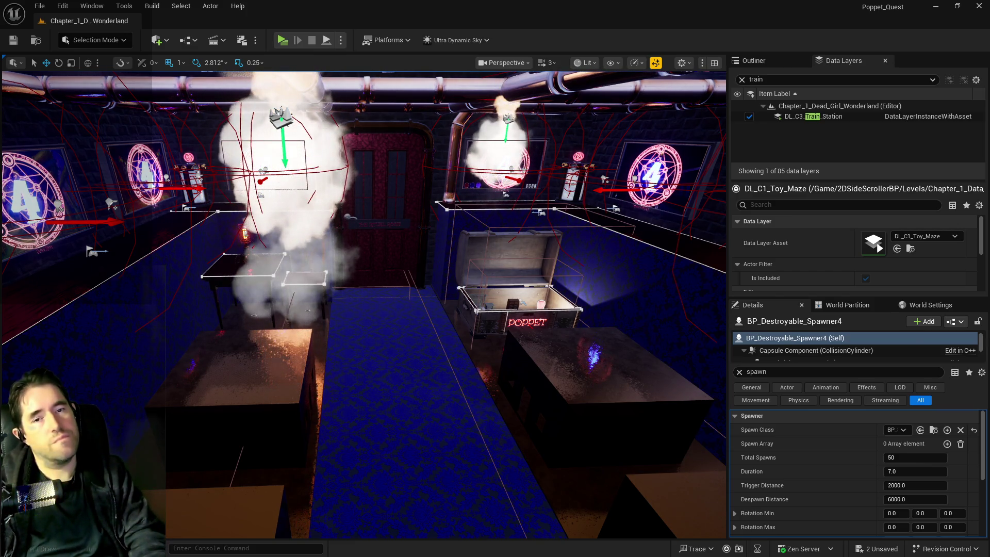
- Return to BP_Puppet_Master and pan the Spawn Enemy Graph around the SpawnActor nodes
key("alt+Tab")
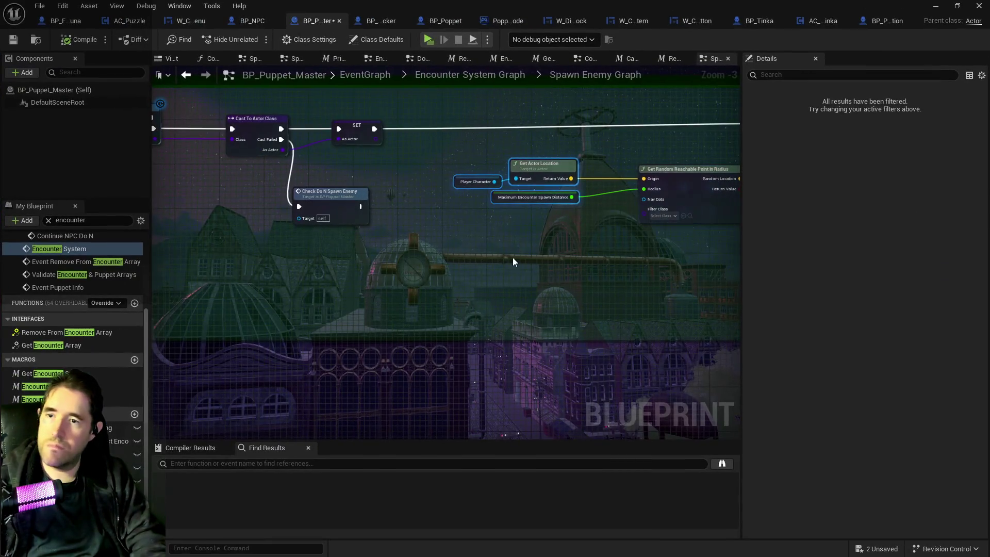
mouse_move(513, 261)
left_mouse_down()
mouse_move(261, 265)
mouse_move(542, 214)
mouse_move(337, 223)
left_mouse_up()
scroll(337, 223, "down", 1)
left_click_drag(640, 227, 185, 227)
mouse_move(309, 227)
left_mouse_down()
mouse_move(330, 175)
mouse_move(392, 207)
mouse_move(481, 210)
mouse_move(616, 283)
mouse_move(320, 253)
mouse_move(530, 237)
mouse_move(428, 258)
mouse_move(464, 218)
left_mouse_up()
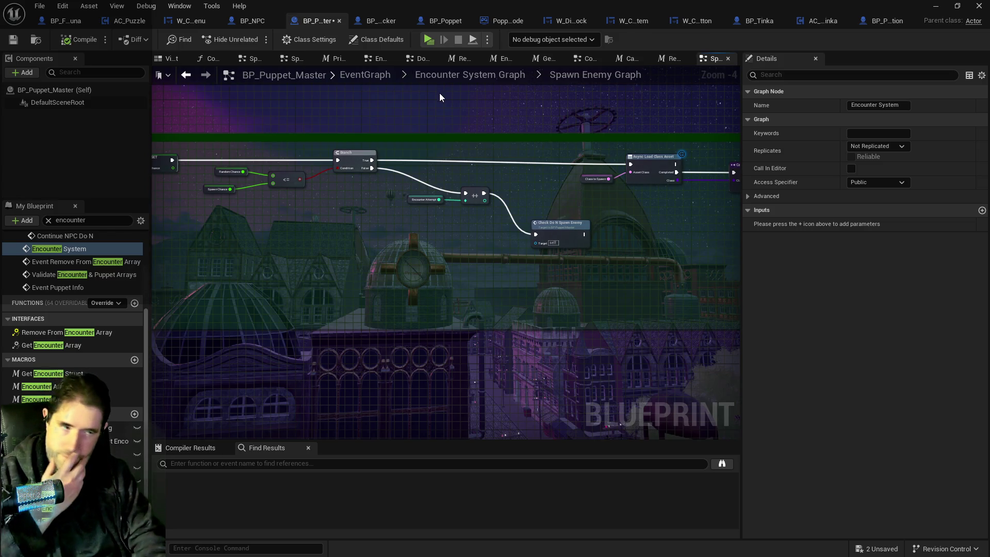
- Go up to the Encounter System Graph and open its Spawn NPC Graph
left_click(477, 76)
scroll(451, 116, "up", 5)
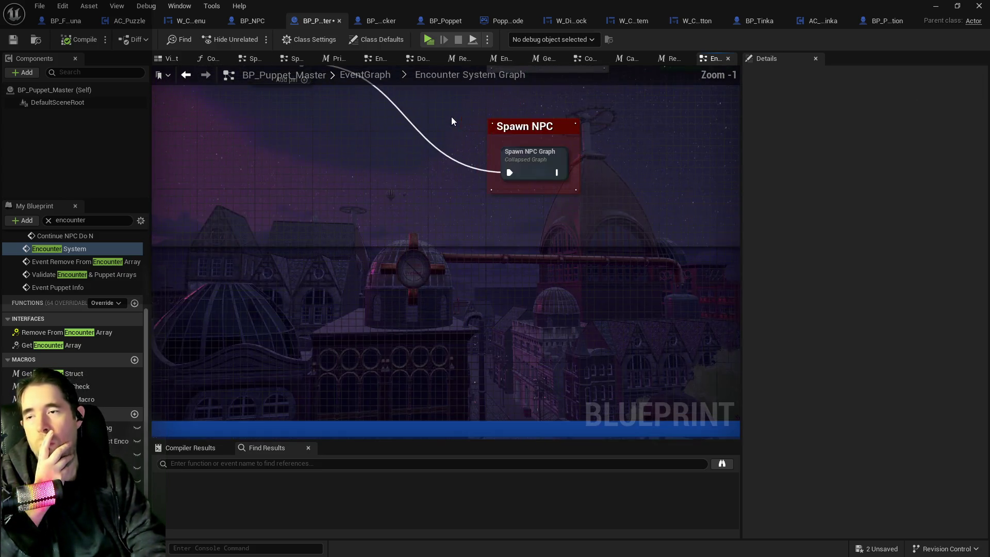
double_click(524, 156)
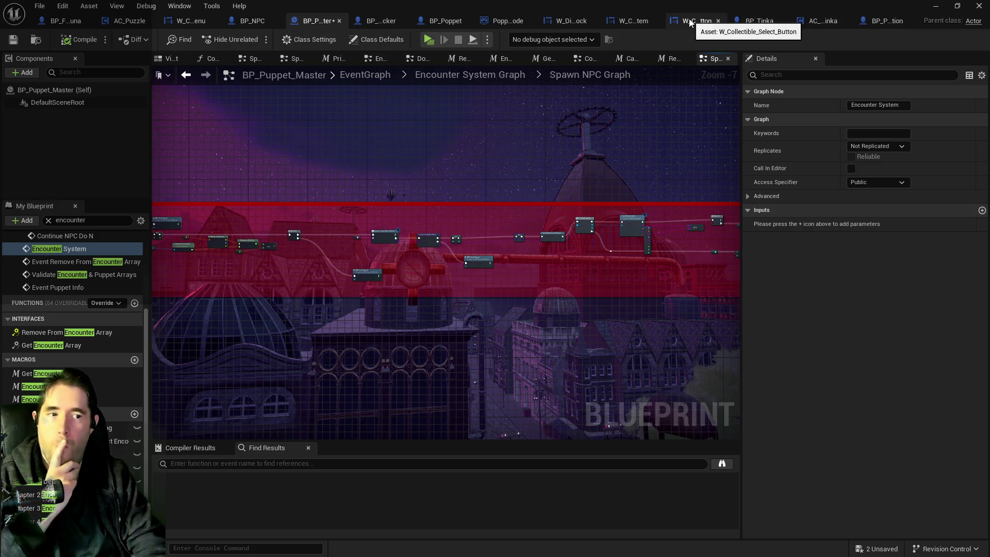
- Move the BP_Painting_Blocker tab to the end and open its parent BP_NPC blueprint
left_click(376, 20)
left_click_drag(372, 21, 823, 24)
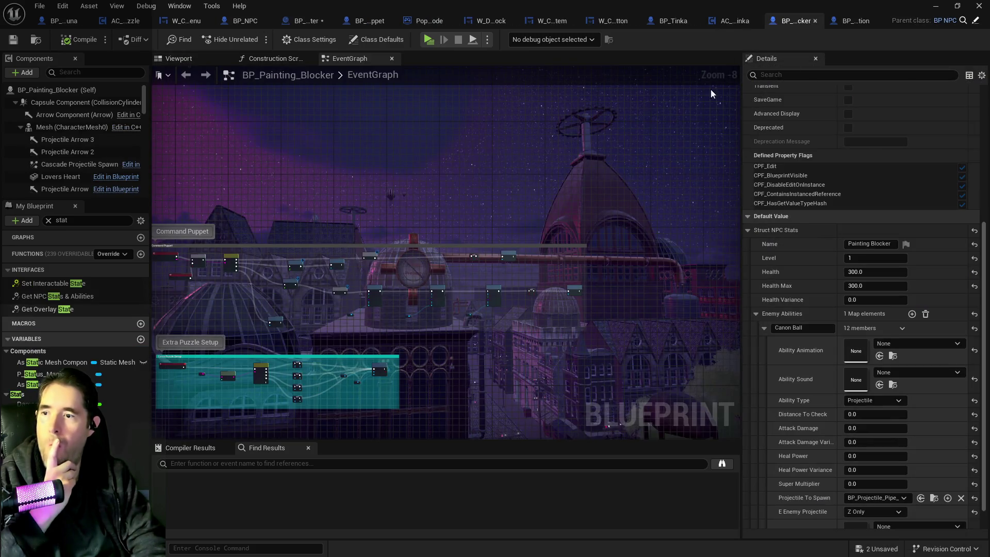
mouse_move(223, 171)
left_mouse_down()
mouse_move(438, 128)
mouse_move(456, 174)
mouse_move(441, 371)
mouse_move(453, 310)
mouse_move(432, 262)
left_mouse_up()
scroll(434, 264, "up", 4)
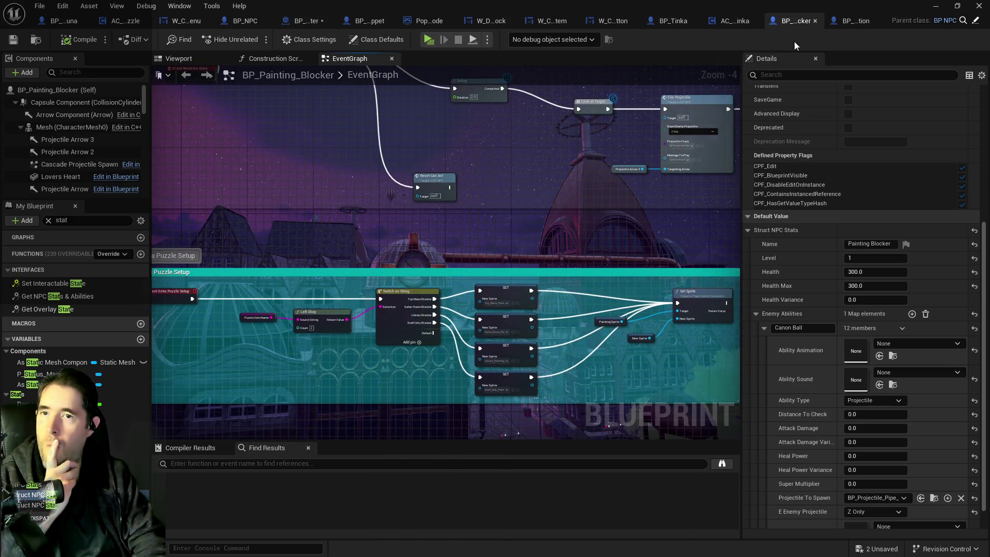
left_click(973, 22)
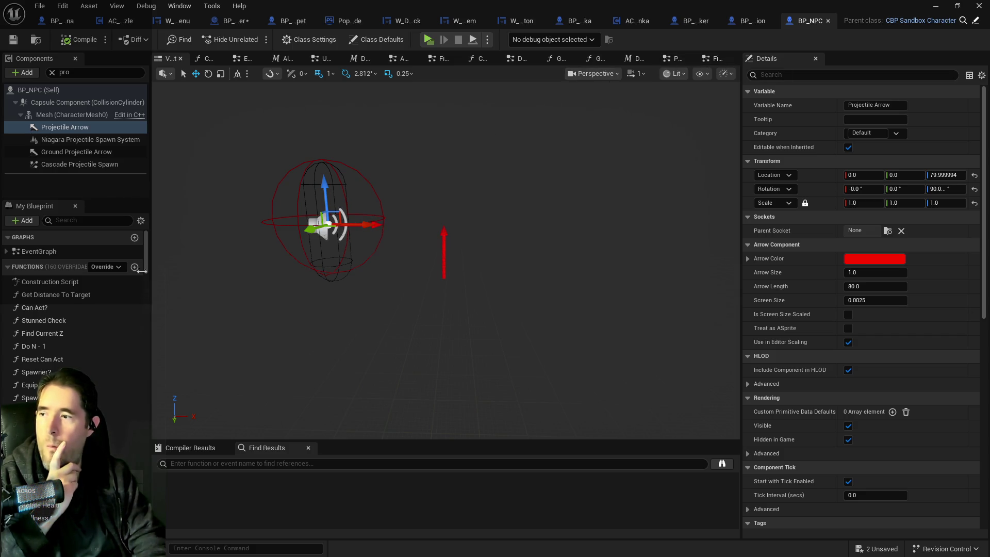
- Filter My Blueprint by 'stat' and find references to Struct NPC Stats and NPC Stats
left_click(77, 221)
type("stat")
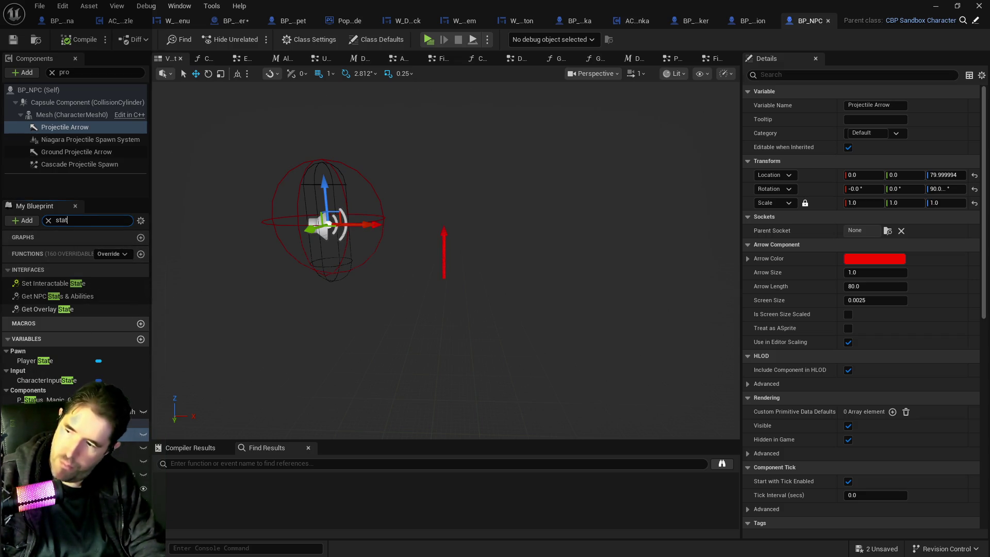
left_click(52, 413)
right_click(51, 412)
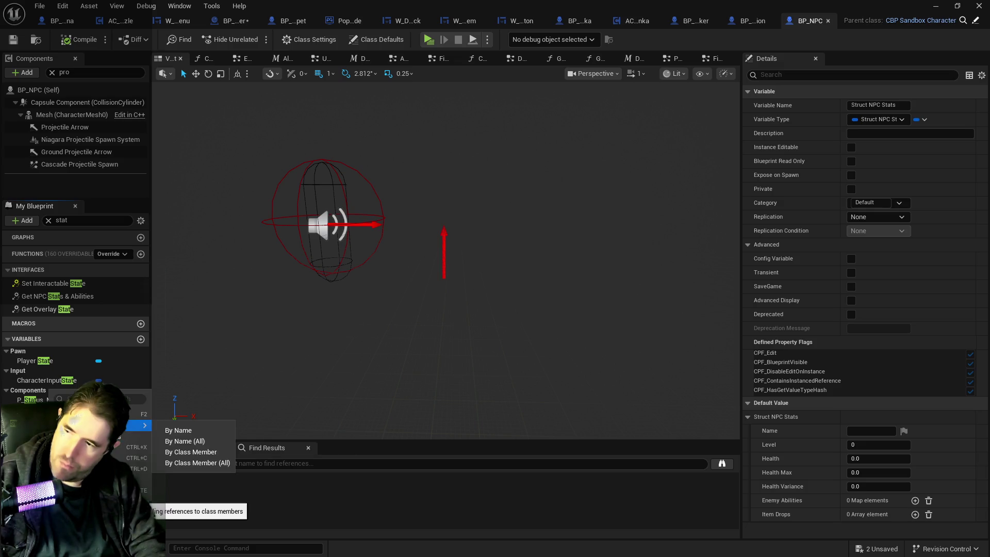
left_click(159, 433)
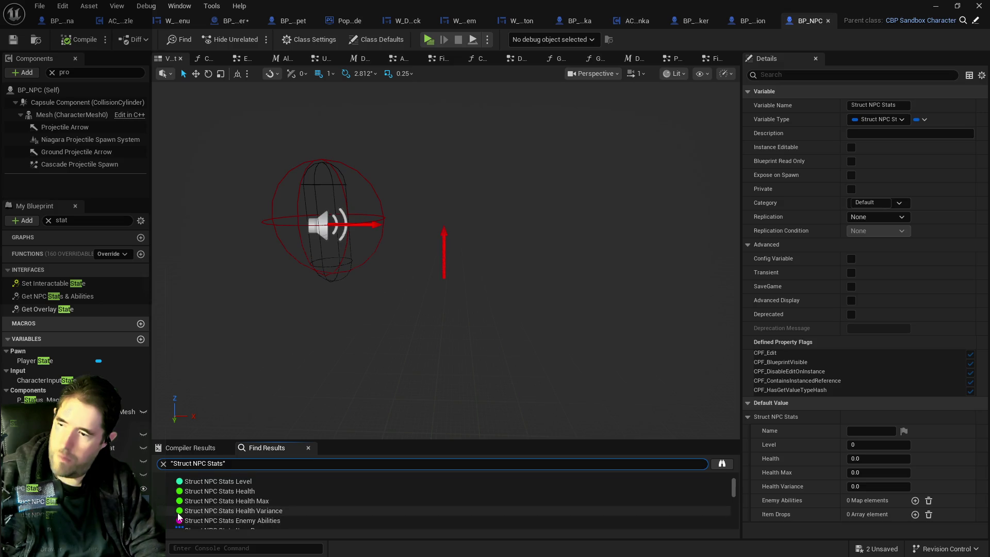
left_click(31, 487)
right_click(31, 488)
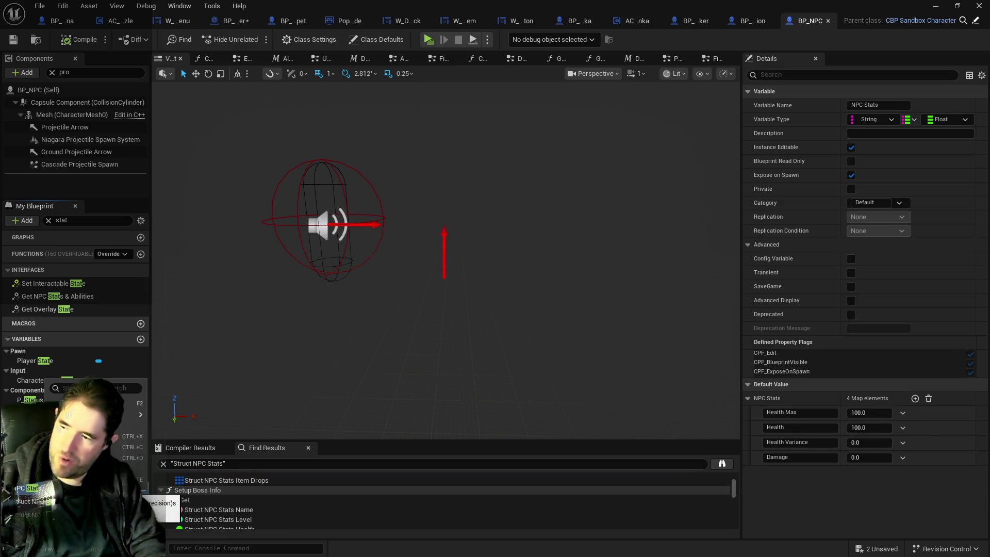
left_click(157, 416)
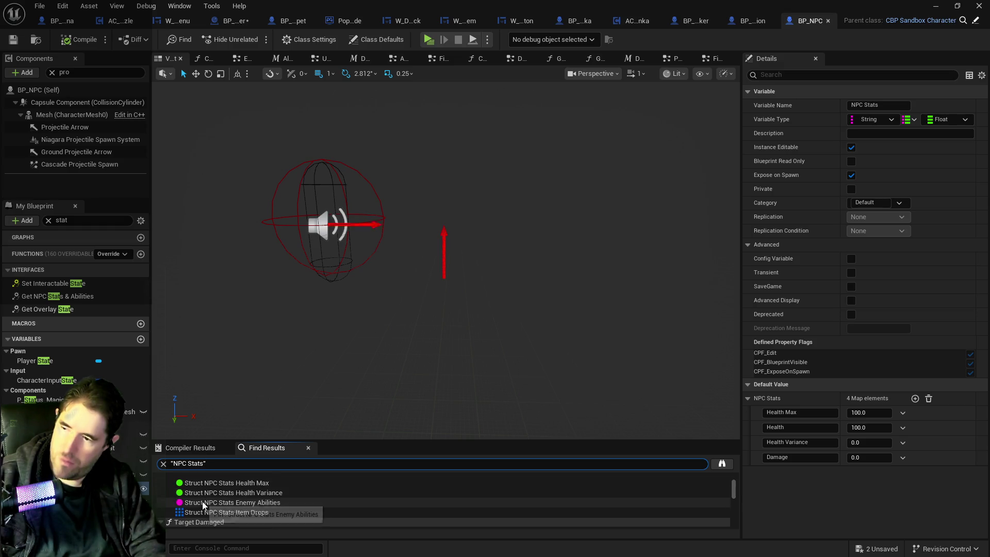
- Rename the NPC Stats variable to Old NPC Stats
scroll(202, 501, "up", 1)
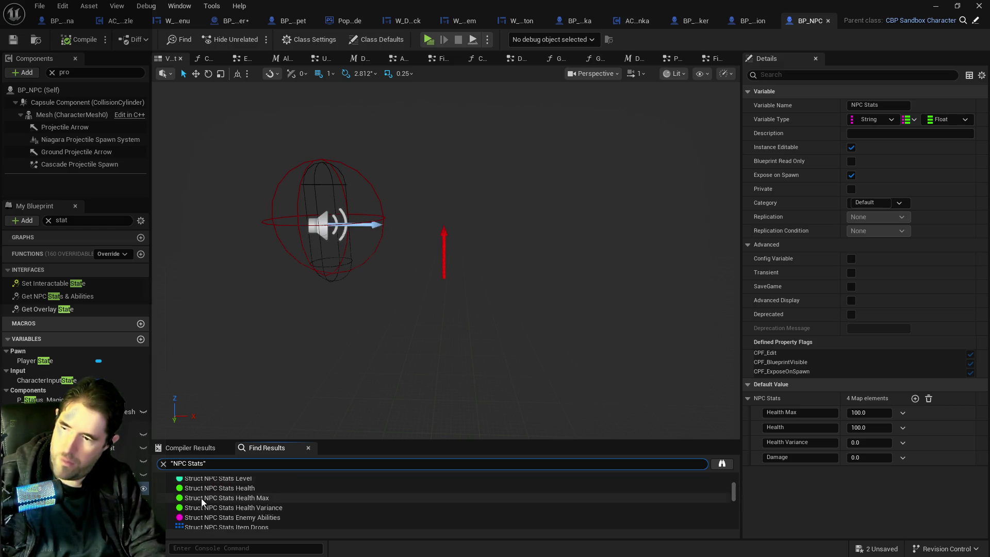
scroll(202, 500, "down", 3)
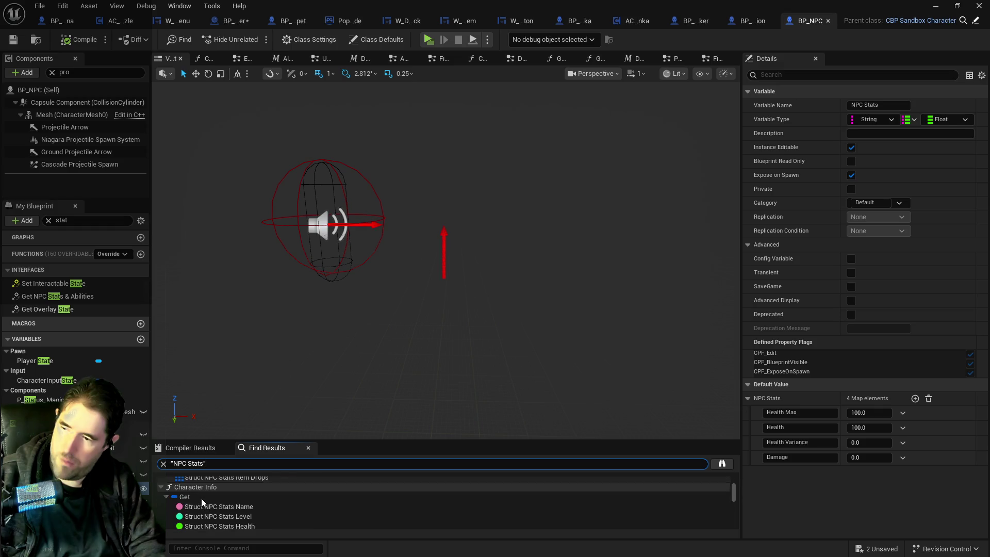
left_click(30, 488)
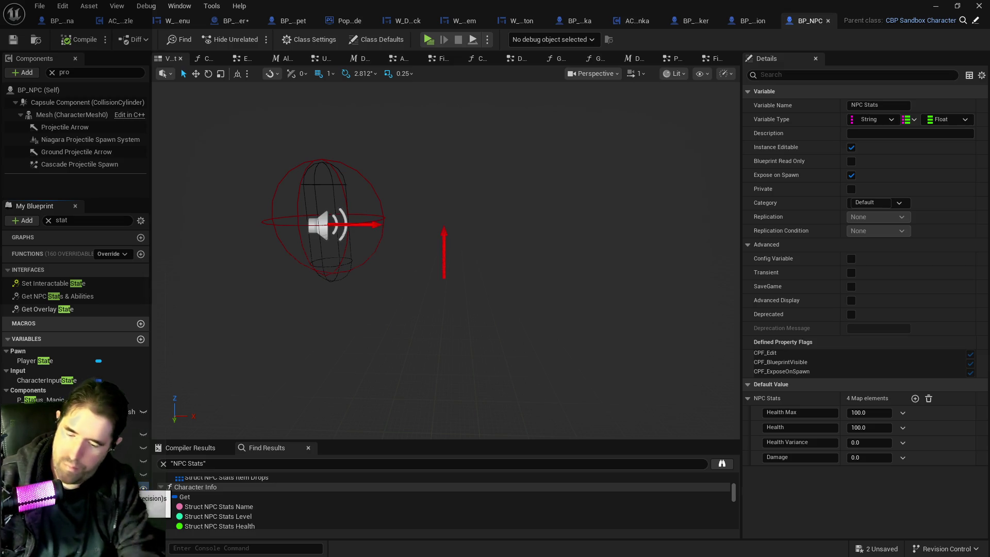
key("Return")
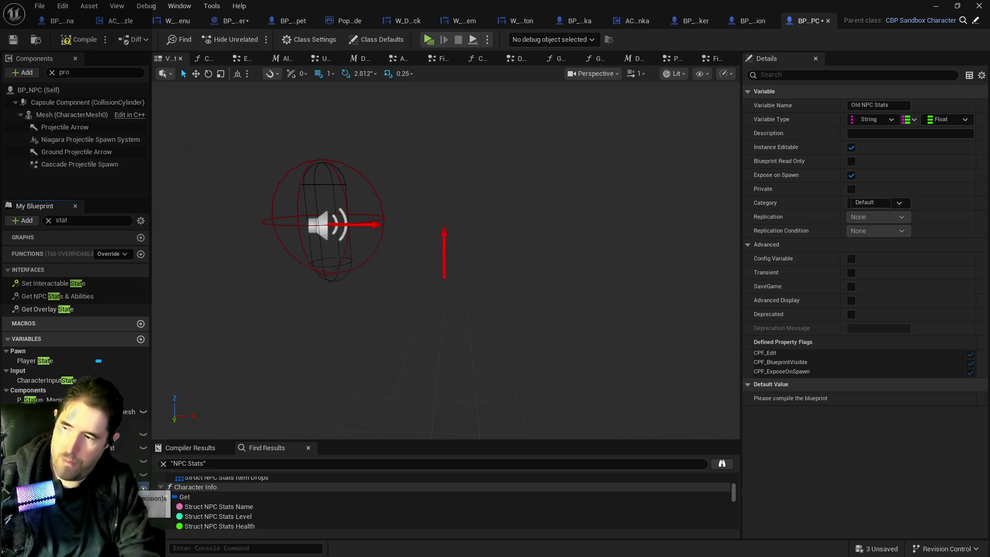
- Find references to Old NPC Stats within BP_NPC and select the result
right_click(30, 487)
mouse_move(78, 407)
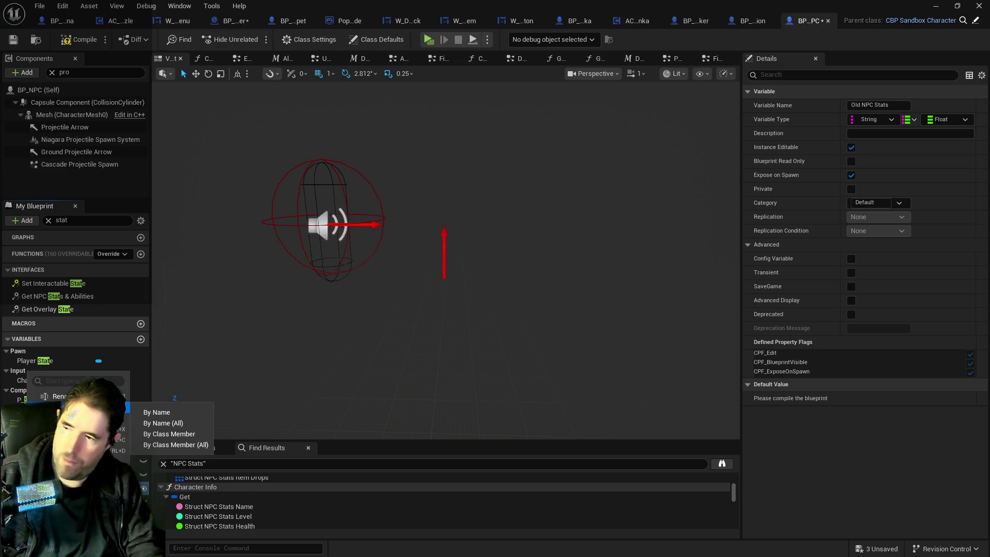
left_click(156, 412)
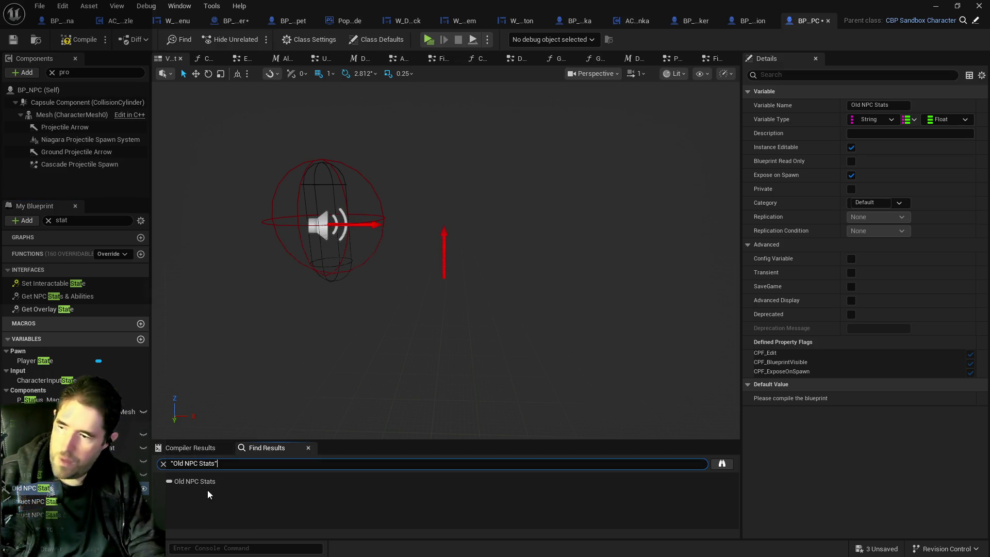
left_click(206, 481)
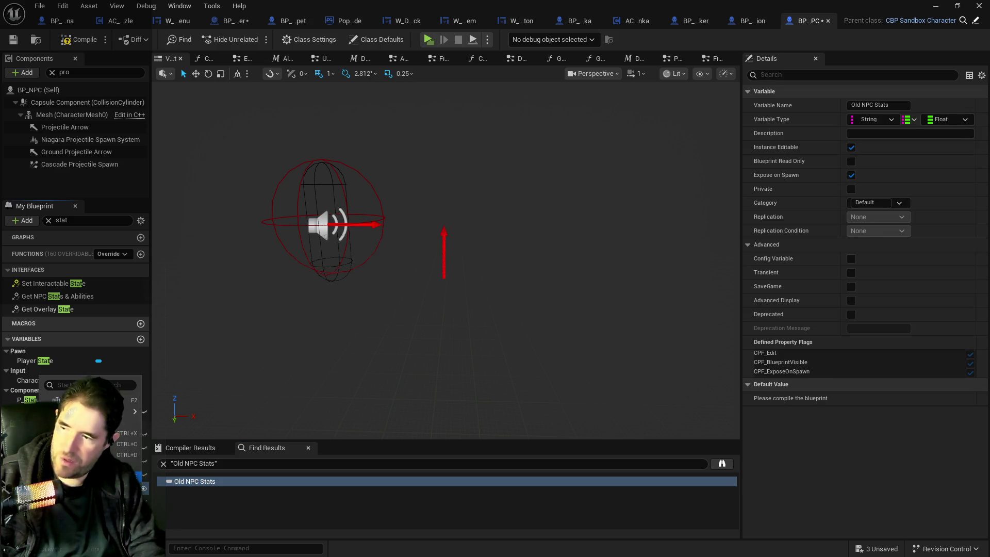
key("Escape")
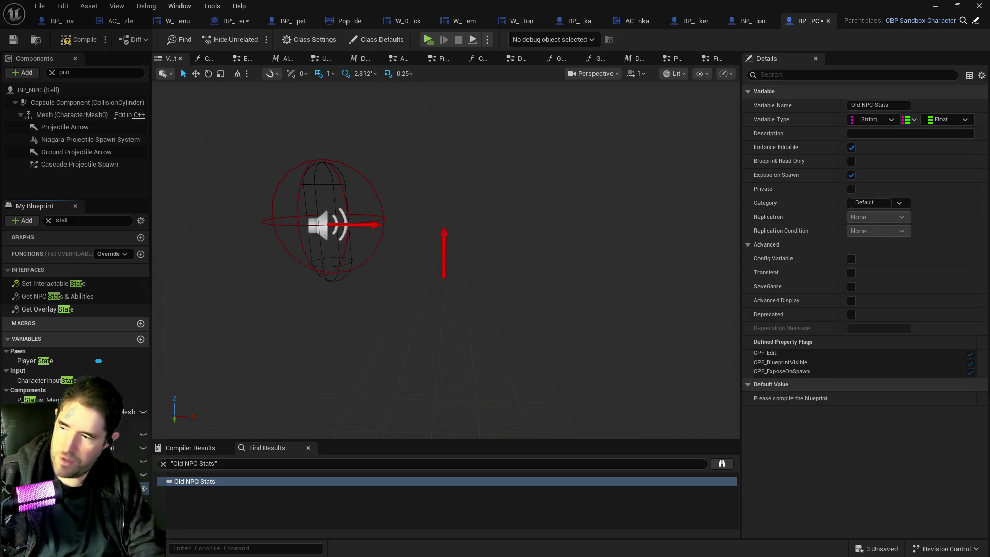
- Decline deleting Old NPC Stats, then search all blueprints for it by name
key("Delete")
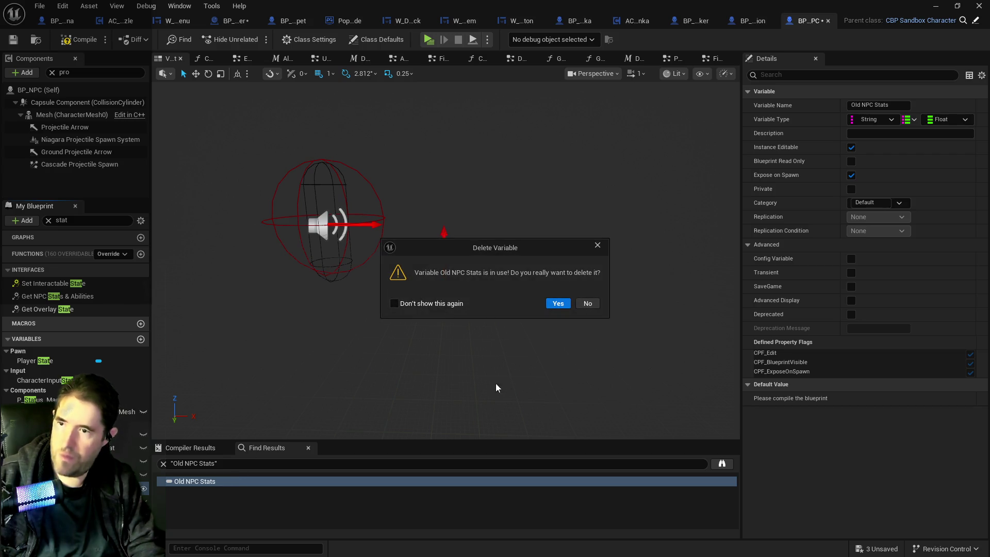
left_click(592, 306)
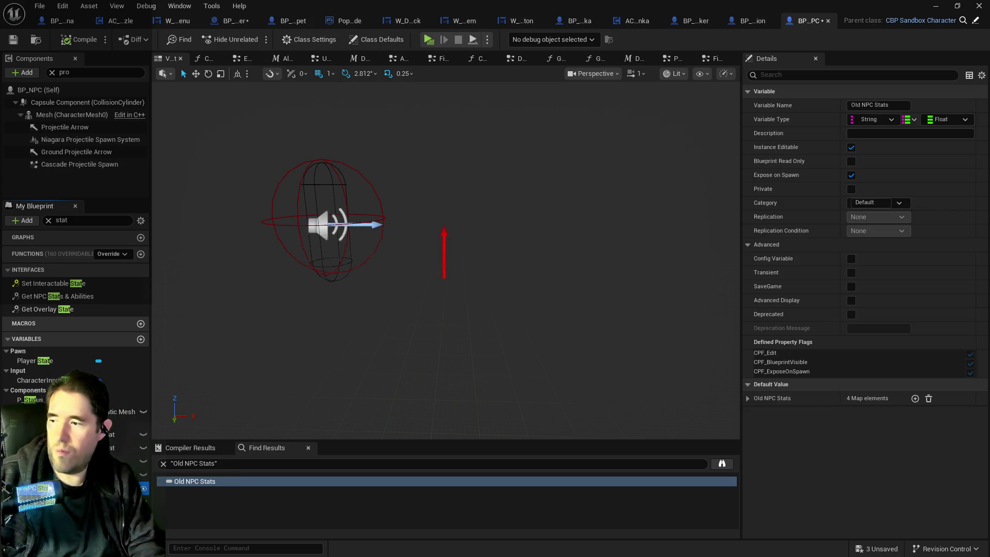
right_click(31, 488)
mouse_move(110, 410)
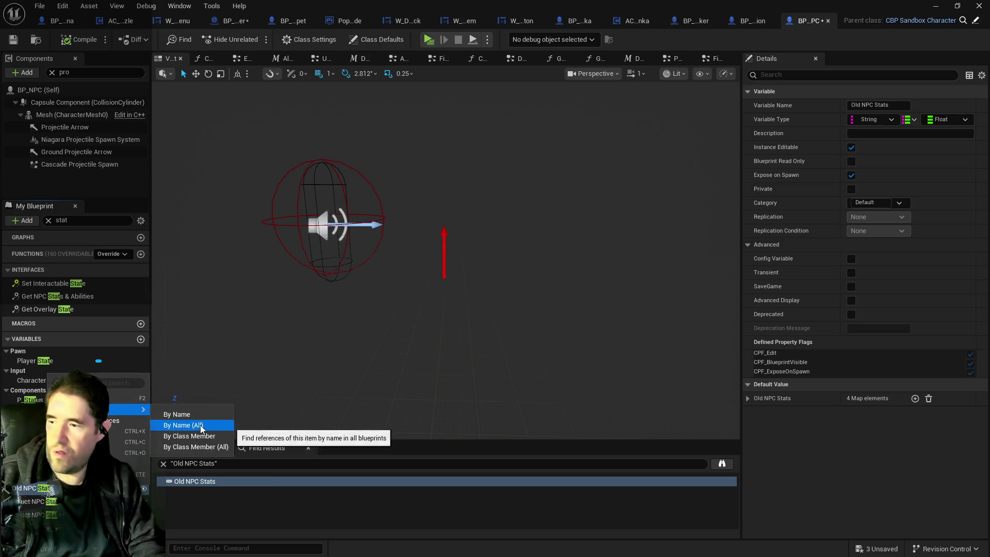
left_click(201, 426)
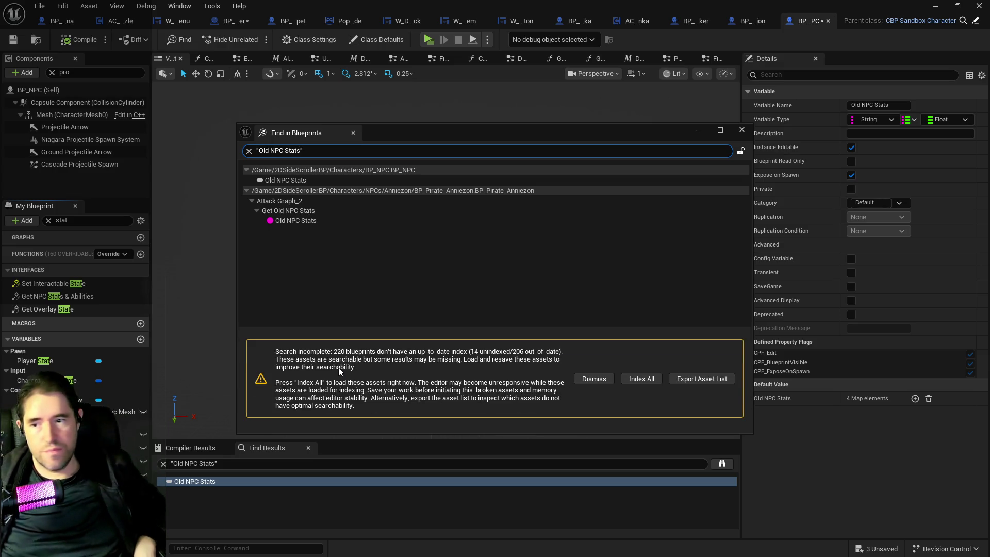
- Index all blueprints, then jump to Old NPC Stats in BP_Pirate_Anniezon's Attack Graph_2
left_click(630, 381)
left_click(576, 323)
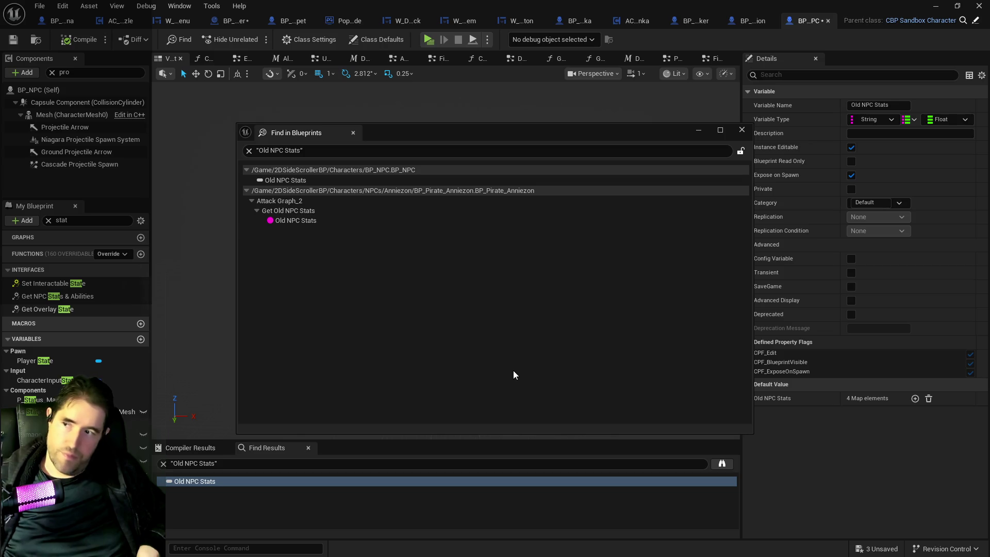
left_click(283, 221)
double_click(283, 221)
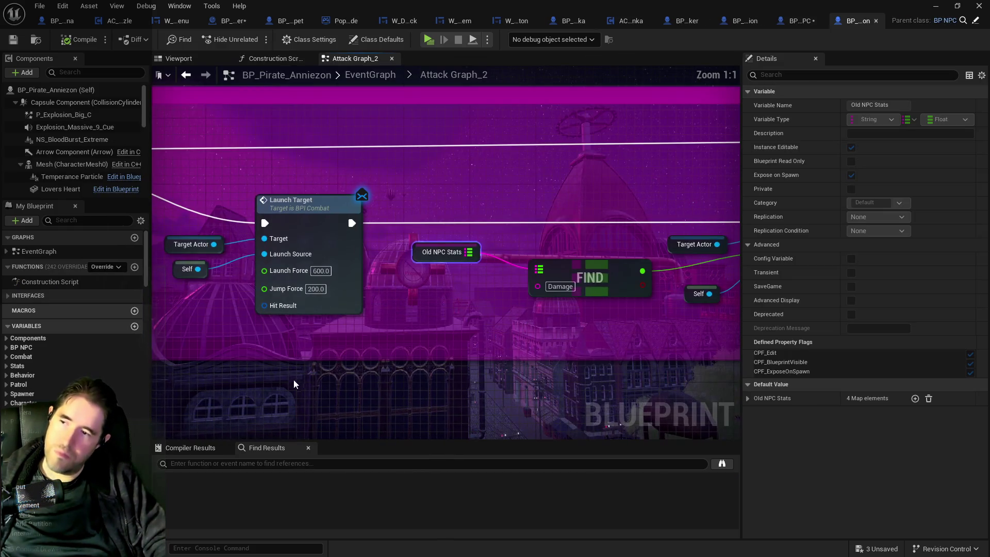
- Locate the Attack event in Attack Graph_2 and check its references across all blueprints
mouse_move(294, 384)
left_mouse_down()
mouse_move(405, 356)
mouse_move(156, 328)
mouse_move(266, 321)
left_mouse_up()
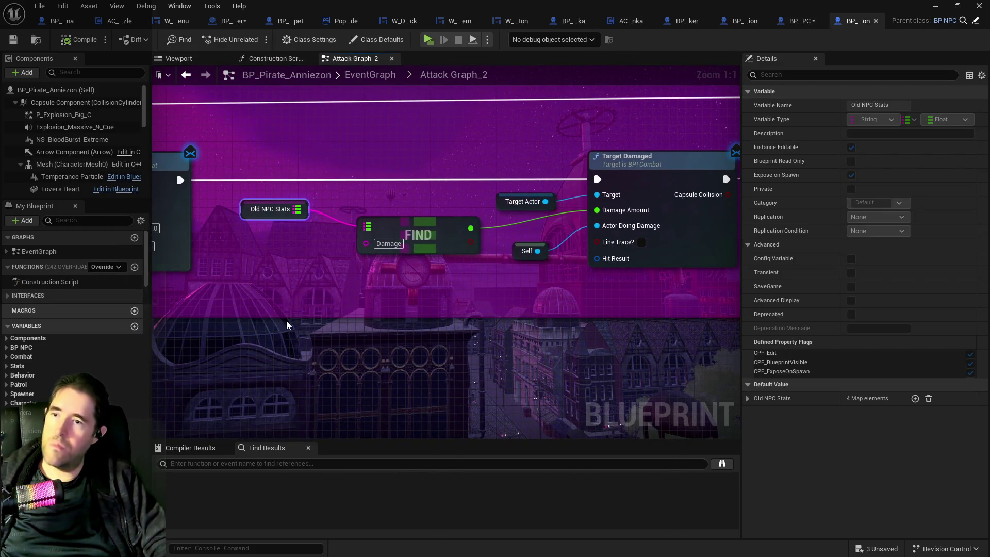
scroll(286, 320, "down", 3)
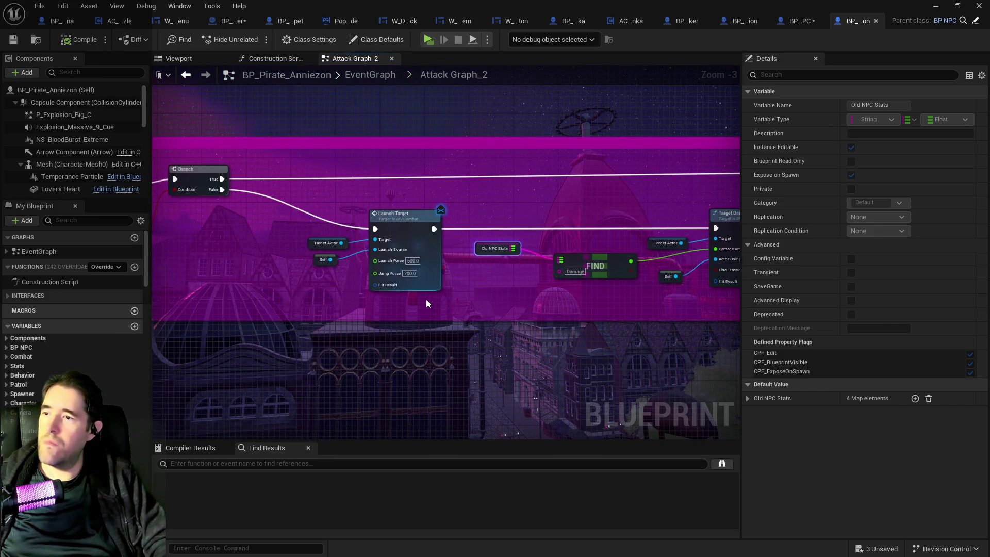
scroll(330, 323, "down", 1)
mouse_move(342, 316)
left_mouse_down()
mouse_move(515, 310)
mouse_move(556, 330)
left_mouse_up()
mouse_move(313, 285)
left_mouse_down()
mouse_move(436, 300)
mouse_move(398, 288)
mouse_move(461, 291)
mouse_move(391, 278)
mouse_move(211, 289)
mouse_move(388, 307)
left_mouse_up()
scroll(377, 280, "up", 1)
scroll(372, 278, "down", 1)
scroll(373, 278, "down", 1)
right_click(330, 250)
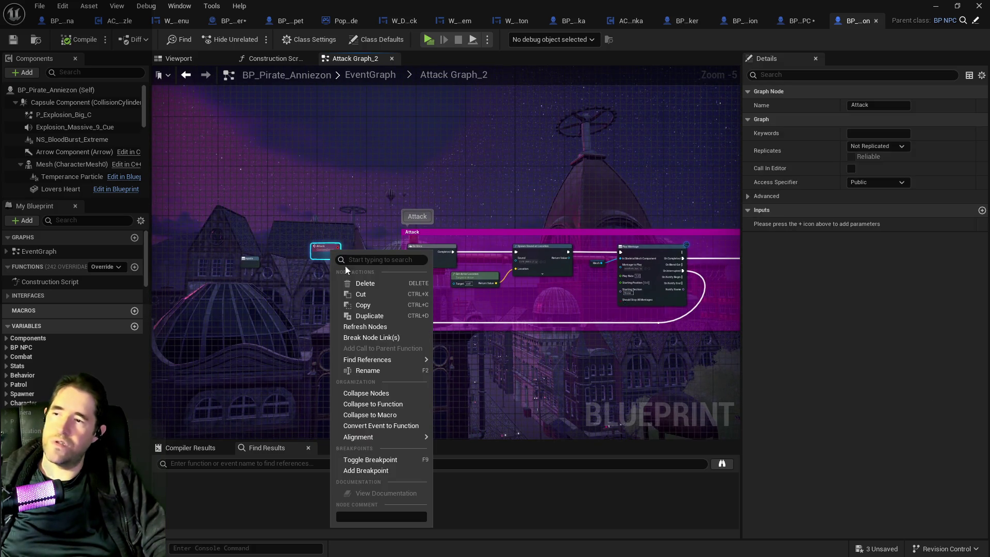
mouse_move(418, 359)
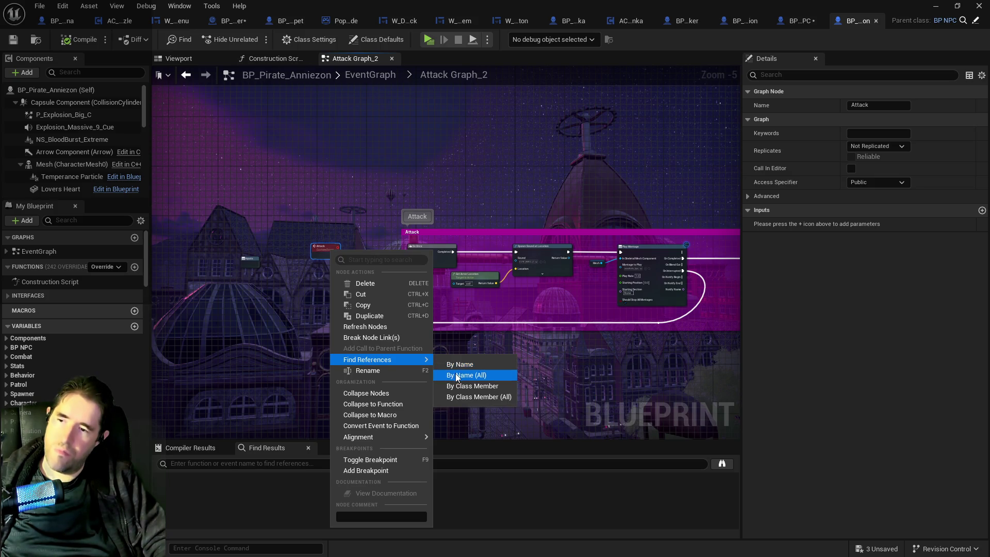
left_click(453, 375)
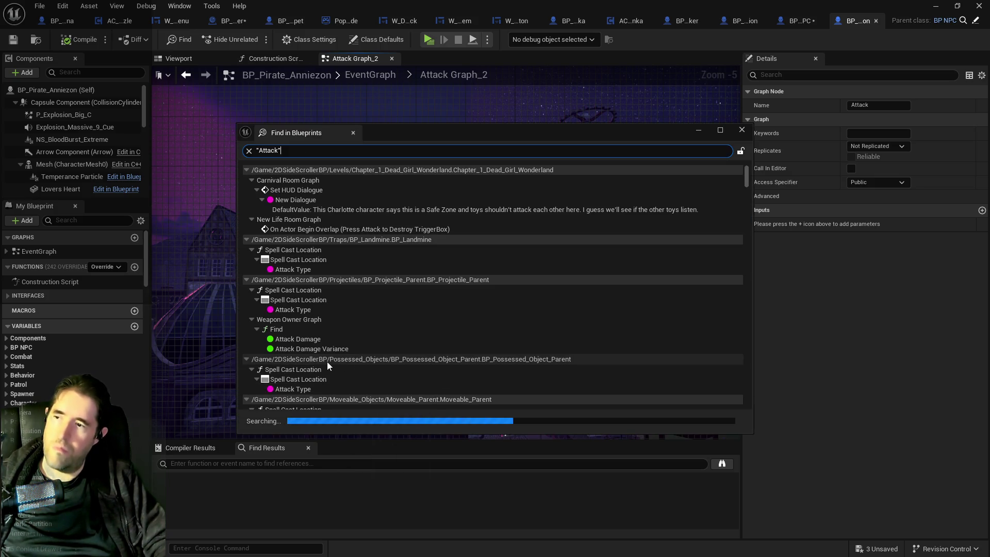
left_click(742, 129)
- Rename the Attack event to 'Make An Attack' and compile BP_Pirate_Anniezon
left_click(321, 258)
left_click(854, 110)
type("Make An")
key("Return")
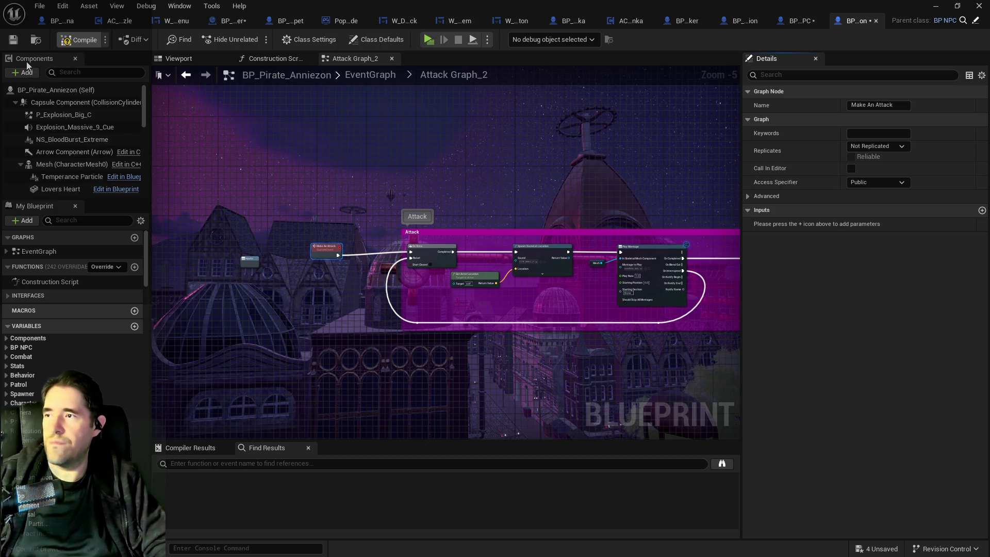
left_click(13, 40)
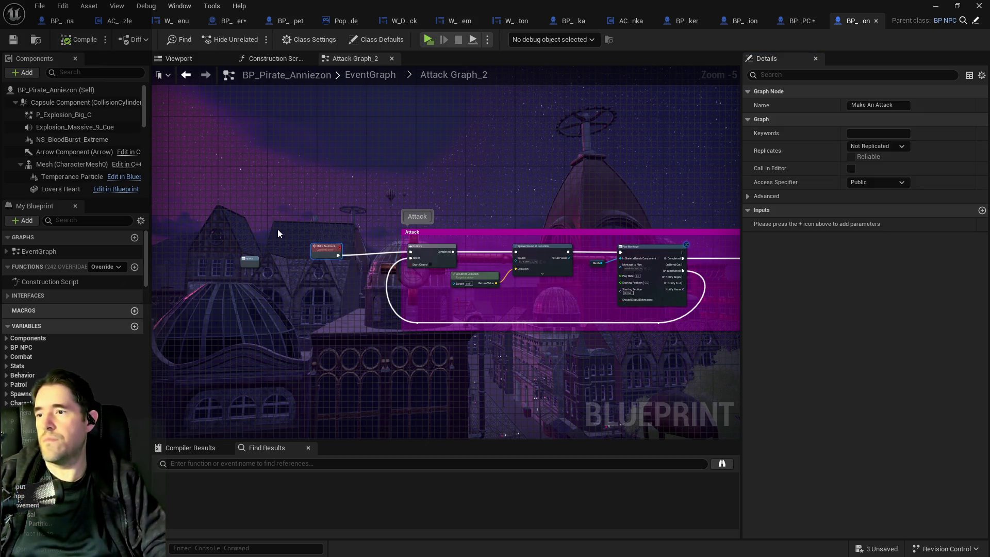
right_click(315, 248)
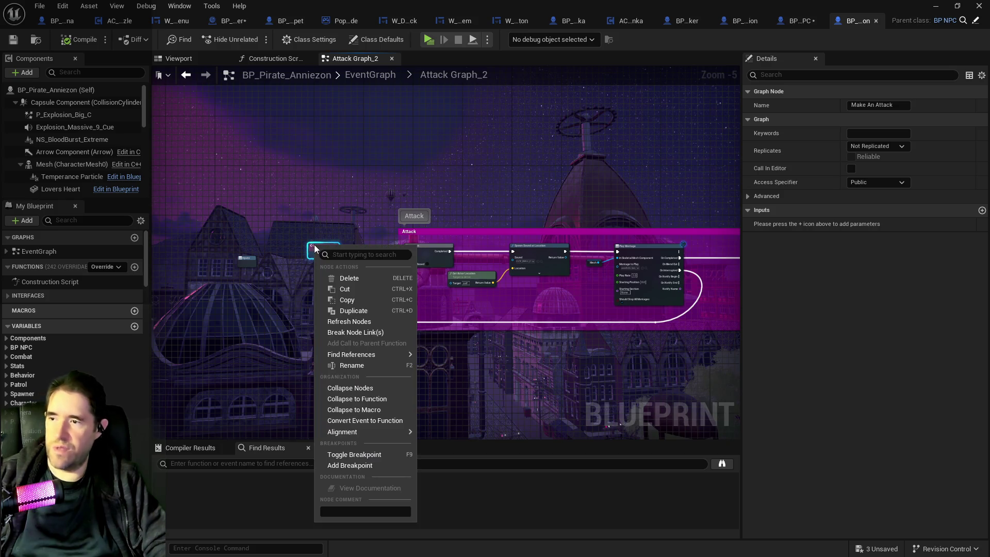
- Find Make An Attack in the EventGraph and line it up with Reset Can Act below Jump
left_click(434, 357)
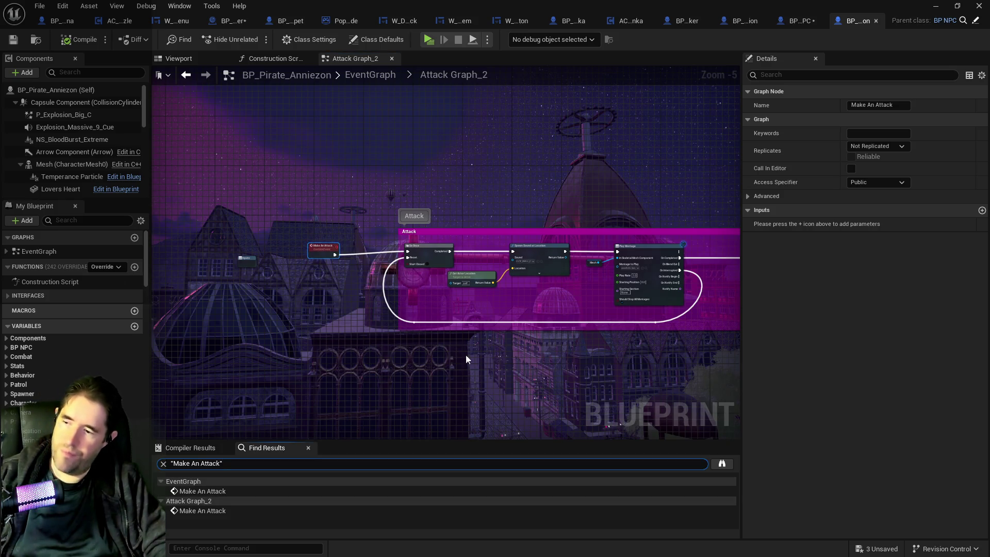
left_click(222, 512)
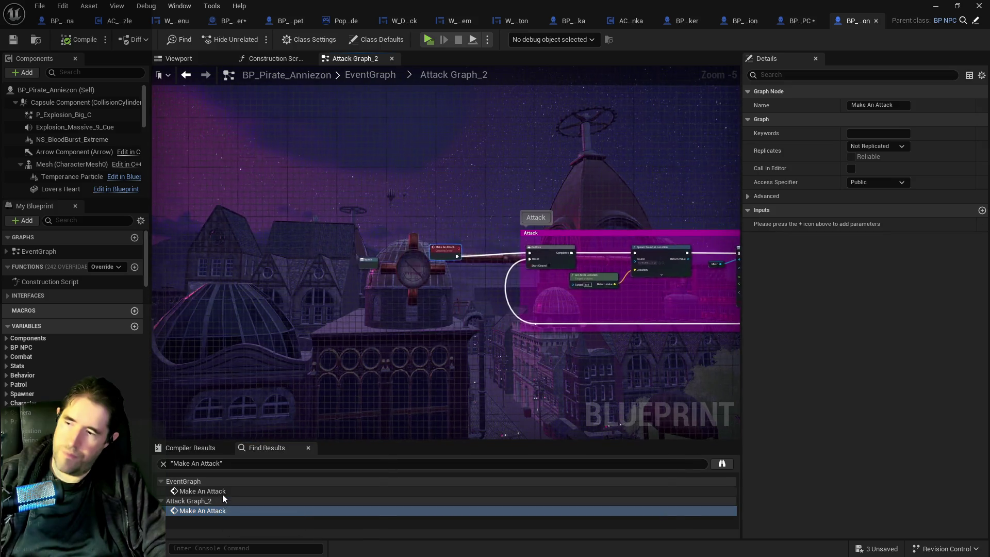
left_click(221, 492)
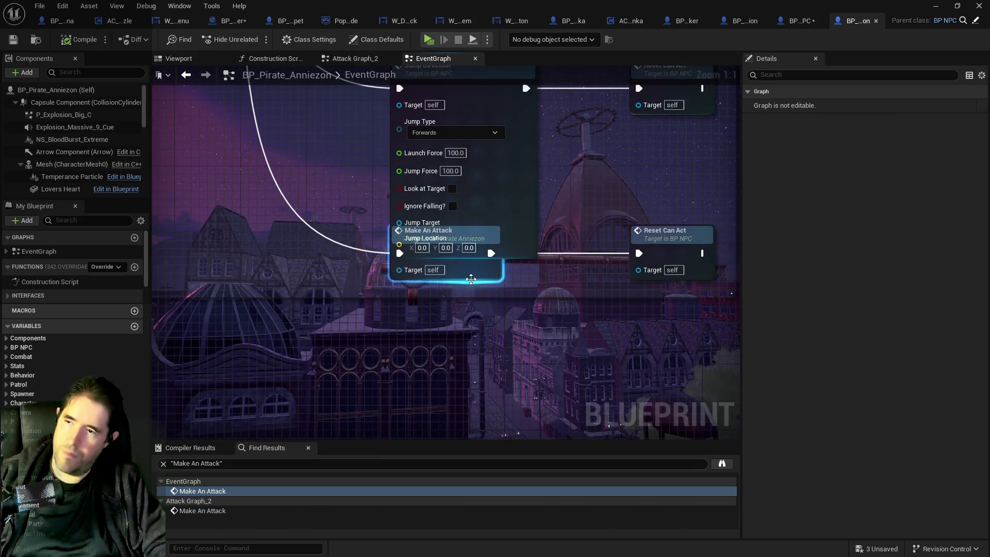
left_click_drag(470, 279, 484, 313)
left_click_drag(671, 253, 670, 276)
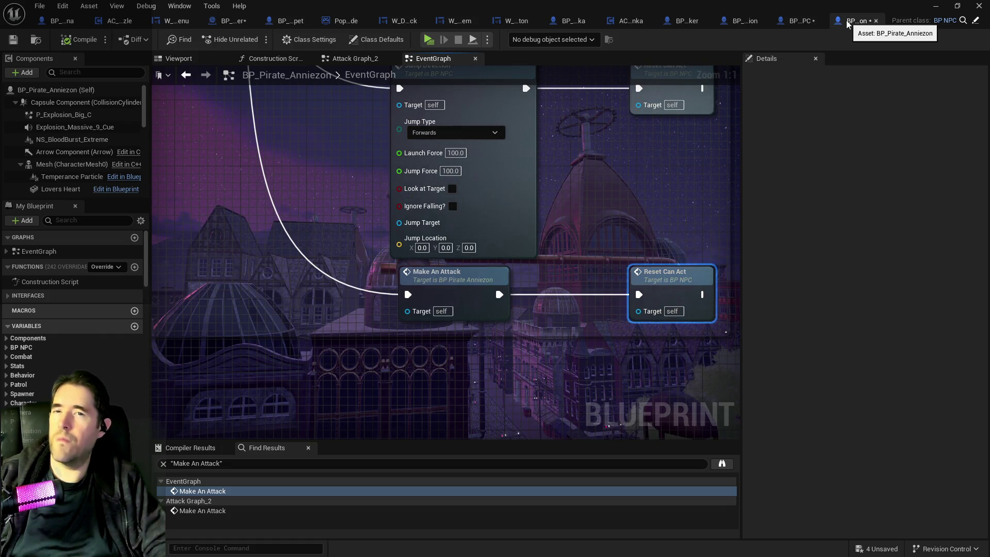
scroll(597, 221, "down", 3)
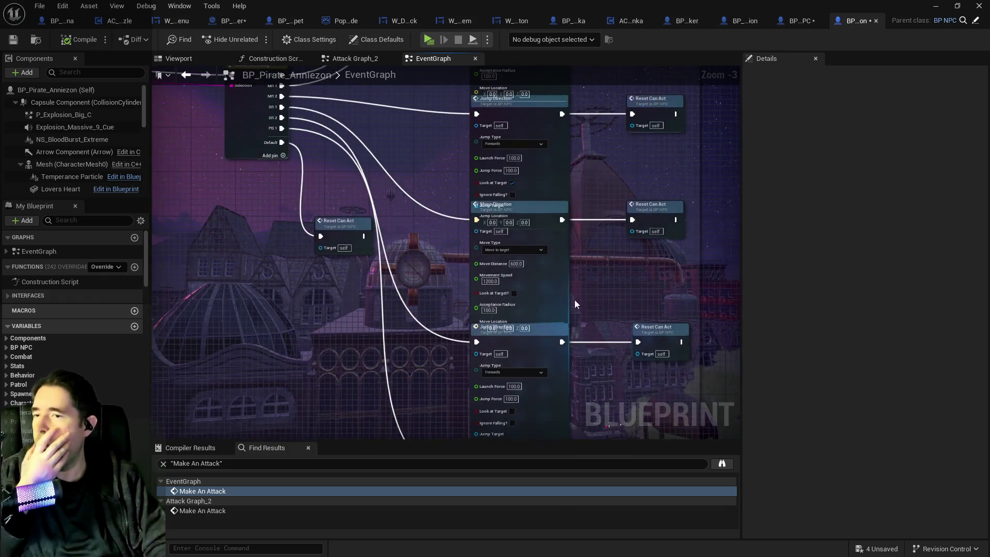
mouse_move(576, 304)
left_mouse_down()
mouse_move(631, 448)
mouse_move(612, 556)
left_mouse_up()
mouse_move(471, 516)
left_mouse_down()
mouse_move(472, 556)
mouse_move(471, 309)
mouse_move(471, 361)
mouse_move(471, 353)
left_mouse_up()
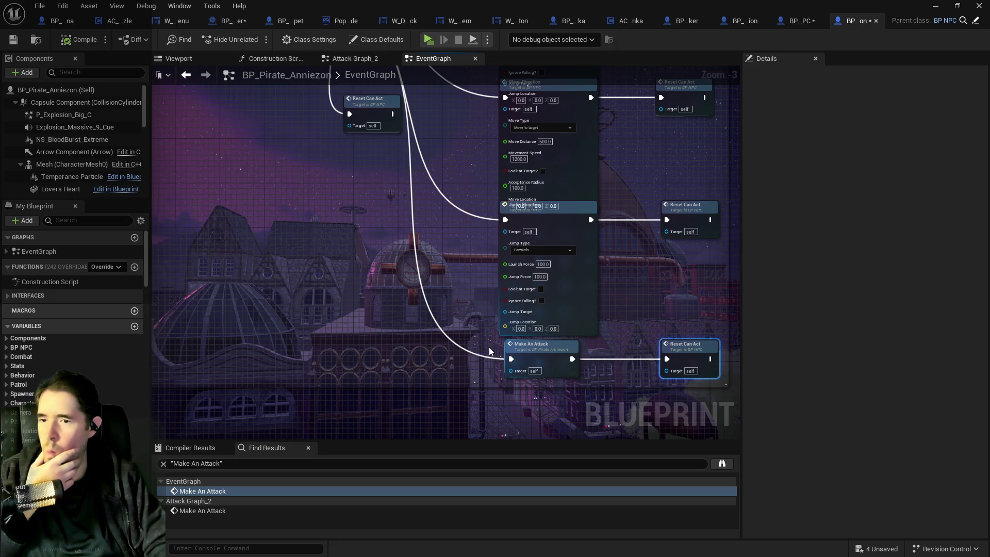
- Delete the Make An Attack and Reset Can Act nodes and save the pirate blueprint
left_click(613, 382)
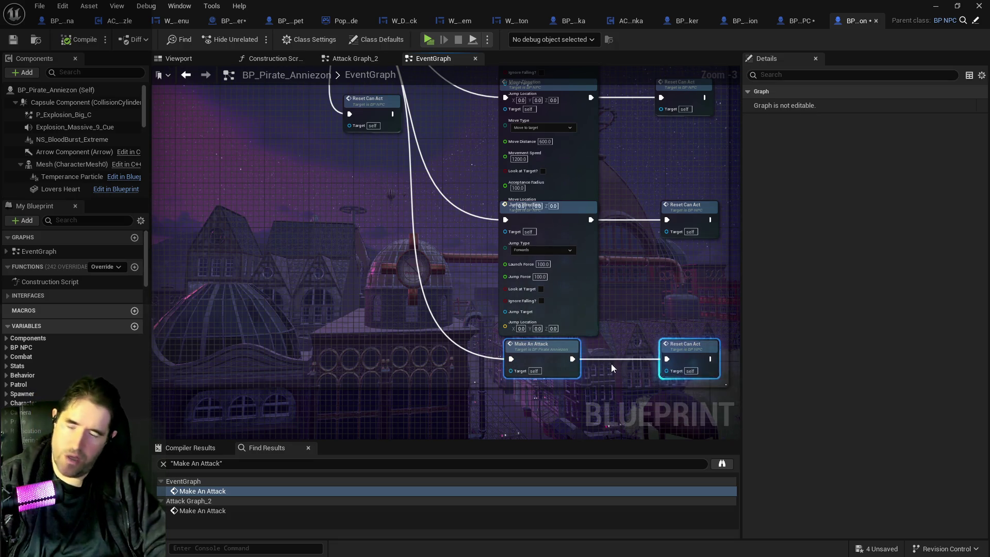
key("Delete")
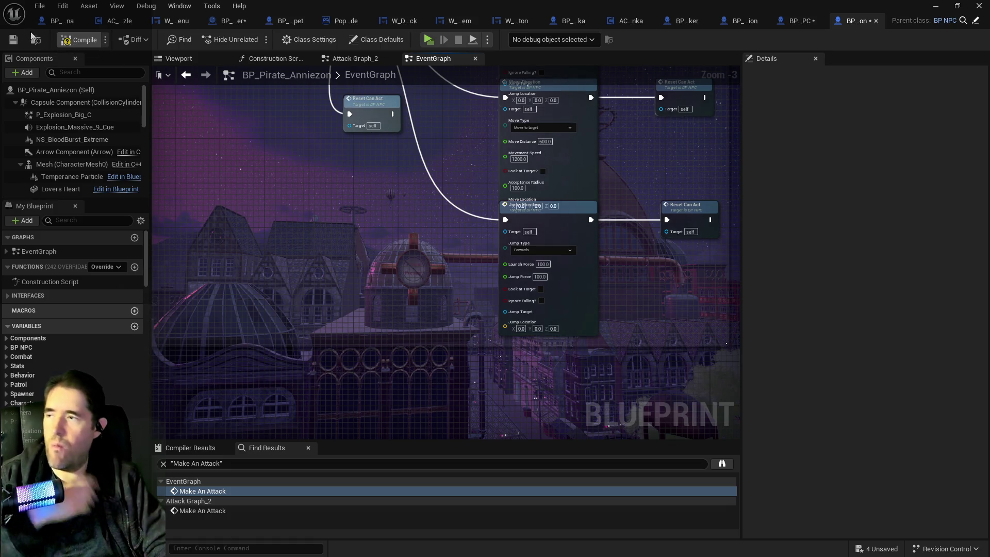
left_click(12, 39)
scroll(411, 287, "down", 3)
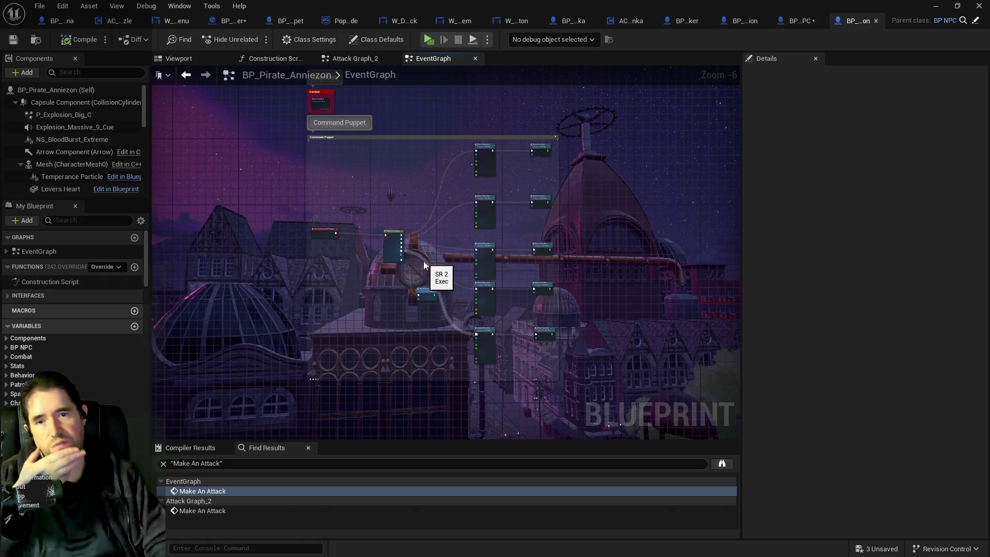
left_click(792, 23)
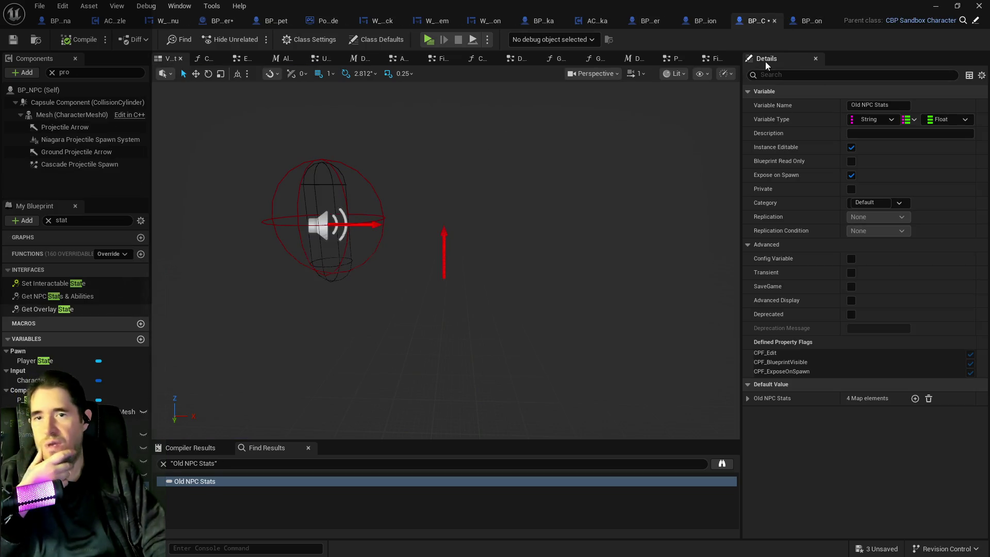
- Select the Old NPC Stats variable from the filtered variable list
left_click(98, 220)
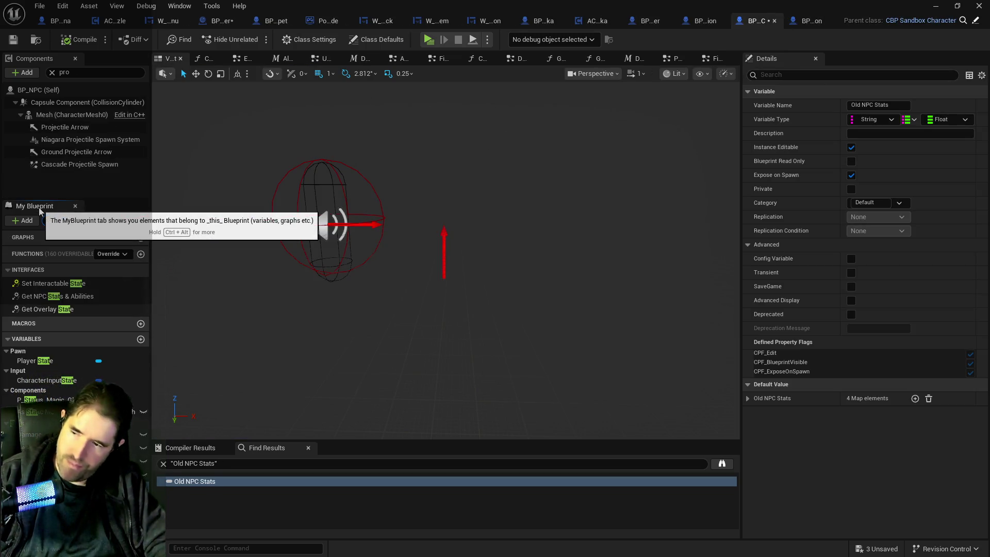
left_click(199, 481)
left_click_drag(199, 482, 53, 491)
right_click(55, 489)
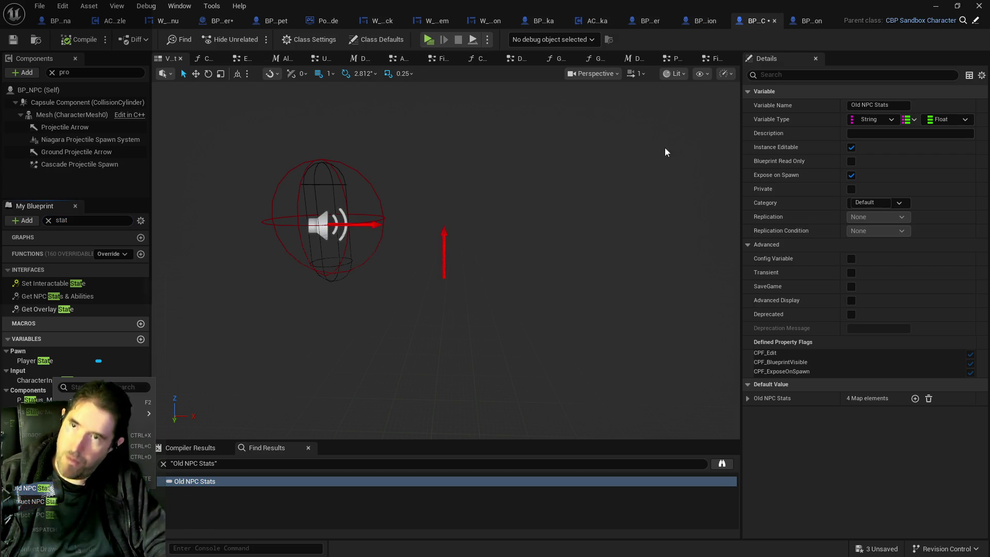
- In BP_NPC's Fire Projectile Graph, find references to Old NPC Stats by name
left_click(799, 22)
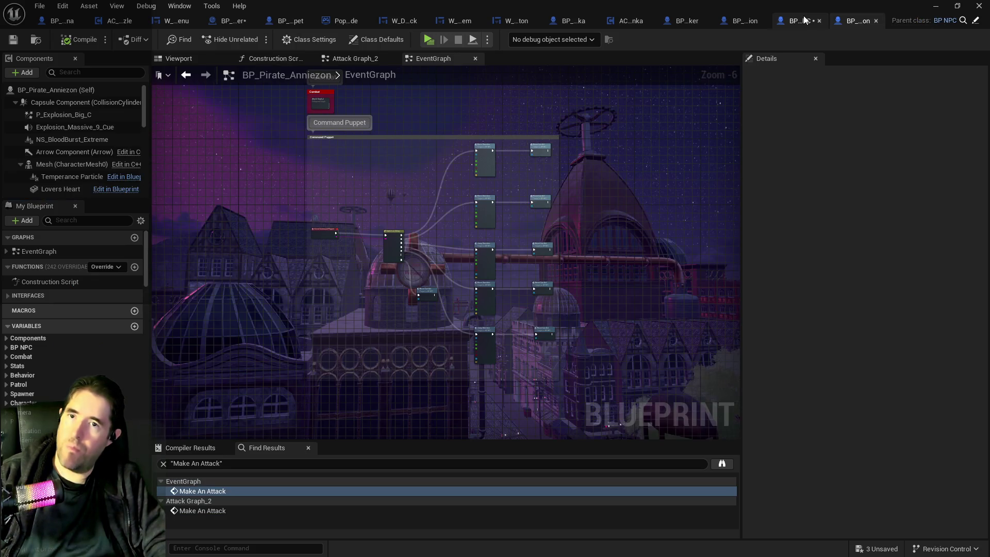
left_click(755, 21)
left_click(717, 58)
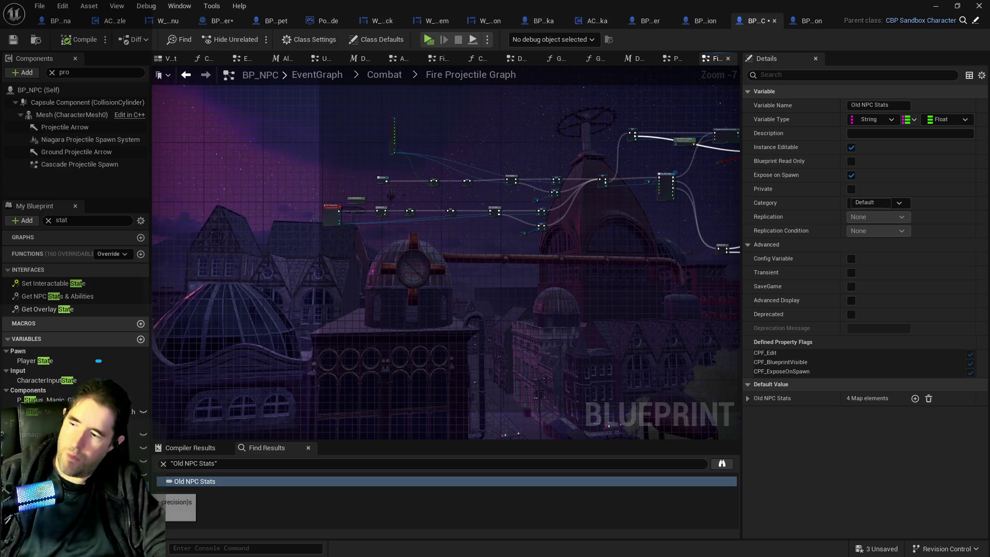
right_click(62, 379)
mouse_move(149, 413)
left_click(193, 415)
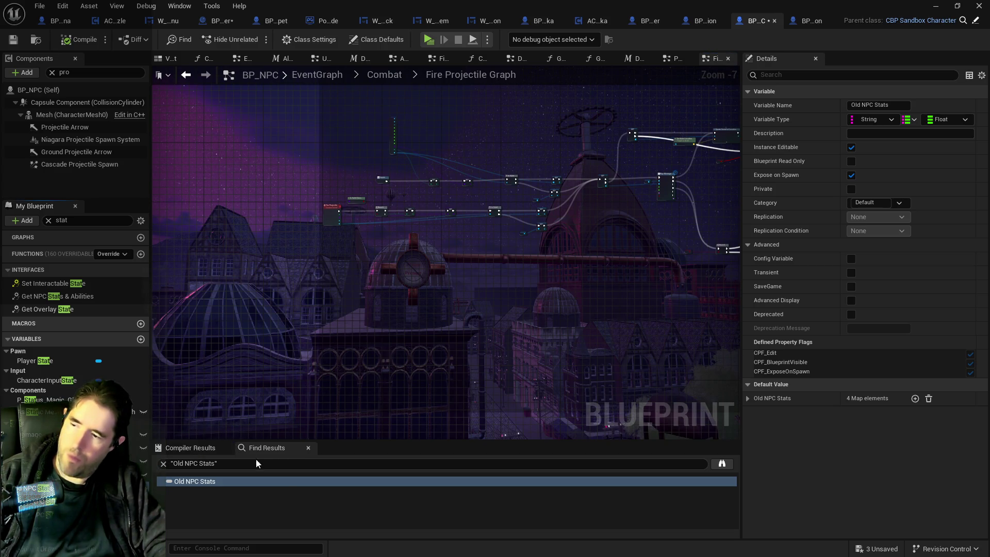
left_click(215, 480)
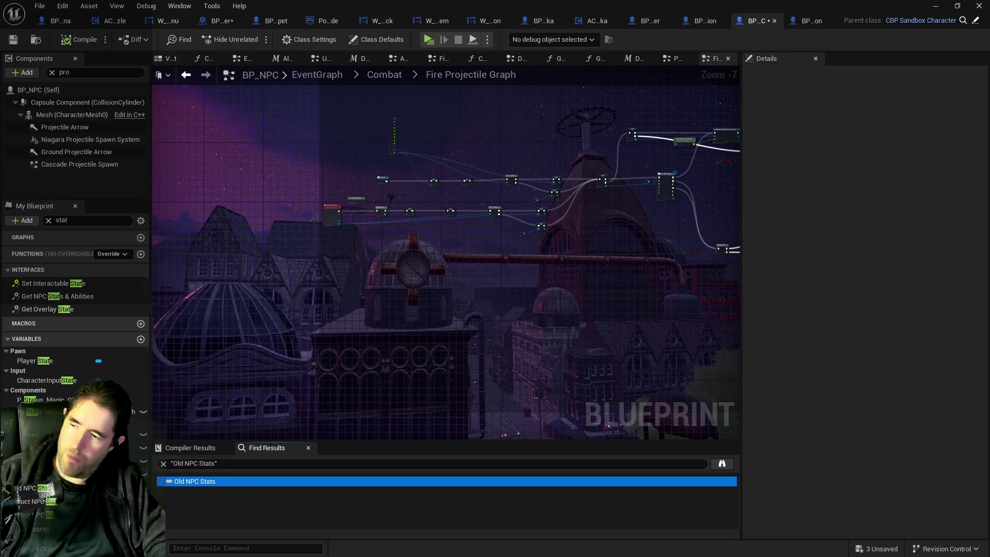
right_click(31, 488)
- Search all blueprints for Old NPC Stats and jump to its usage in Attack Graph_2
mouse_move(129, 411)
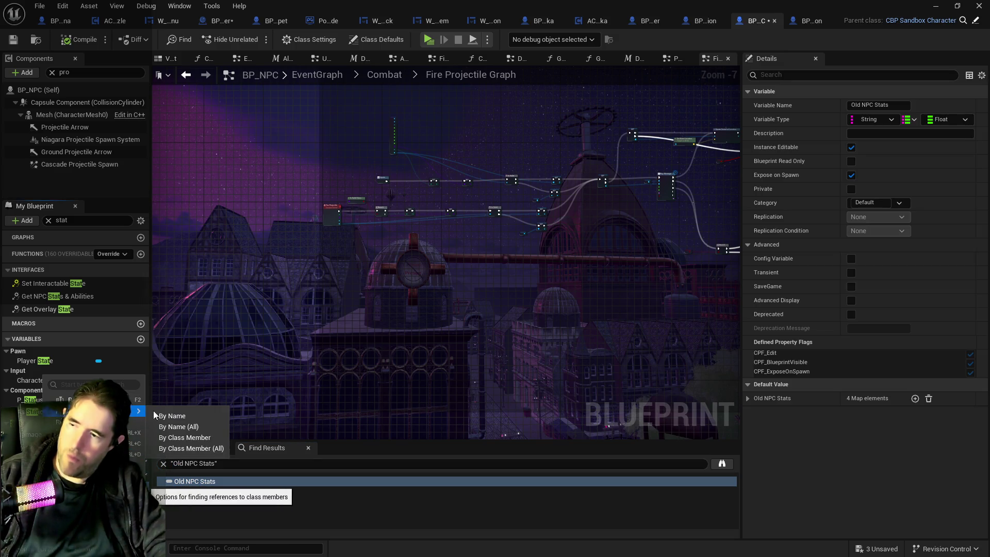
left_click(184, 426)
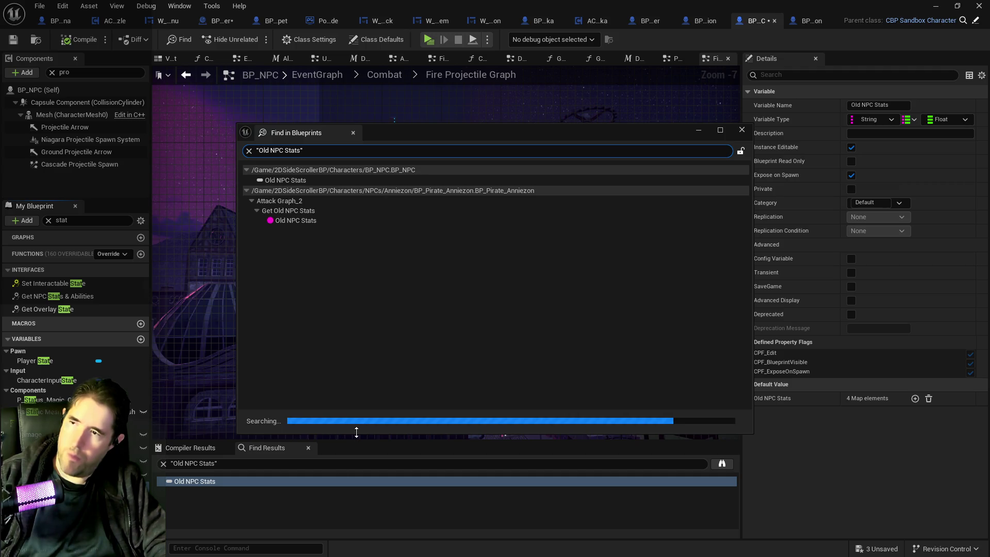
left_click(293, 221)
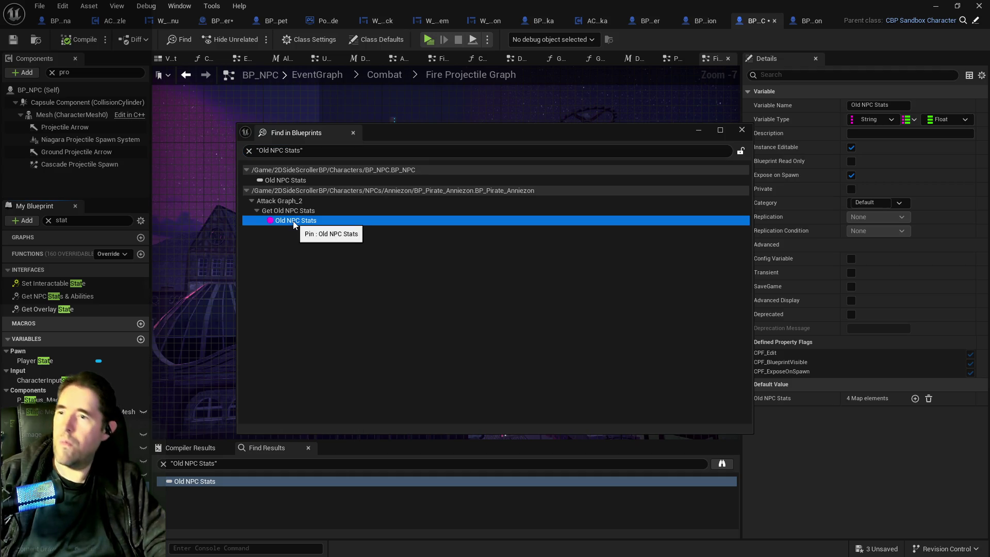
double_click(293, 221)
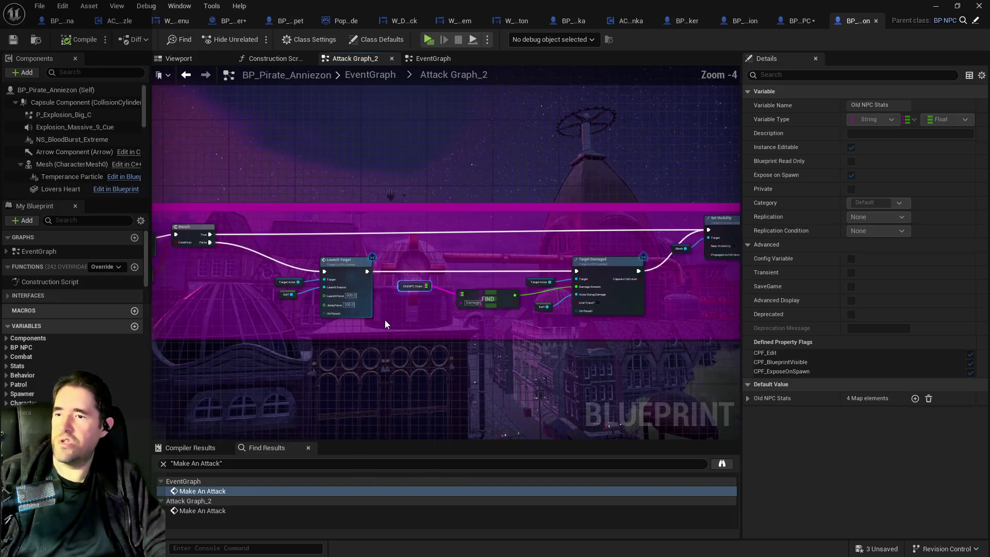
left_click_drag(384, 319, 568, 281)
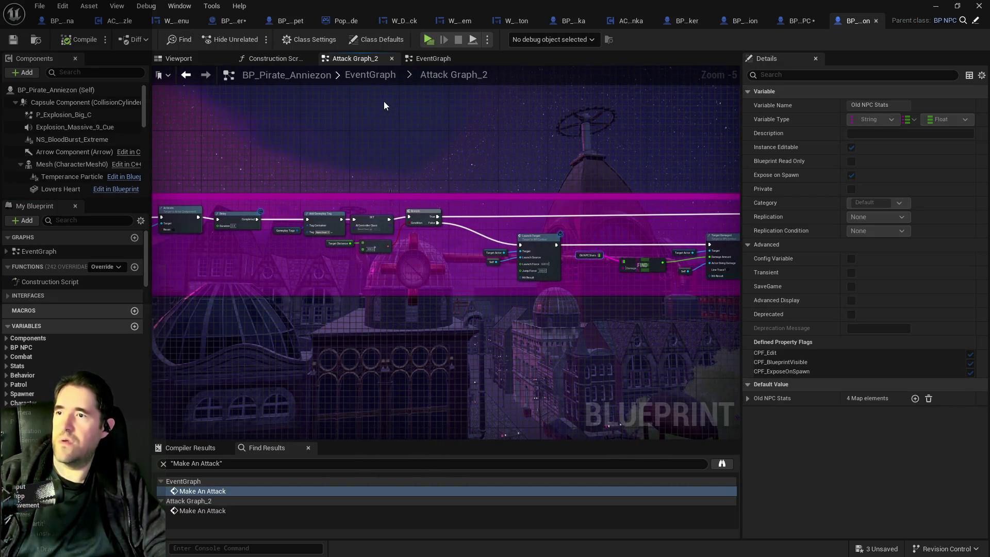
- Delete the Combat comment with its Attack Graph_2 node from the pirate EventGraph and save
left_click(389, 77)
scroll(395, 225, "up", 4)
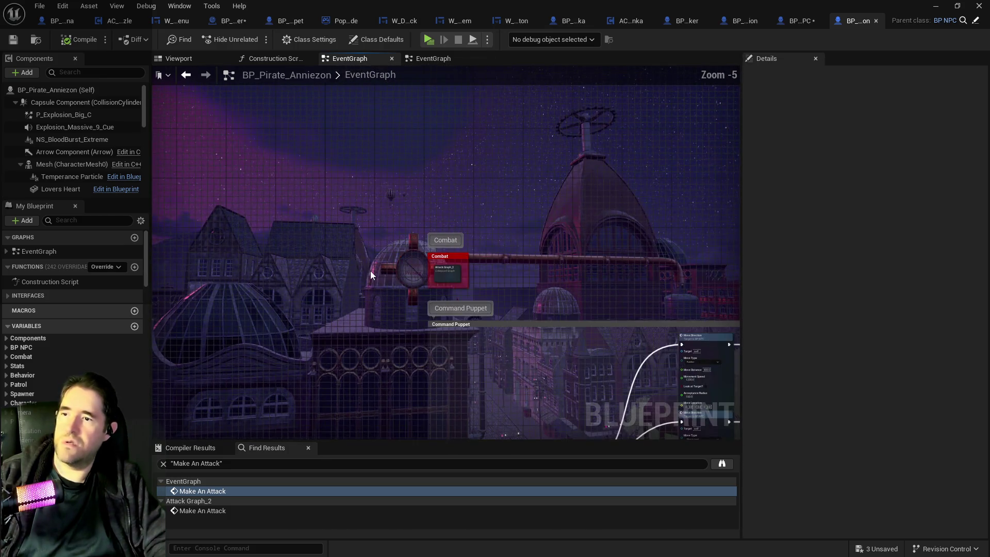
left_click_drag(420, 159, 590, 324)
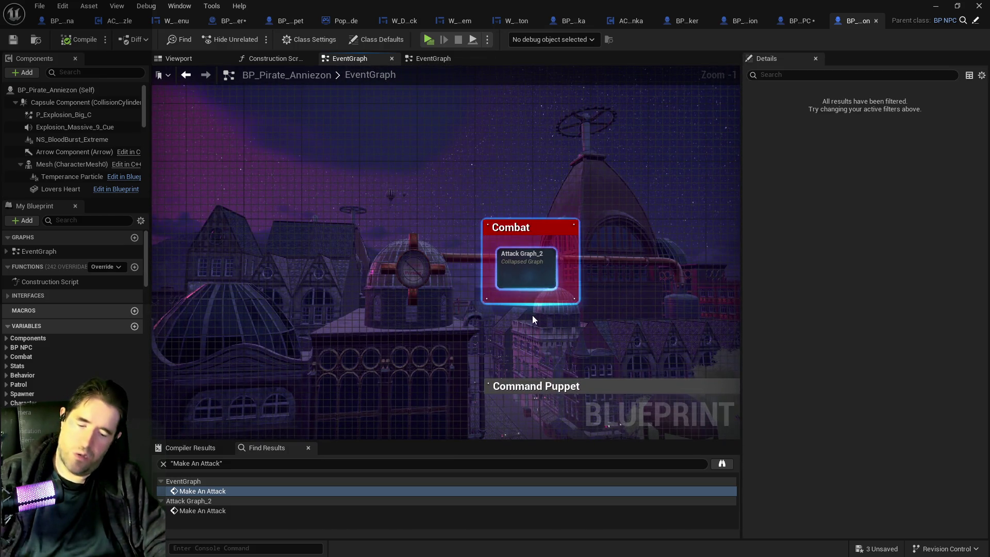
key("Delete")
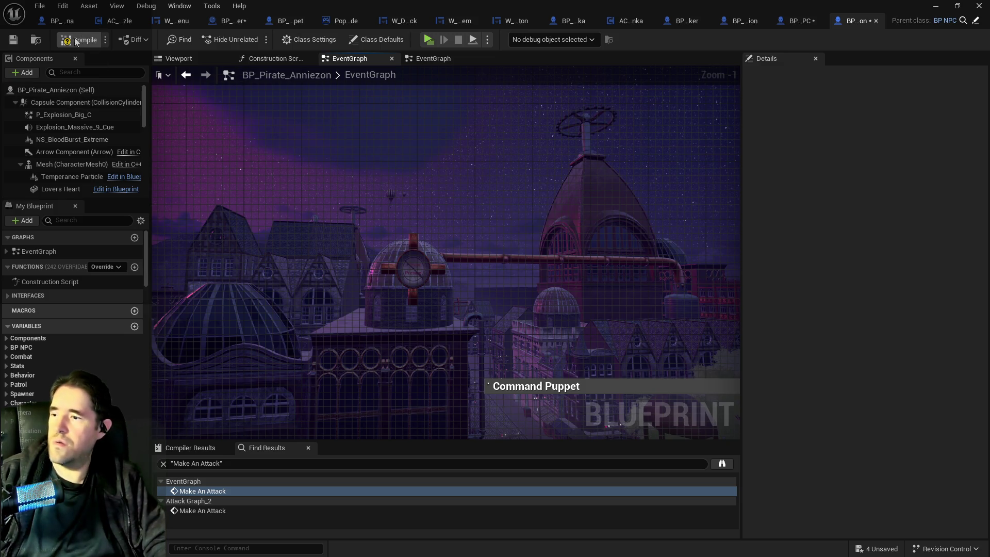
left_click(13, 40)
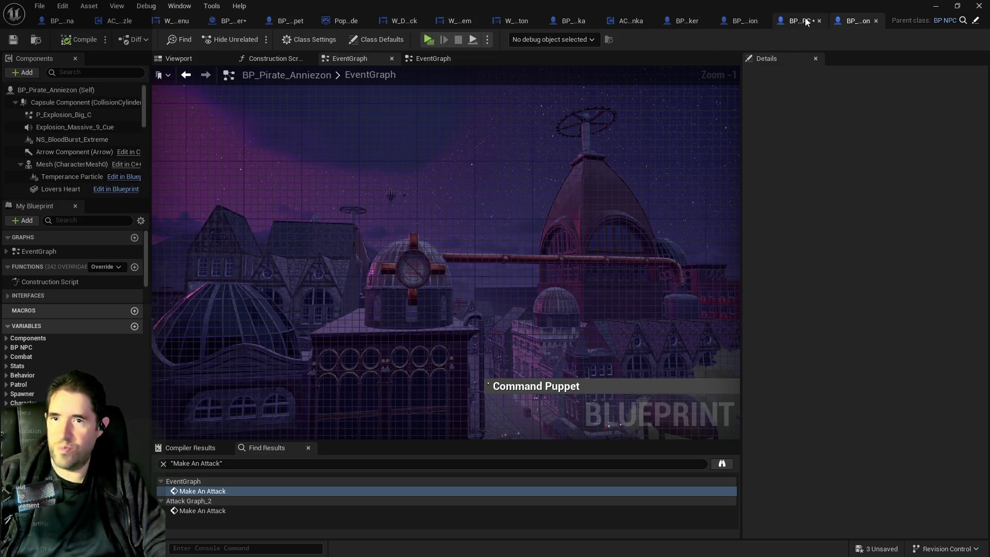
- Attempt to delete Old NPC Stats in BP_NPC, answering No to keep the in-use variable
left_click(796, 22)
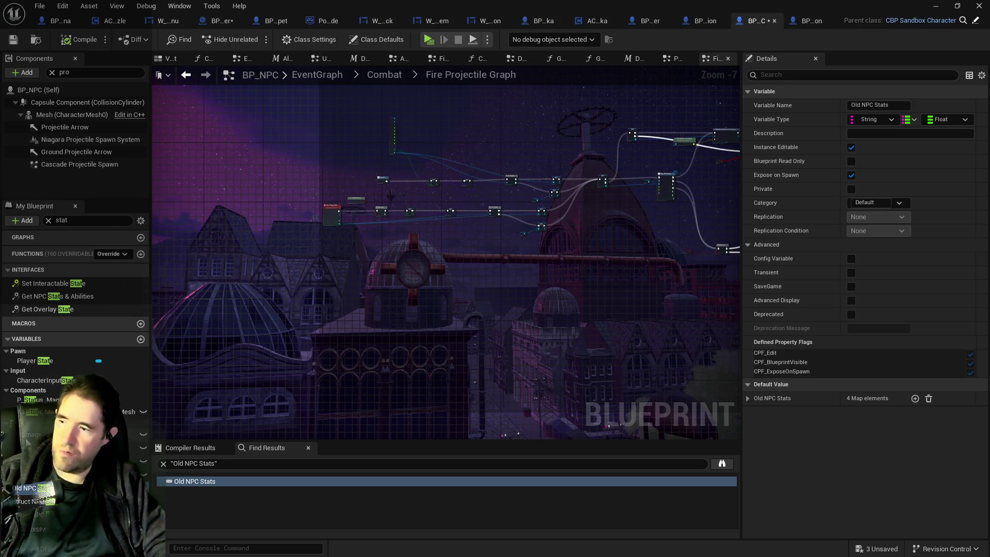
right_click(26, 380)
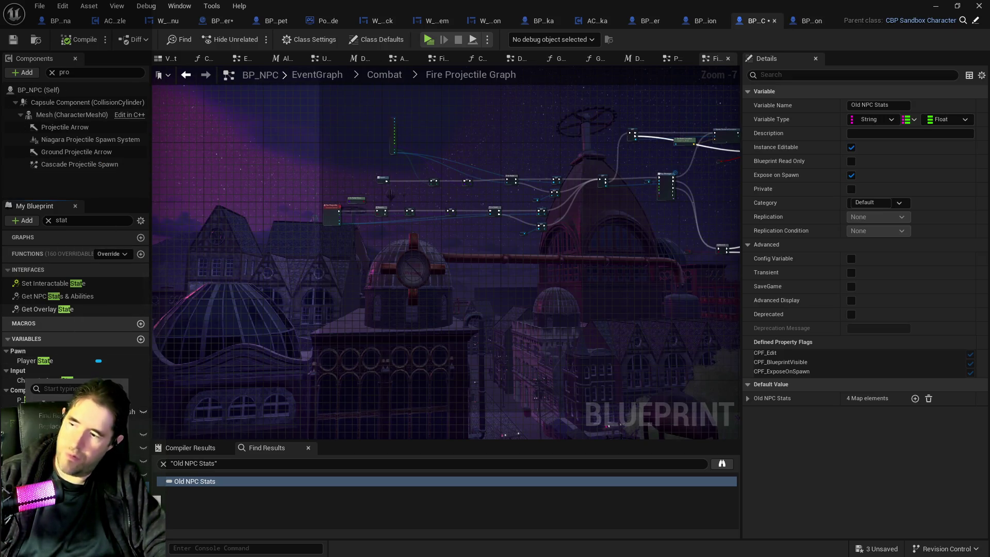
key("Escape")
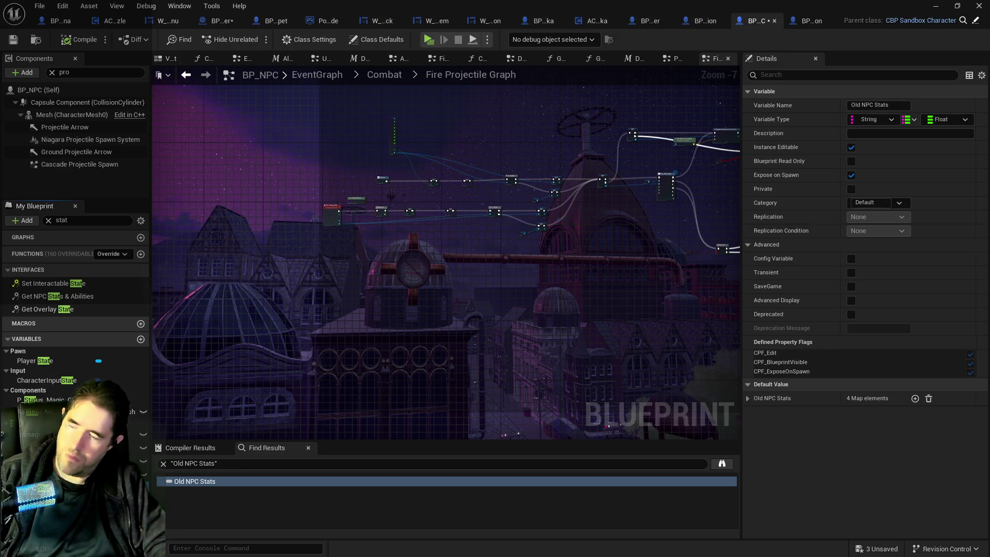
key("Delete")
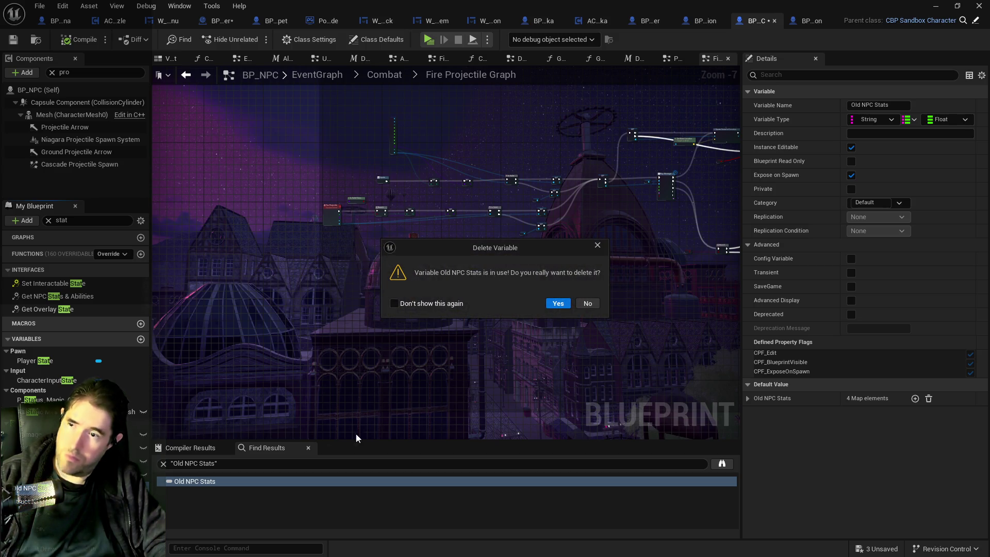
left_click(590, 303)
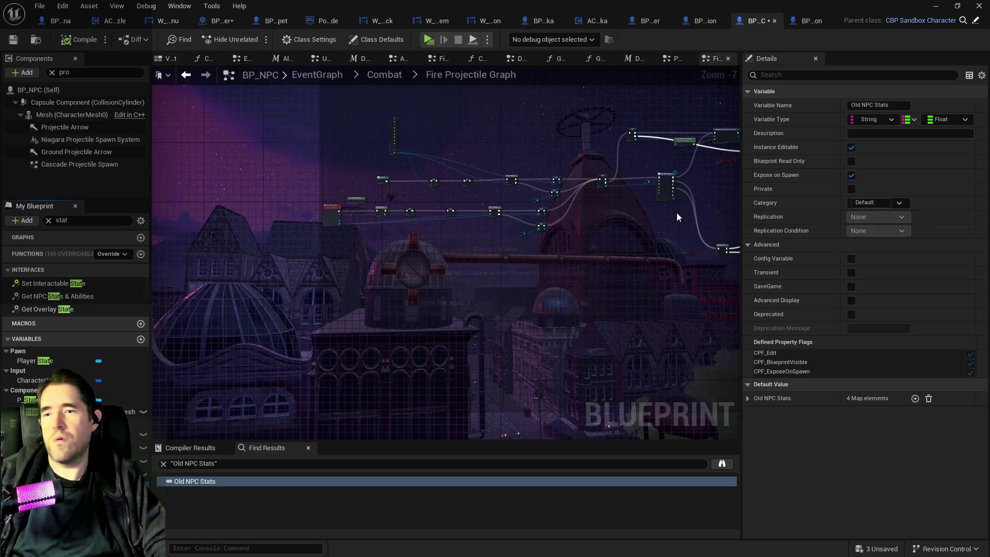
left_click(797, 22)
left_click(799, 21)
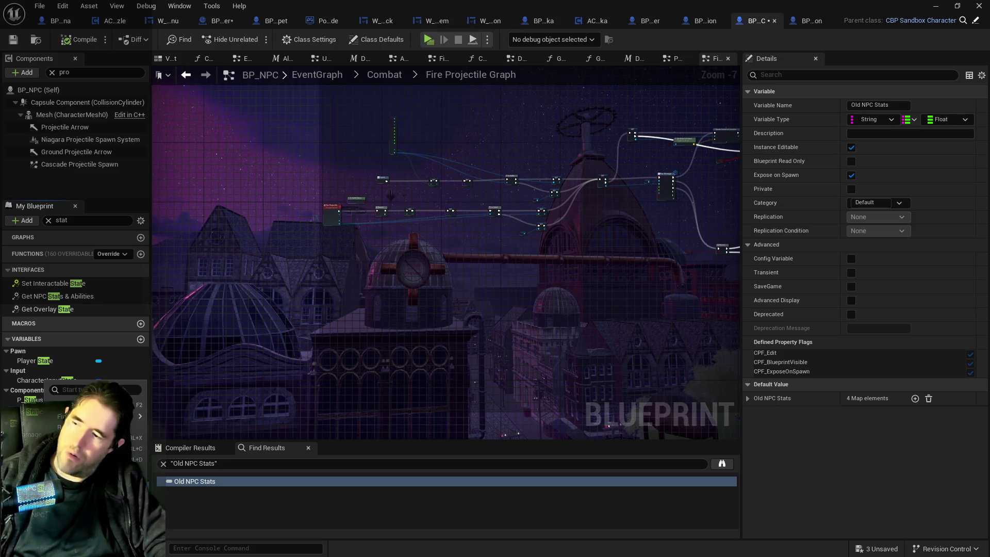
- Search all blueprints for Old NPC Stats and jump to its usage in BP_Stitch_Bosun
mouse_move(140, 416)
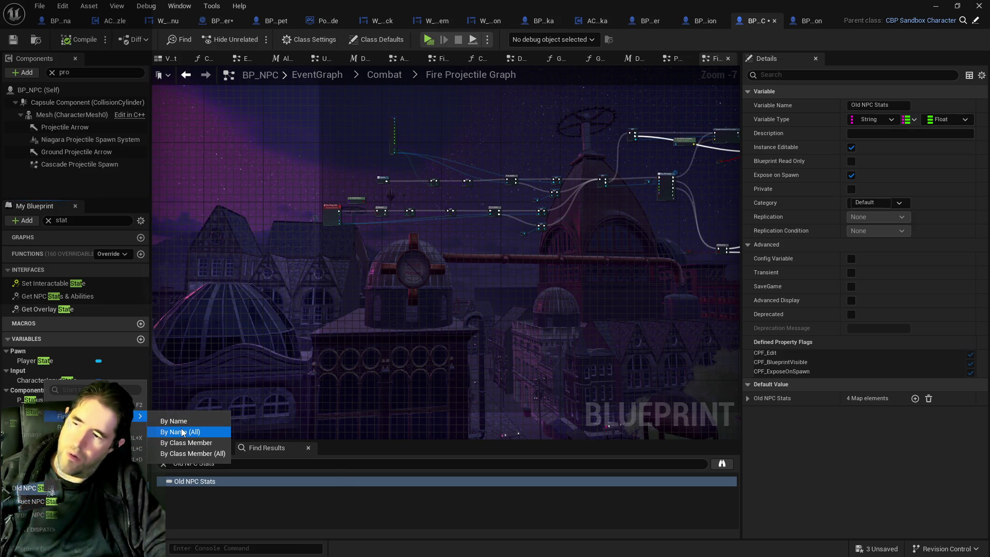
left_click(182, 431)
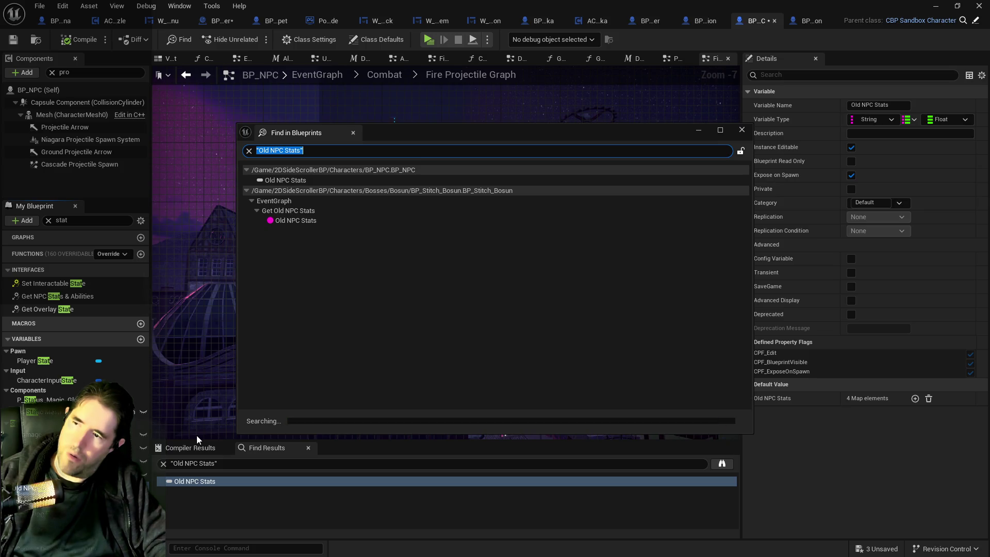
left_click(296, 227)
double_click(295, 221)
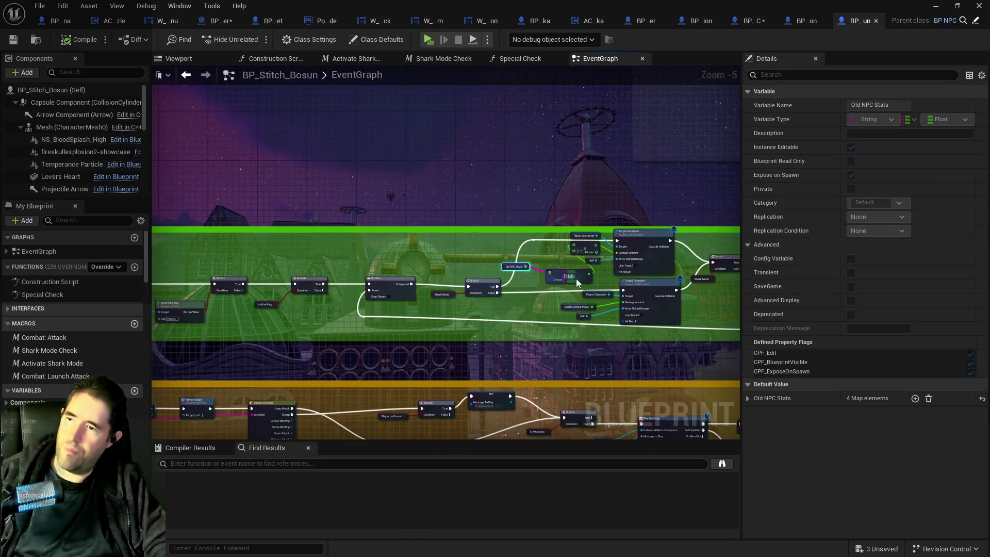
- Inspect how Old NPC Stats feeds FIND and Branch in BP_Stitch_Bosun, then filter variables by 'stats'
scroll(588, 275, "up", 4)
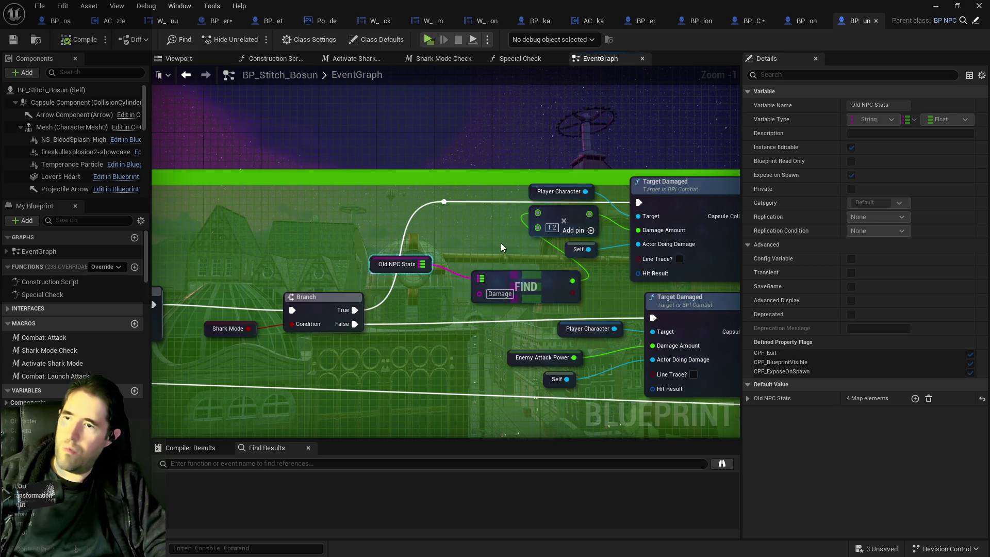
left_click_drag(483, 251, 381, 224)
mouse_move(333, 304)
left_mouse_down()
mouse_move(690, 292)
mouse_move(573, 325)
mouse_move(375, 280)
left_mouse_up()
scroll(440, 265, "down", 1)
left_click_drag(440, 265, 345, 310)
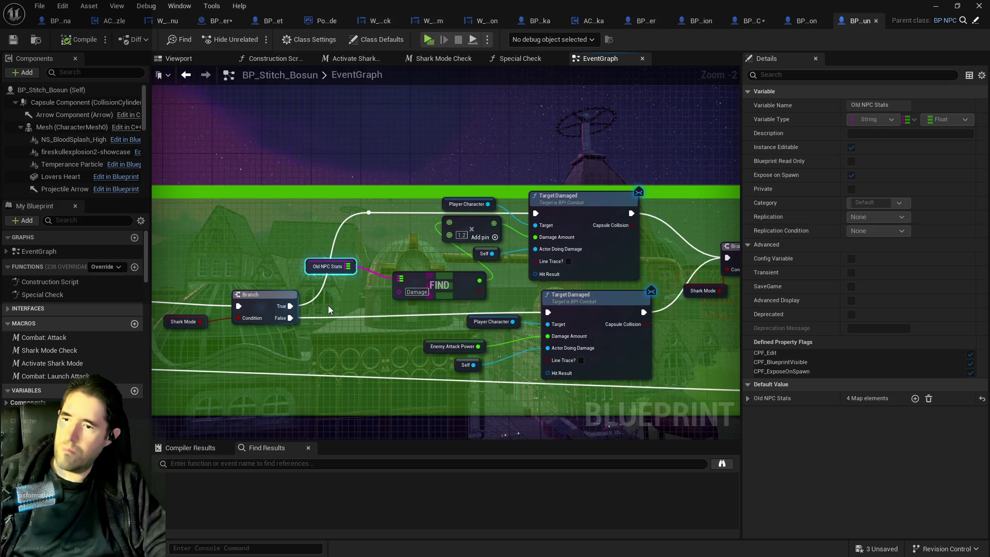
mouse_move(320, 299)
left_mouse_down()
mouse_move(403, 304)
mouse_move(408, 339)
left_mouse_up()
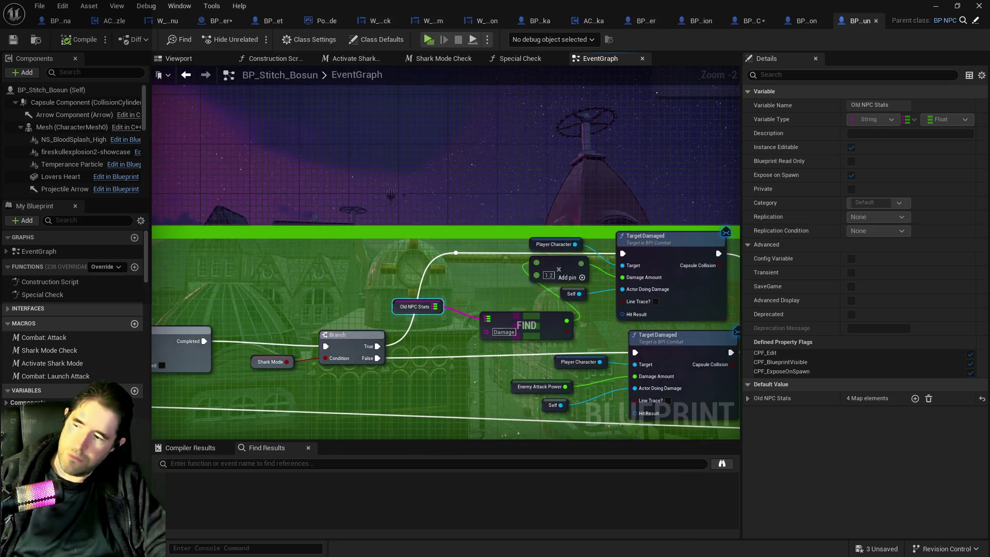
mouse_move(418, 375)
left_mouse_down()
mouse_move(336, 369)
mouse_move(375, 360)
left_mouse_up()
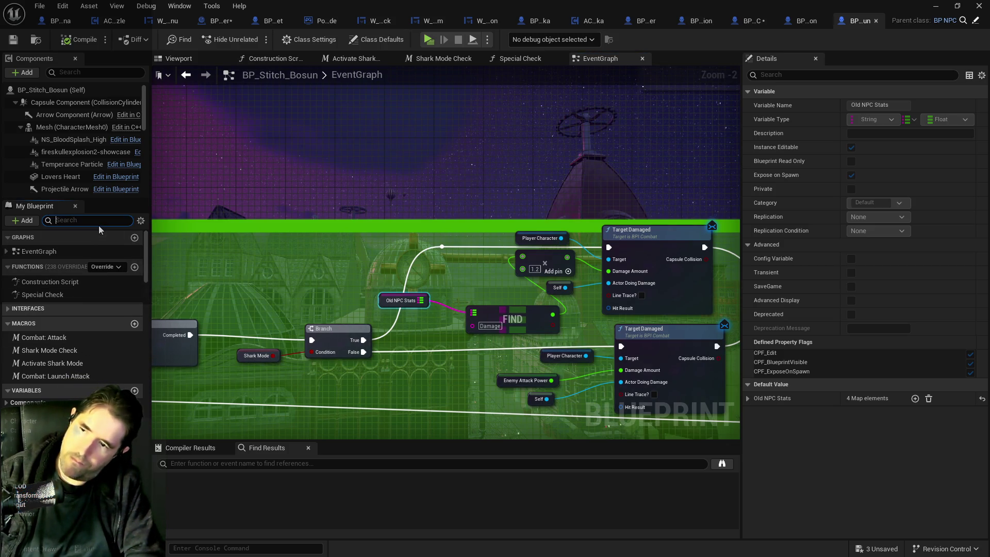
type("stats")
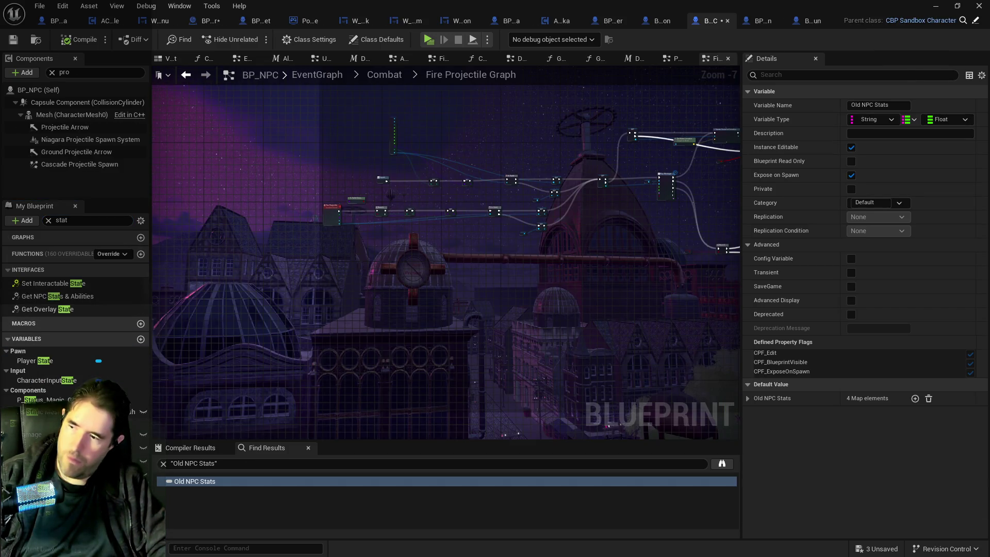
- Compile and save the BP_NPC blueprint
right_click(51, 378)
key("Escape")
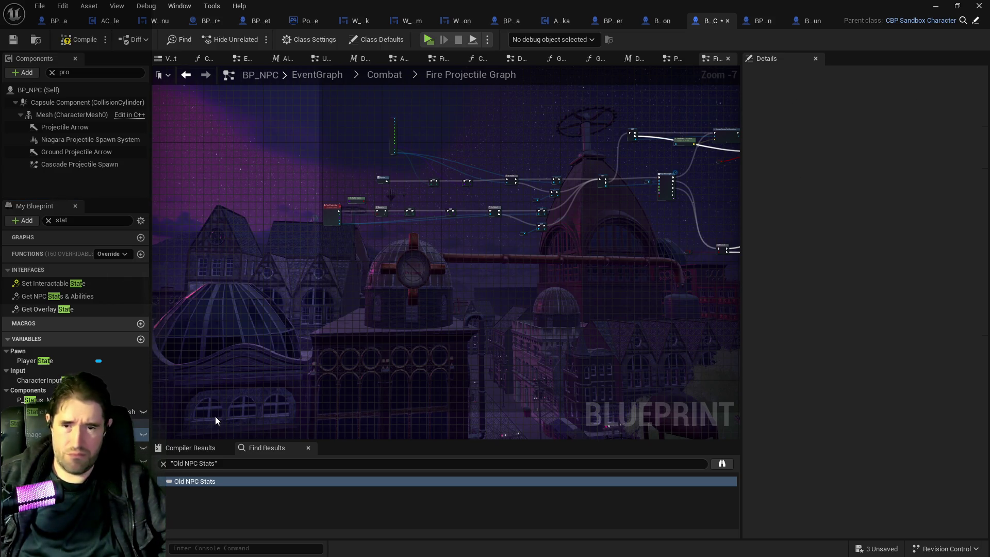
left_click(76, 44)
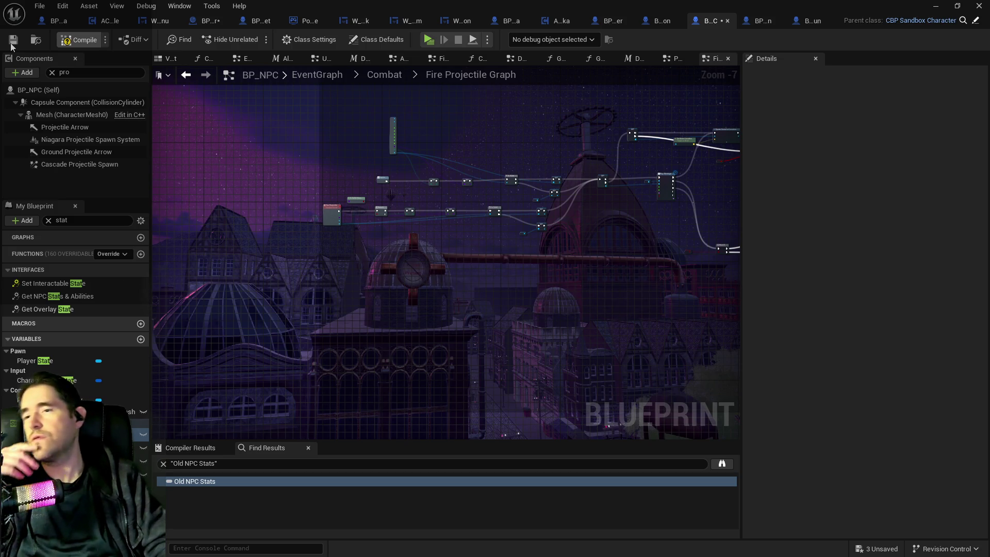
left_click(11, 44)
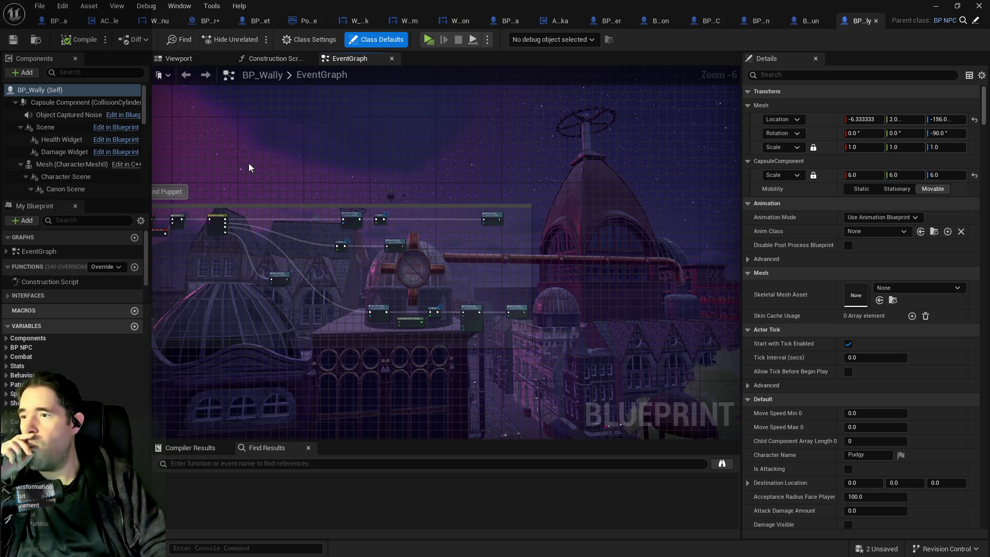
- Copy the Enemy Abilities map from BP_Pipe_Contraption's Struct NPC Stats defaults
scroll(408, 291, "up", 3)
left_click_drag(404, 258, 404, 193)
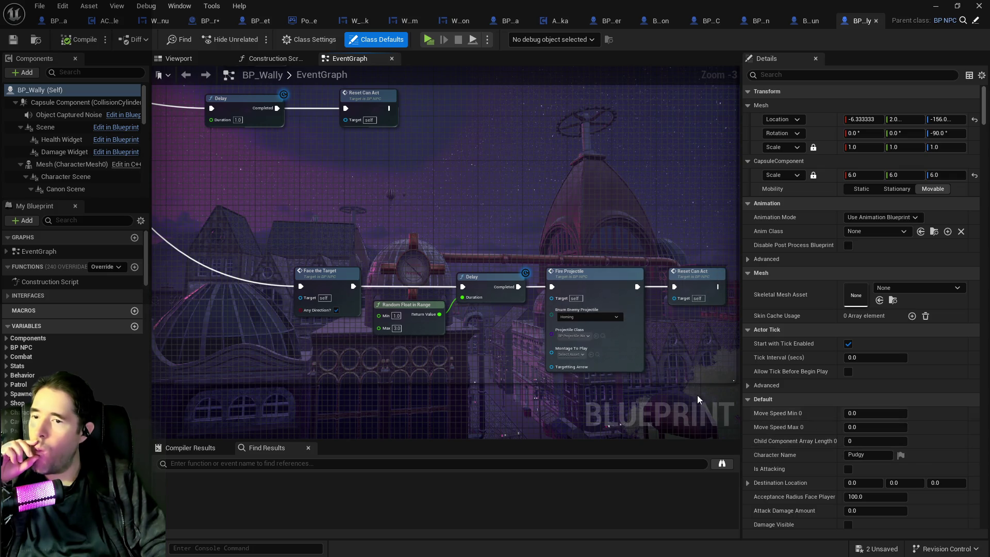
scroll(572, 351, "up", 2)
left_click_drag(677, 401, 652, 351)
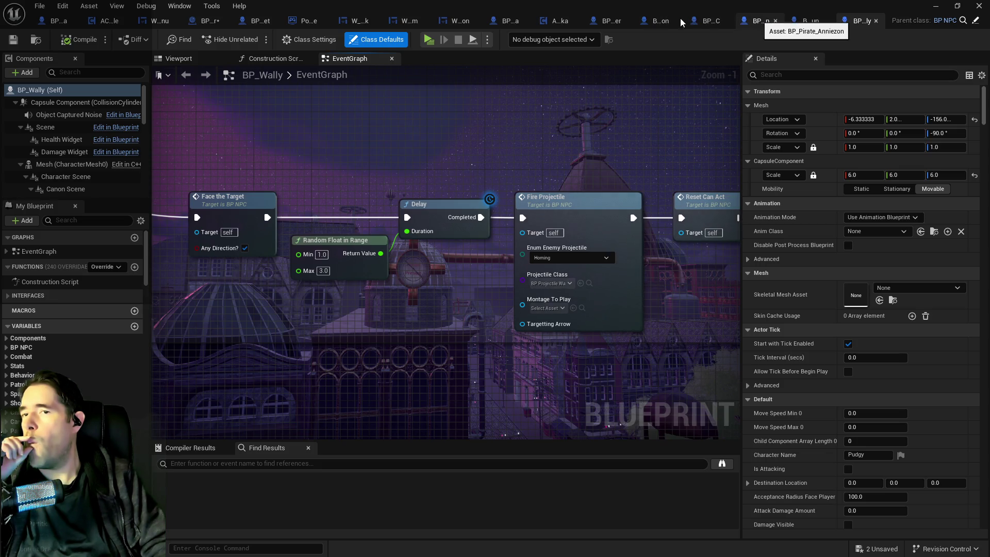
left_click(696, 21)
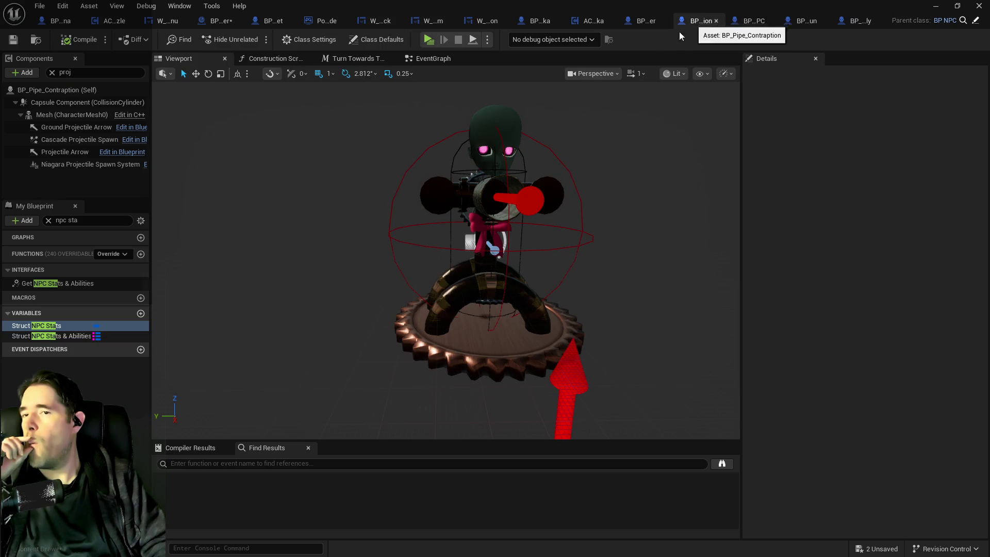
left_click(13, 328)
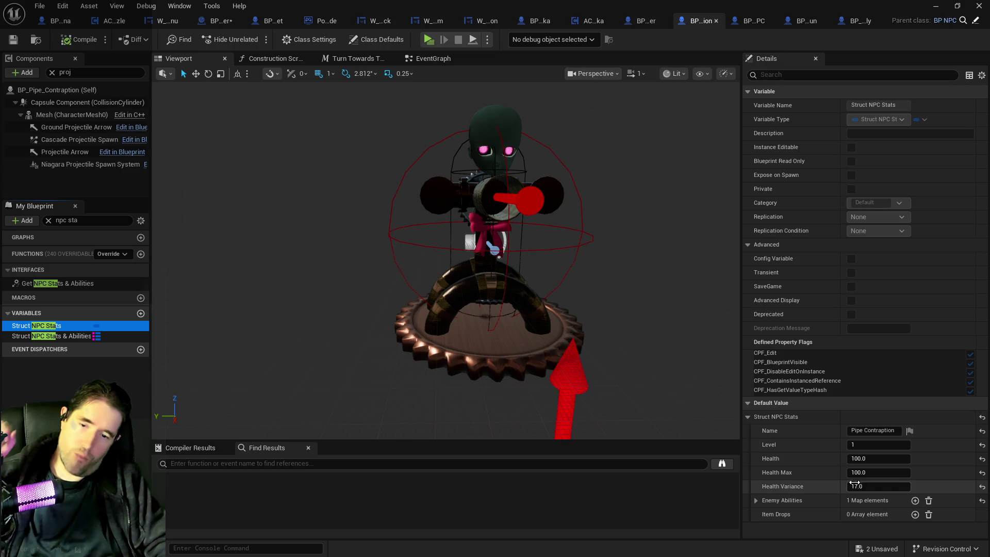
right_click(807, 498)
left_click(752, 499)
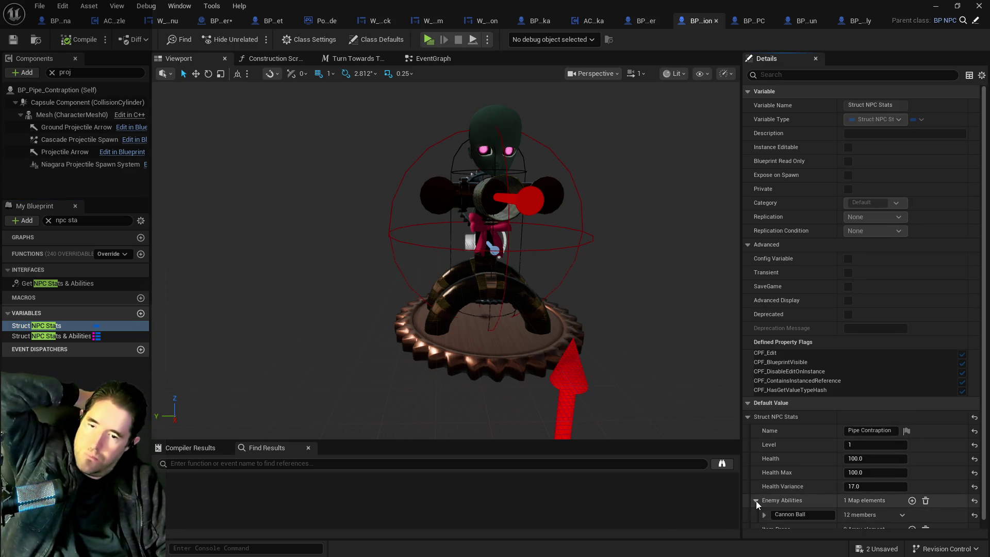
right_click(780, 500)
left_click(796, 459)
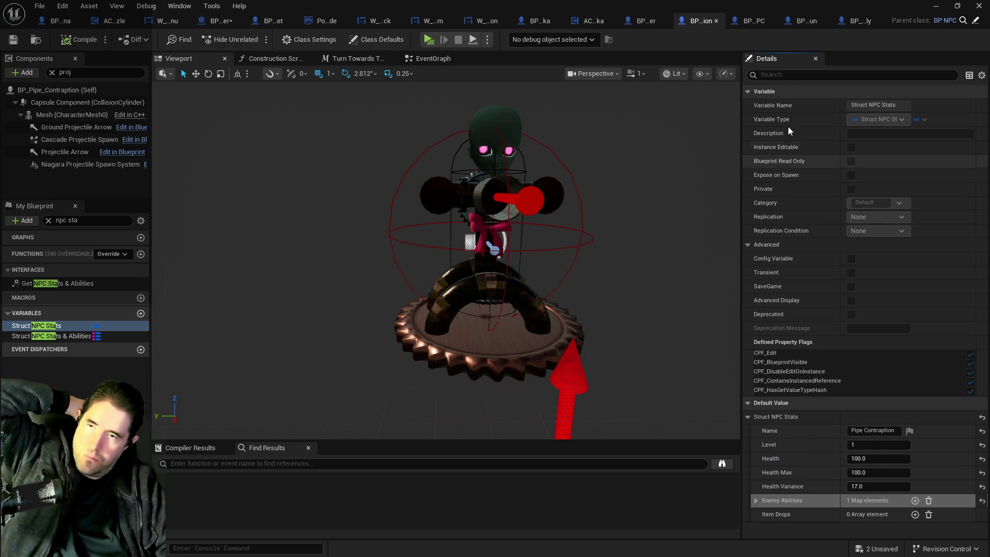
- Paste the copied Cannon Ball ability into BP_Wally's Struct NPC Stats Enemy Abilities
left_click(857, 21)
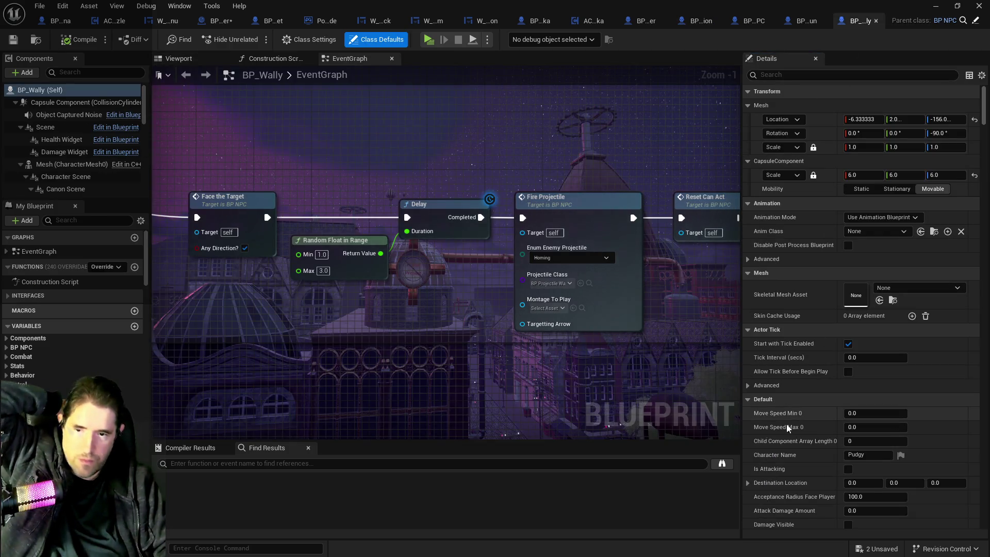
left_click(72, 221)
type("stat")
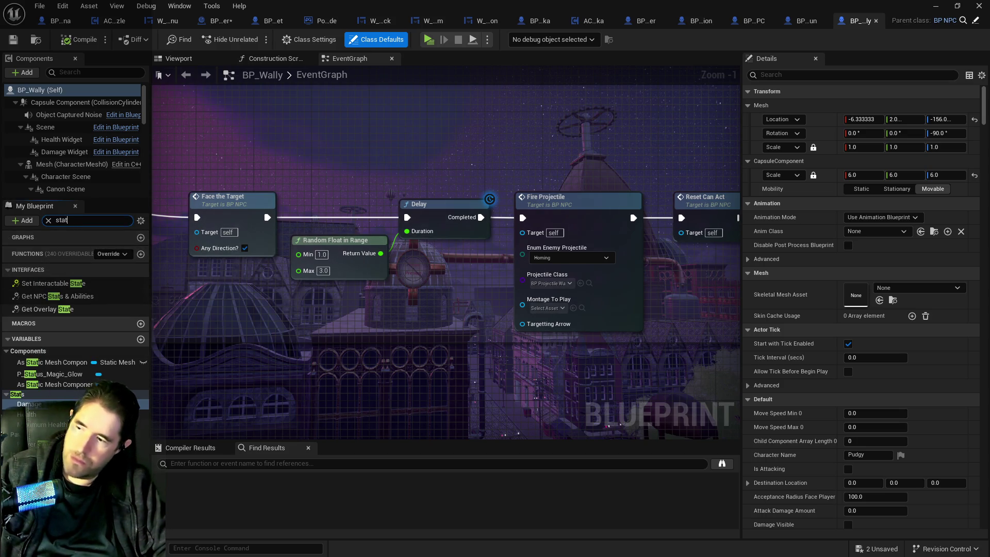
left_click(34, 488)
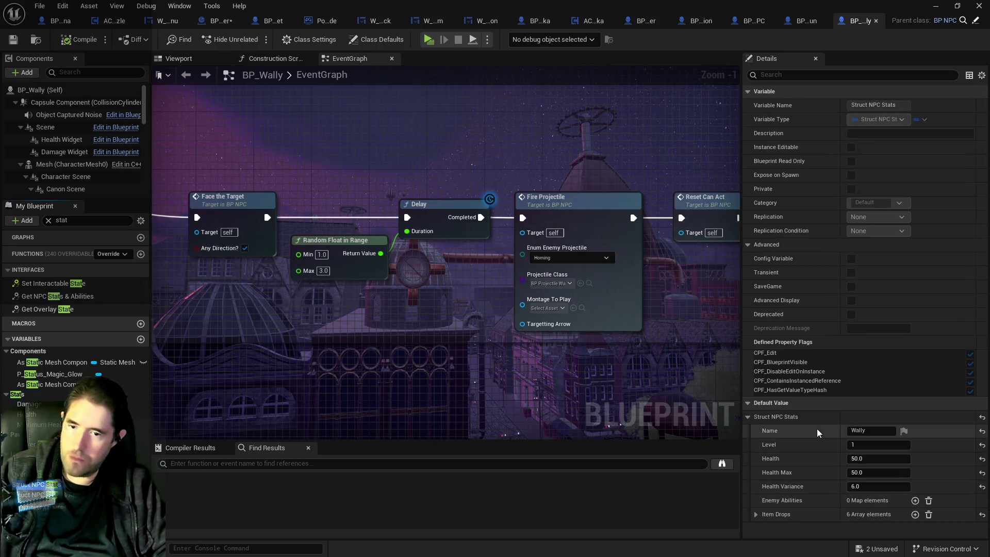
right_click(792, 508)
left_click(819, 465)
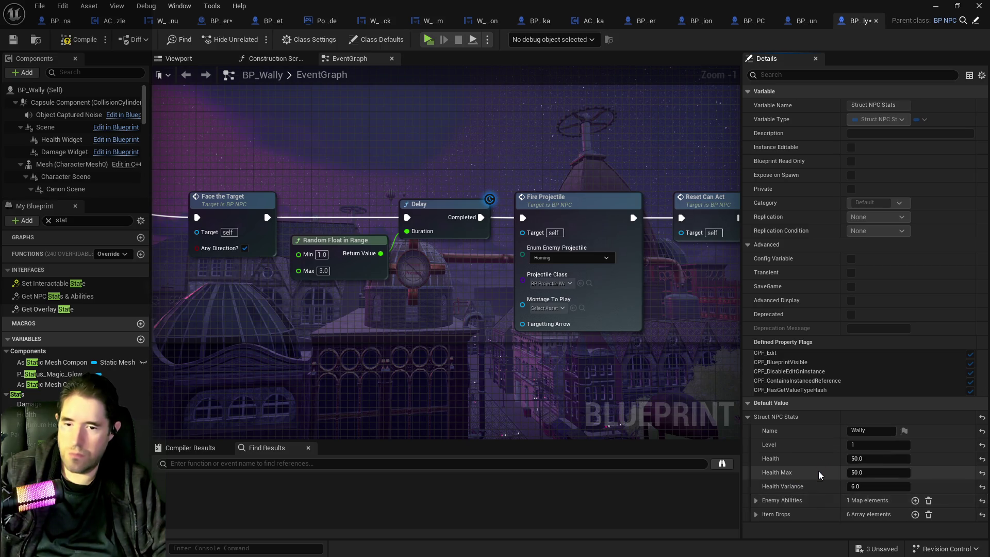
- Keep Cannon Ball as a Projectile ability with Attack Damage 20 and variance 5
left_click(756, 500)
left_click(764, 507)
scroll(845, 454, "down", 5)
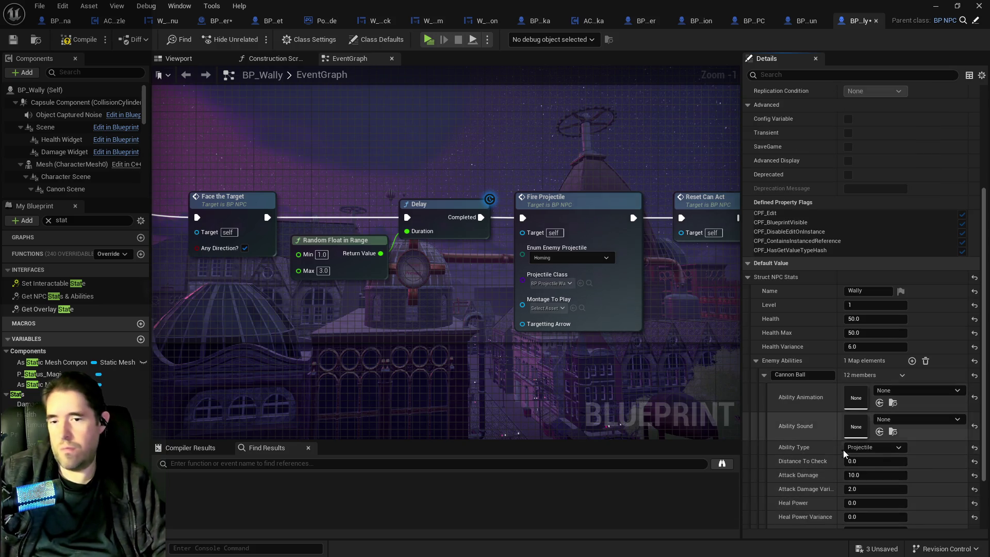
left_click(856, 447)
left_click(870, 455)
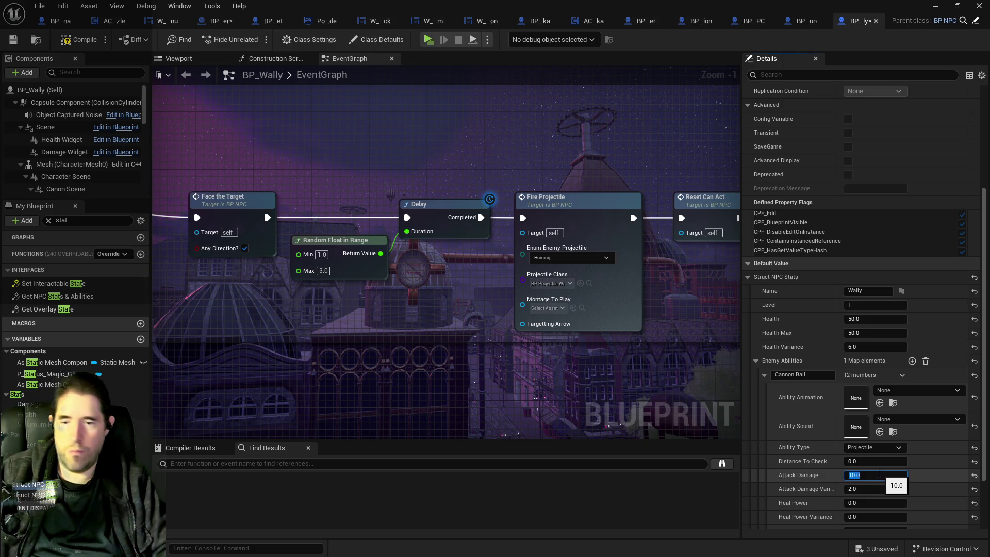
type("20")
key("Return")
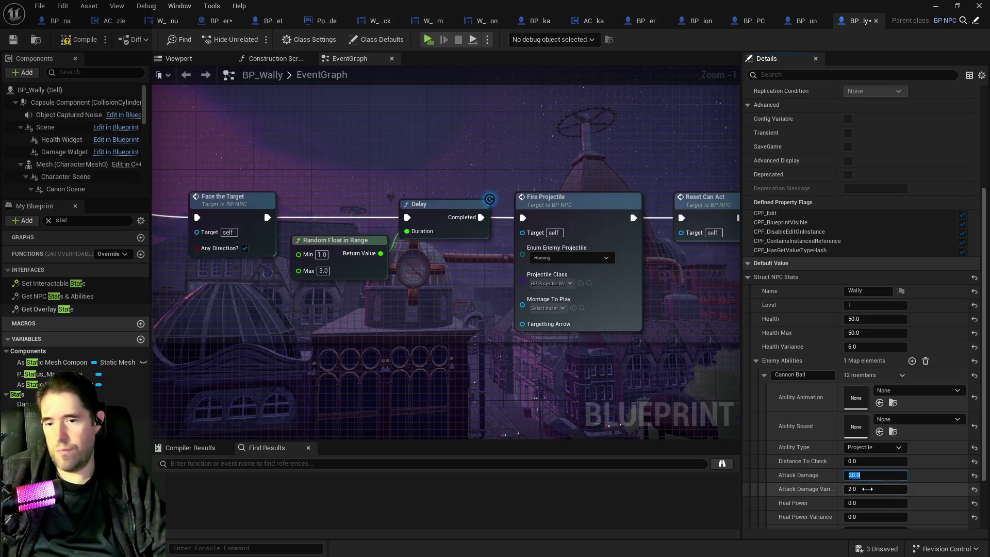
type("5")
key("Return")
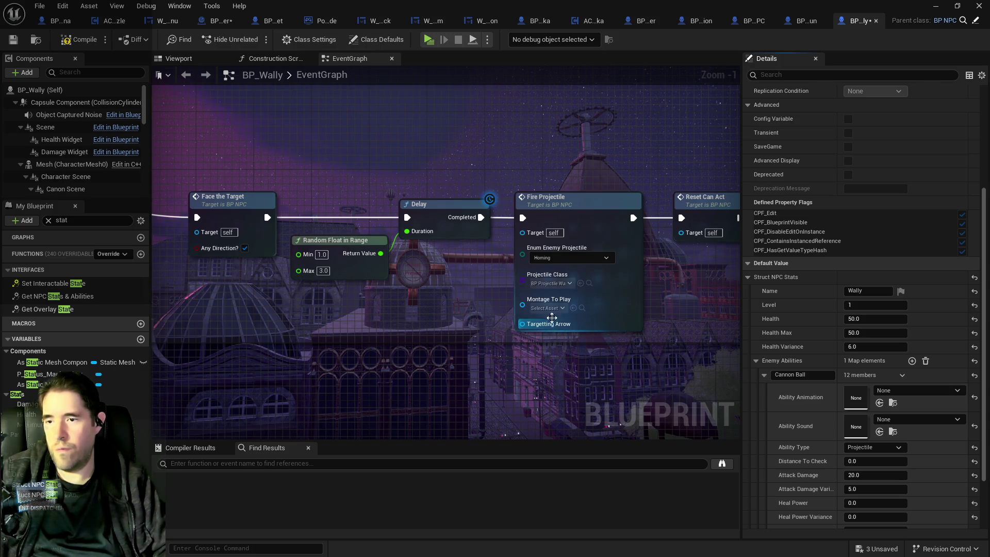
mouse_move(476, 308)
left_mouse_down()
mouse_move(186, 321)
mouse_move(320, 216)
mouse_move(310, 248)
mouse_move(371, 186)
mouse_move(288, 273)
left_mouse_up()
mouse_move(738, 262)
left_mouse_down()
mouse_move(490, 268)
mouse_move(433, 299)
left_mouse_up()
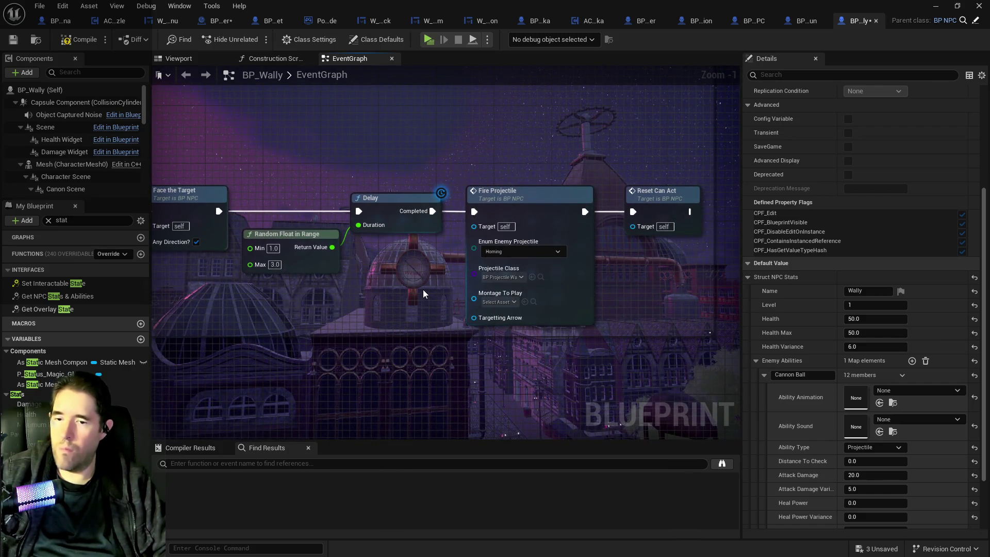
left_click(794, 375)
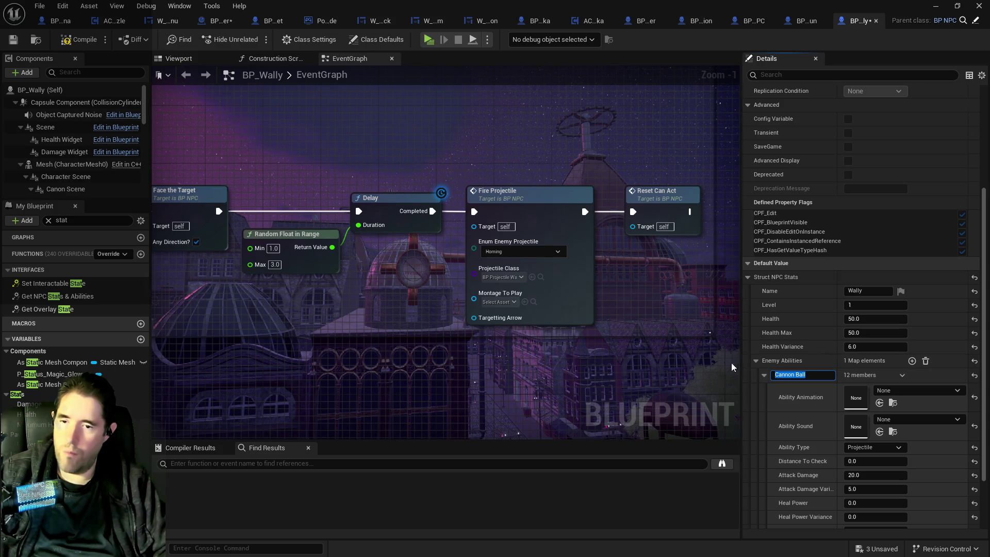
- Add a Use Ability node and wire the Delay's Completed output into it
right_click(439, 297)
type("use abil")
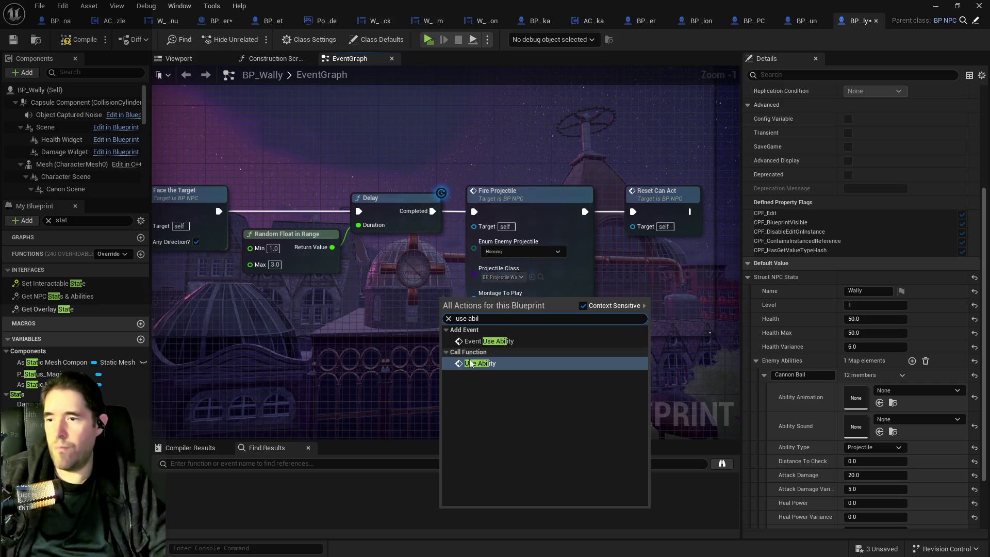
left_click(471, 364)
left_click_drag(500, 351, 449, 351)
mouse_move(461, 273)
left_mouse_down()
mouse_move(685, 290)
mouse_move(696, 317)
mouse_move(546, 299)
mouse_move(640, 354)
left_mouse_up()
scroll(640, 353, "down", 2)
mouse_move(456, 268)
left_mouse_down()
mouse_move(613, 332)
mouse_move(490, 265)
mouse_move(381, 242)
left_mouse_up()
left_click_drag(593, 298, 566, 380)
mouse_move(615, 373)
left_mouse_down()
mouse_move(576, 372)
mouse_move(686, 305)
mouse_move(659, 289)
mouse_move(633, 294)
left_mouse_up()
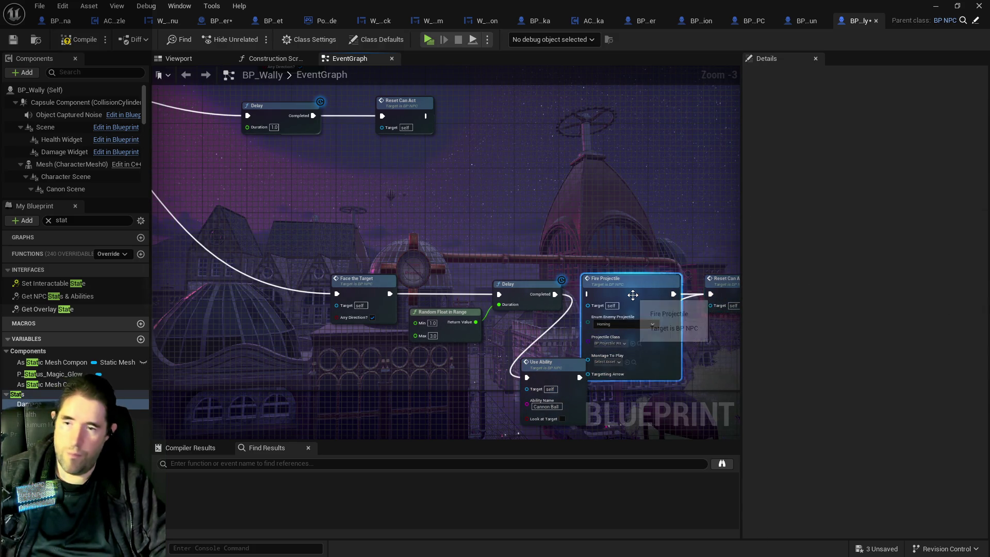
- Delete Fire Projectile, move Use Ability into its place, and recheck the Cannon Ball defaults
scroll(613, 325, "up", 2)
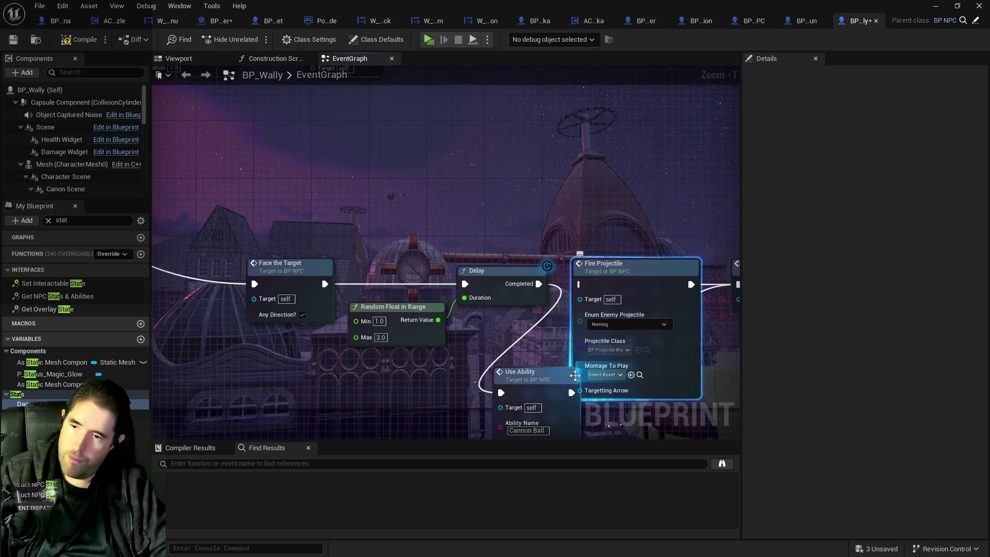
key("Delete")
mouse_move(551, 386)
left_mouse_down()
mouse_move(671, 268)
mouse_move(657, 276)
left_mouse_up()
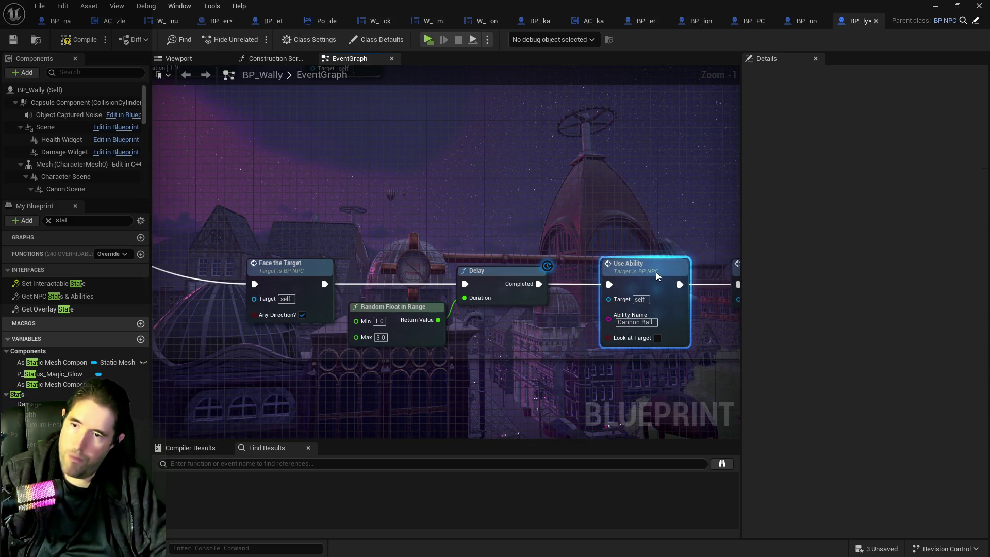
left_click(36, 464)
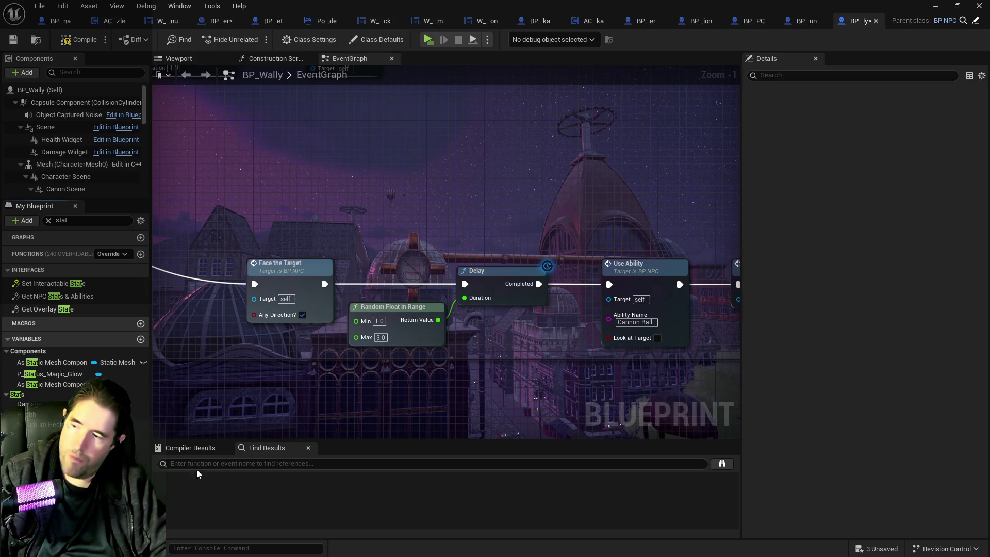
left_click(754, 500)
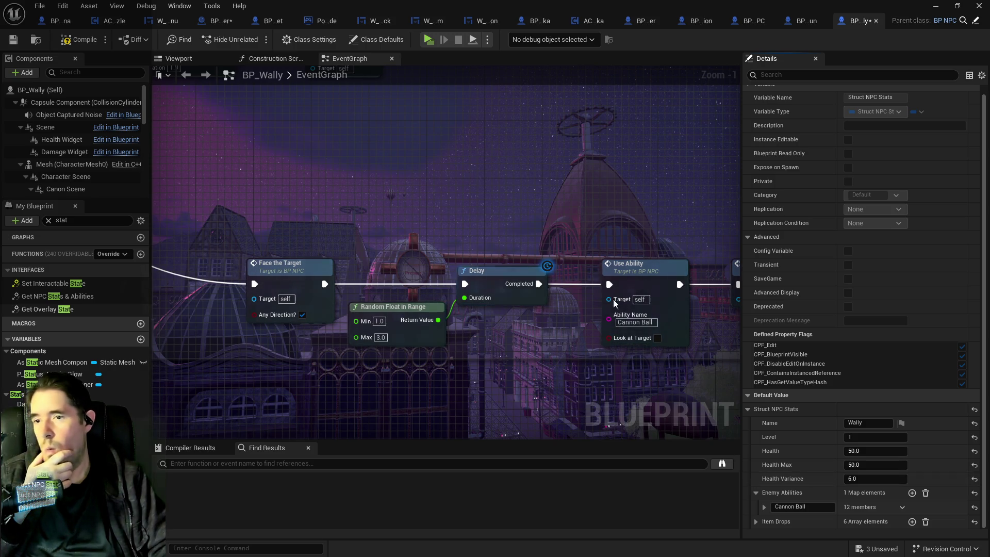
- Save BP_Wally and orbit its viewport preview to face the character's head
left_click(13, 42)
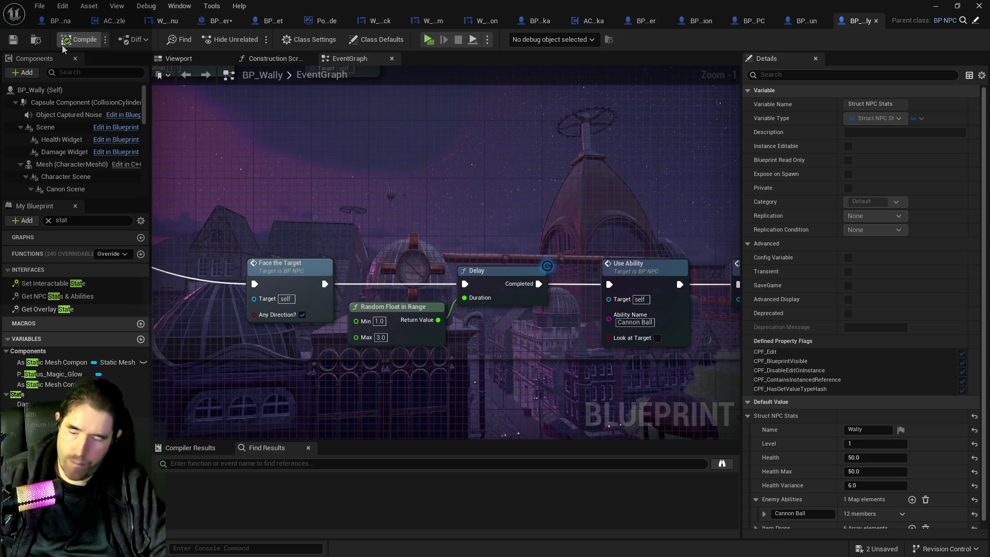
left_click(178, 58)
mouse_move(445, 273)
left_mouse_down()
mouse_move(436, 258)
mouse_move(453, 278)
mouse_move(464, 268)
mouse_move(448, 257)
left_mouse_up()
mouse_move(447, 292)
left_mouse_down()
mouse_move(464, 289)
mouse_move(447, 292)
left_mouse_up()
scroll(78, 144, "down", 5)
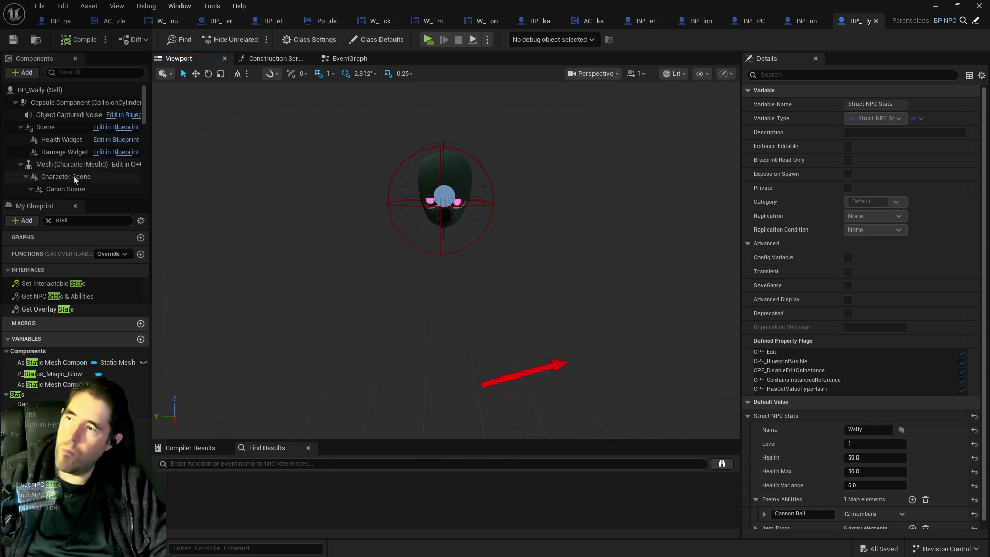
- Filter the components by 'proj' and select the Projectile Arrow, framing the head and arrow
left_click(76, 73)
type("proj")
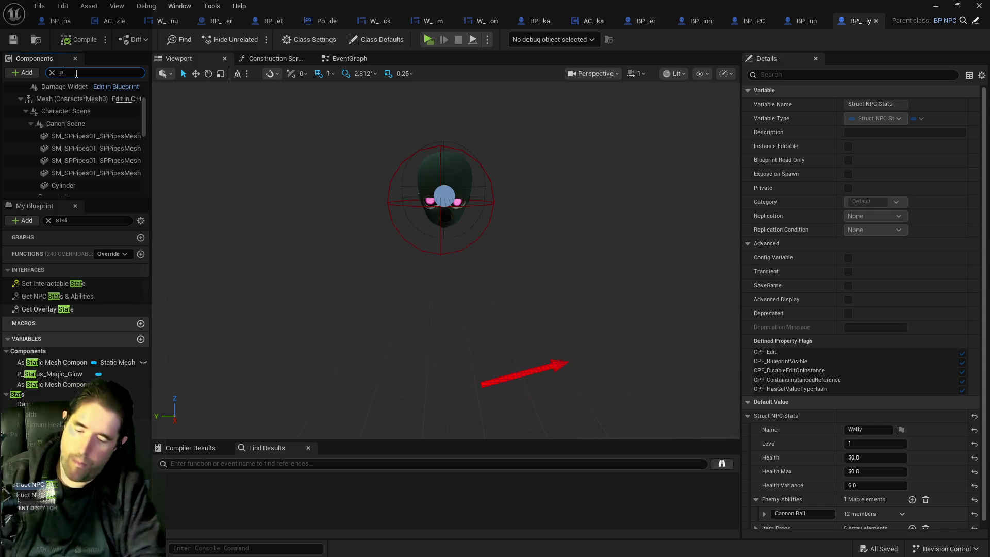
left_click(65, 127)
mouse_move(463, 356)
left_mouse_down()
mouse_move(465, 384)
mouse_move(474, 327)
left_mouse_up()
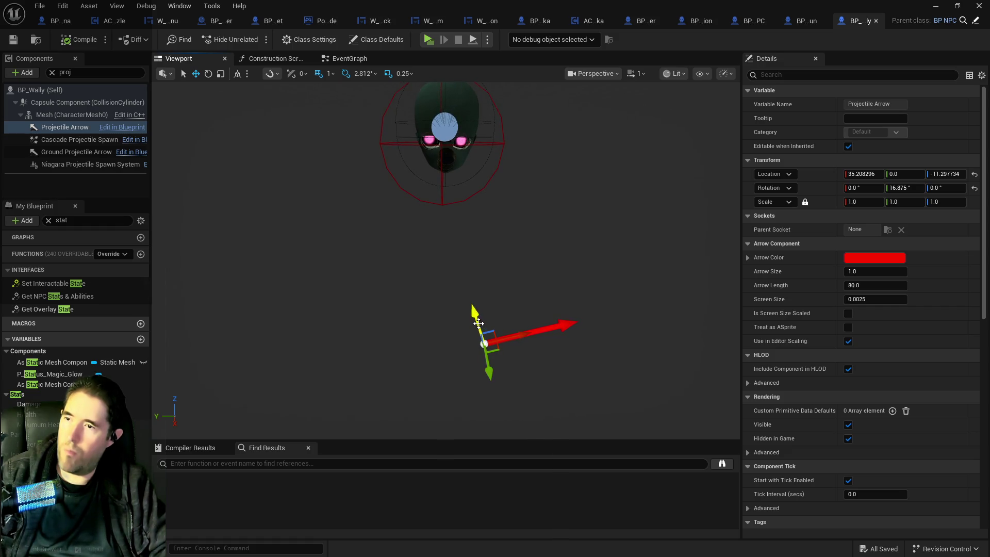
- Reset the Mesh location and lower its Z from -80.0 to -154.0, undoing the extra gizmo move
left_click(60, 116)
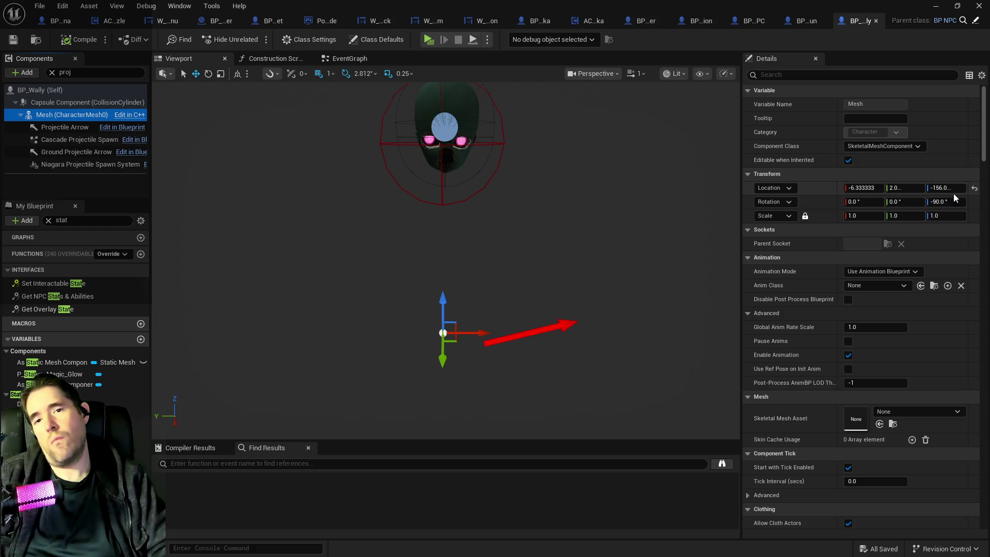
left_click(974, 190)
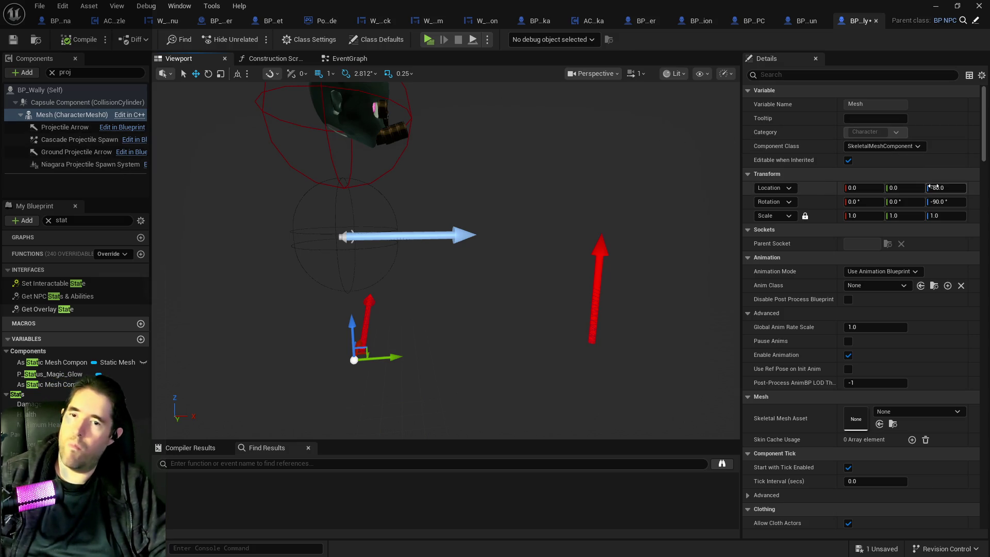
left_click_drag(944, 189, 909, 189)
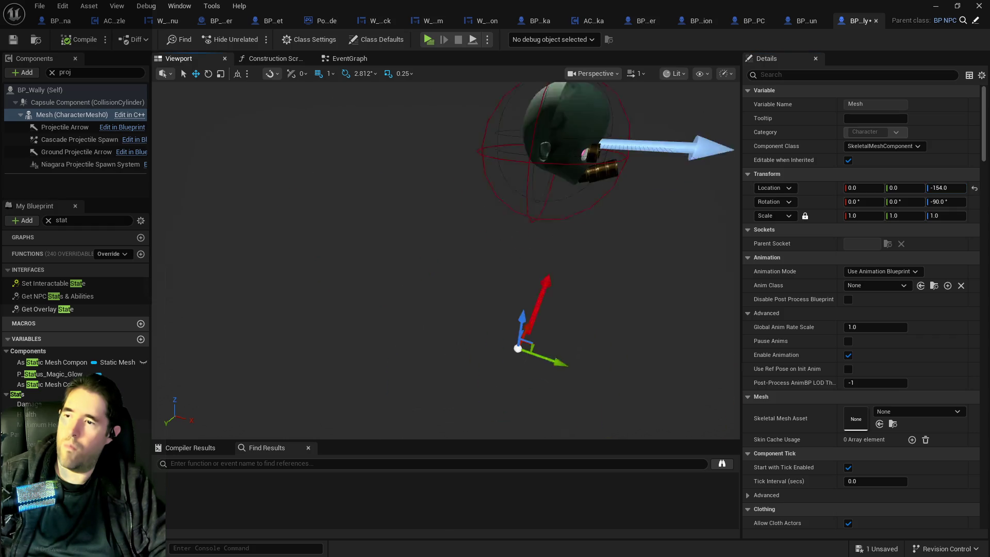
left_click_drag(503, 295, 509, 236)
key("ctrl+z")
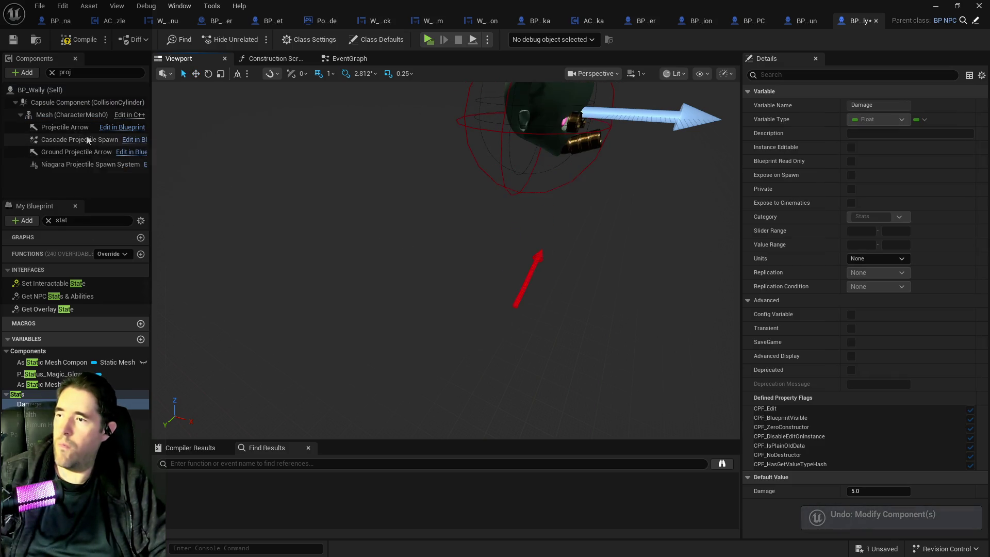
- Rotate the Projectile Arrow so it points forward out of the character
left_click(65, 127)
left_click_drag(512, 279, 519, 147)
key("ctrl+z")
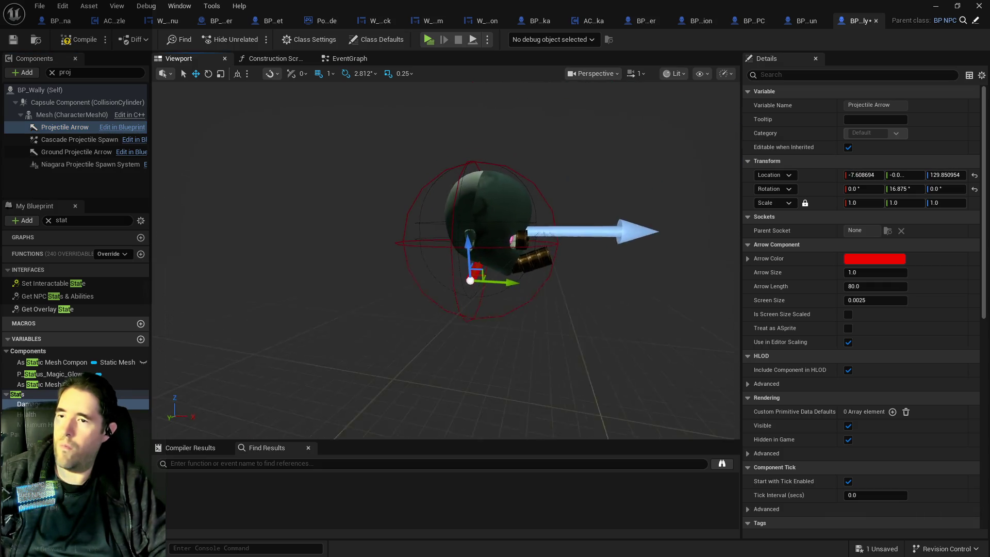
scroll(505, 315, "up", 2)
key("e")
key("q")
left_click(505, 316)
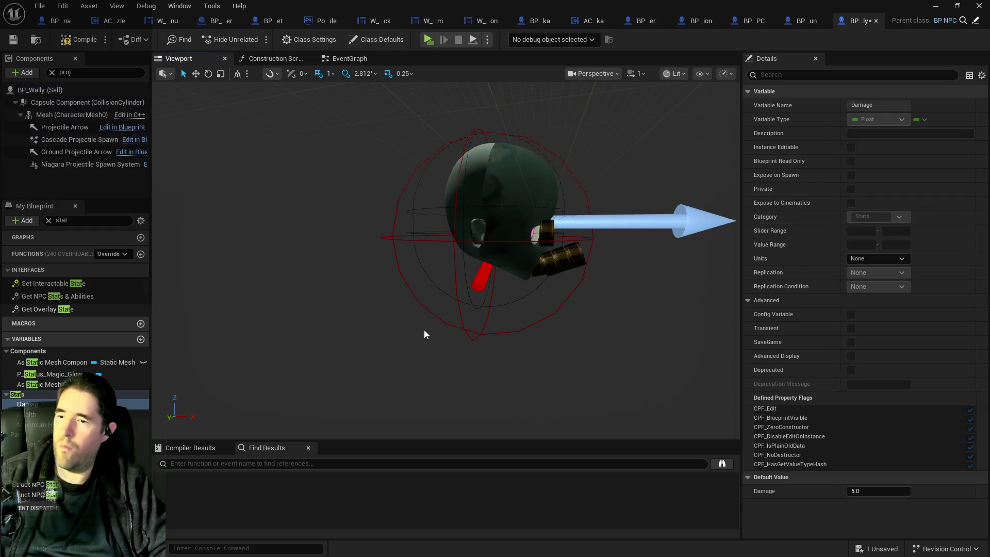
left_click(64, 127)
key("e")
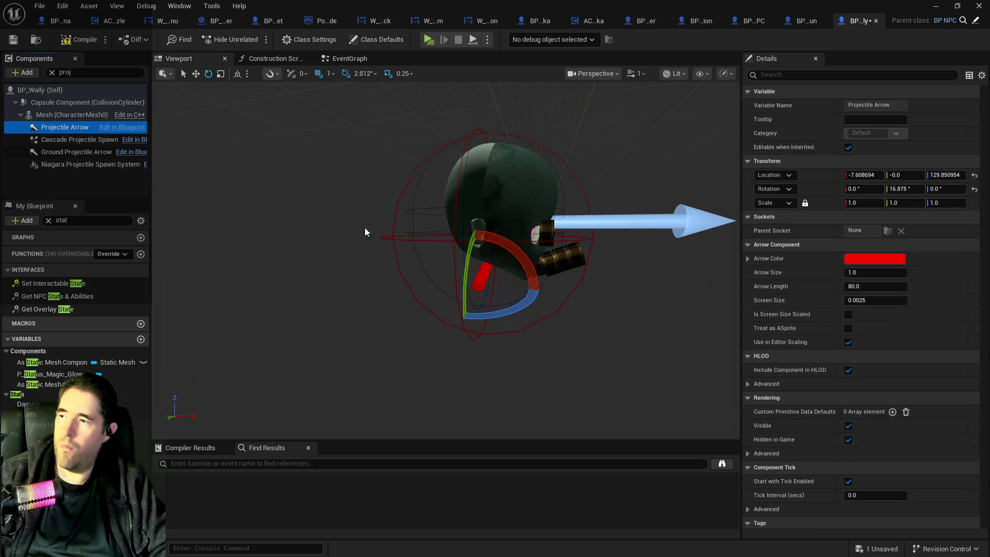
mouse_move(529, 310)
left_mouse_down()
mouse_move(567, 273)
mouse_move(595, 291)
left_mouse_up()
scroll(567, 273, "up", 3)
key("r")
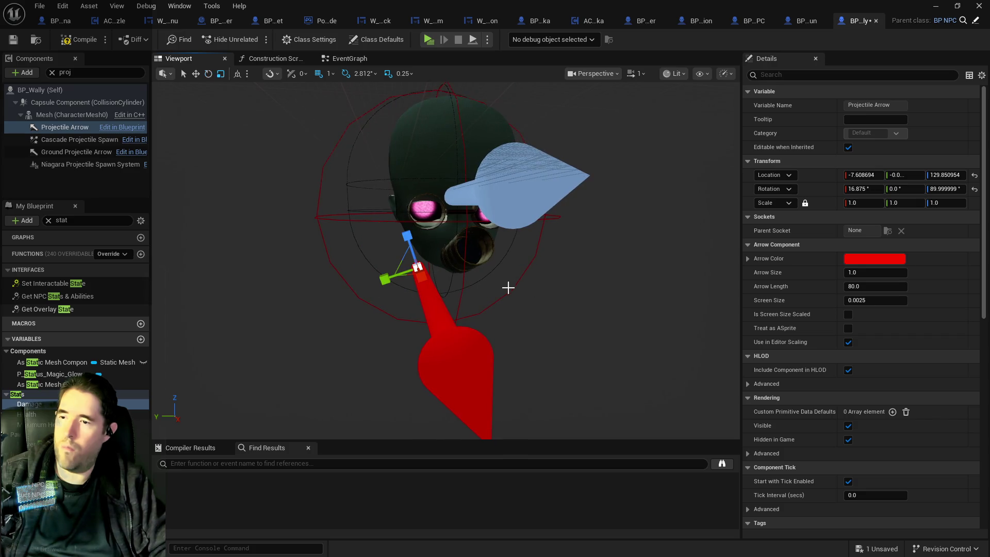
key("q")
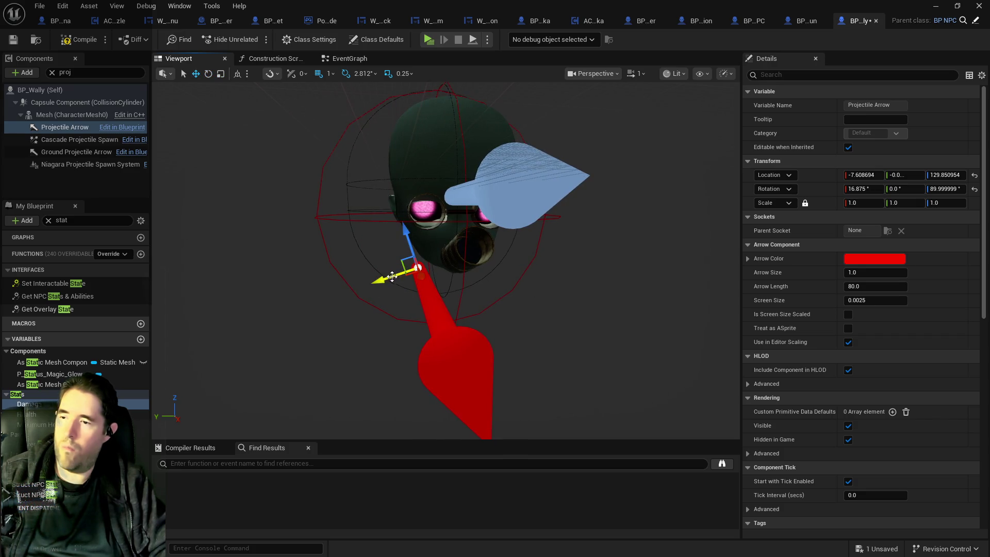
left_click(403, 282)
- Slide the arrow along its length and tilt its pitch to match the cannon
key("w")
left_click(408, 281)
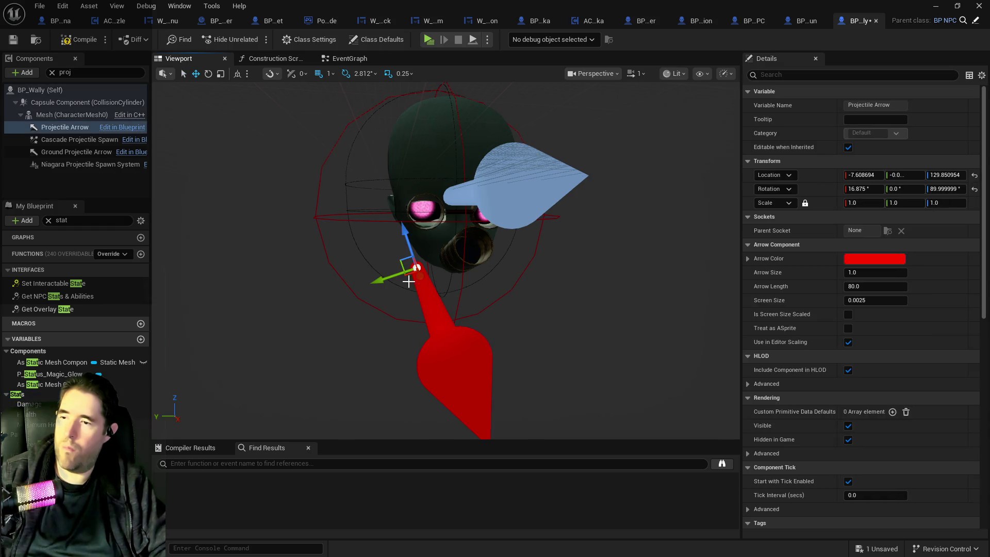
left_click_drag(381, 282, 415, 275)
scroll(398, 280, "up", 3)
key("e")
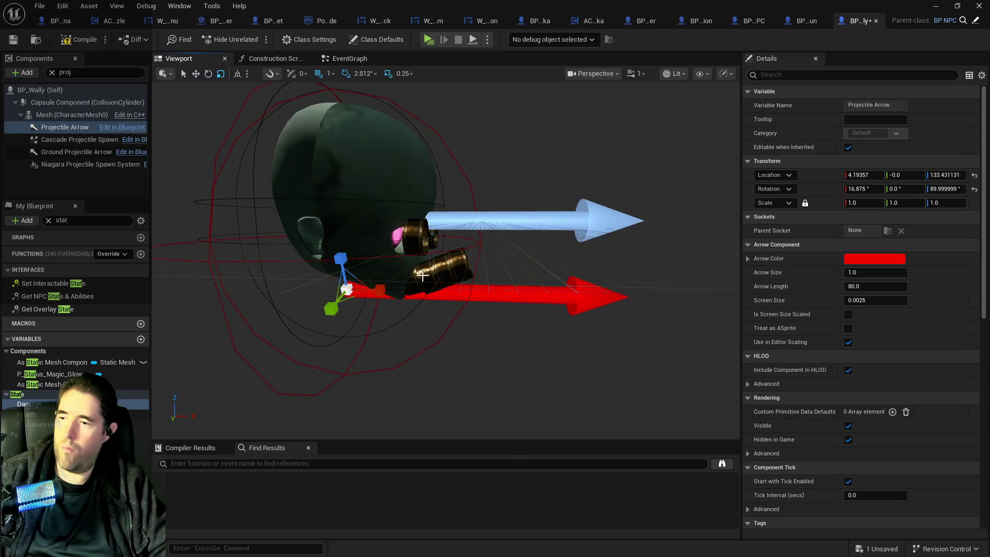
key("q")
key("Escape")
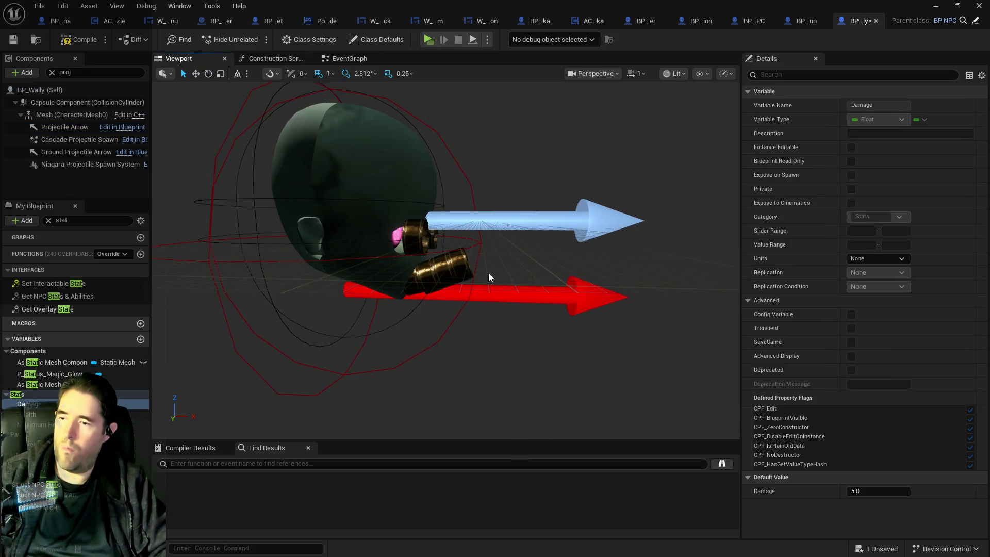
left_click(499, 293)
key("e")
left_click_drag(403, 288, 397, 270)
key("q")
key("Escape")
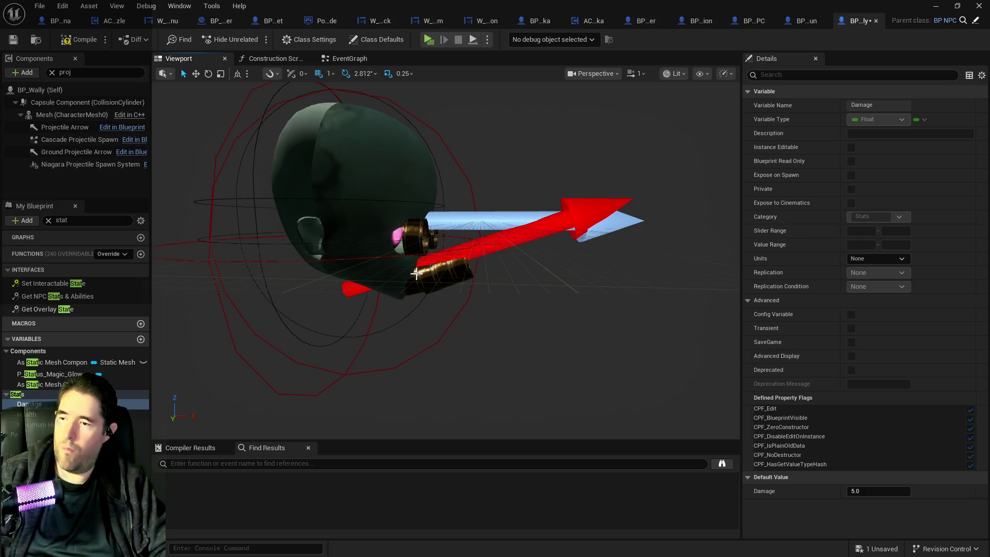
- Move the arrow's start down into the cannon barrel, then save and compile BP_Wally
left_click(466, 255)
key("w")
left_click_drag(397, 282, 524, 246)
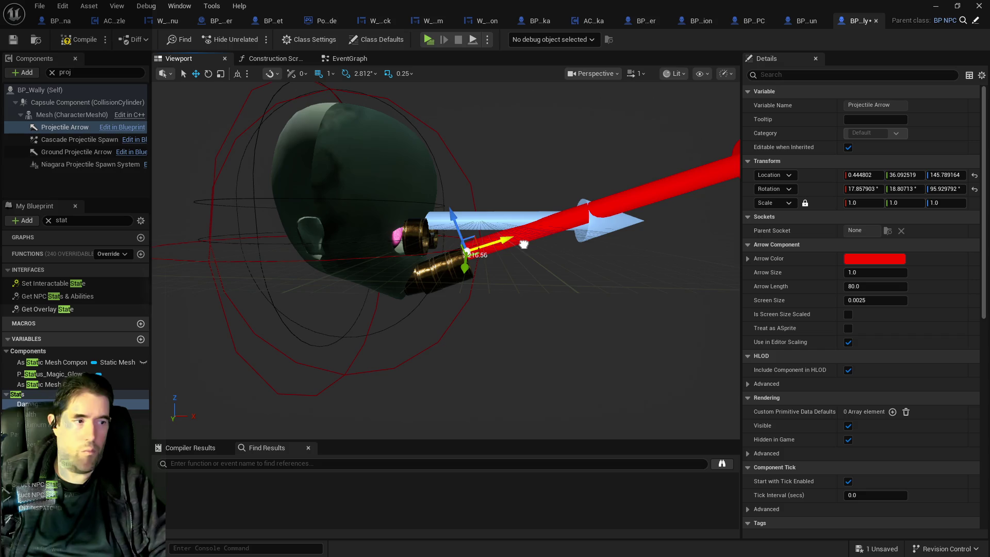
left_click(462, 224)
left_click(442, 232)
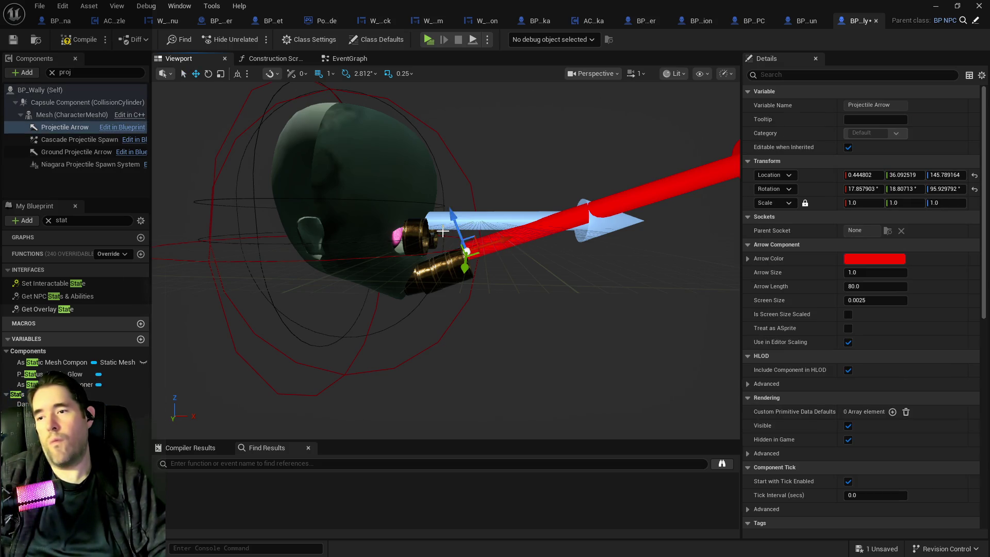
left_click_drag(454, 221, 458, 230)
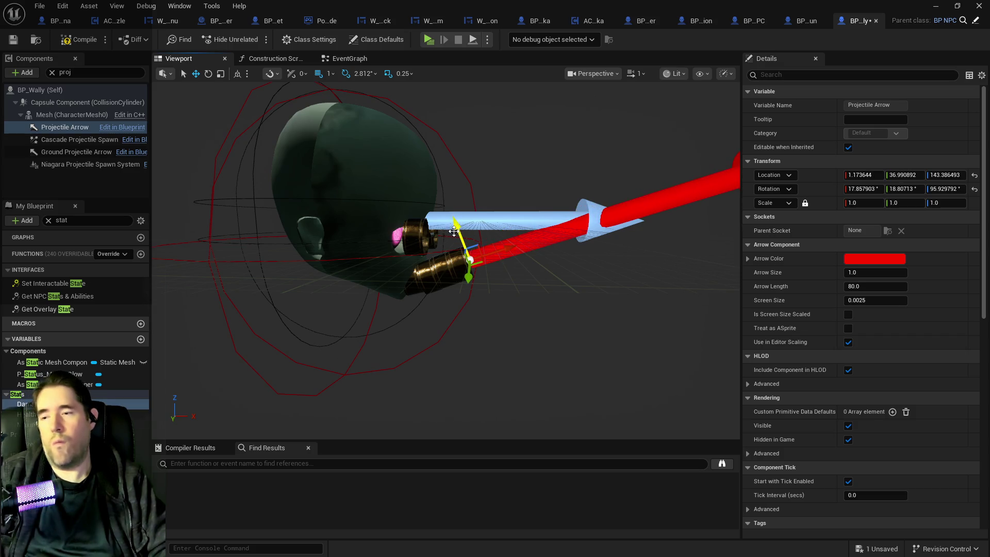
key("ctrl+s")
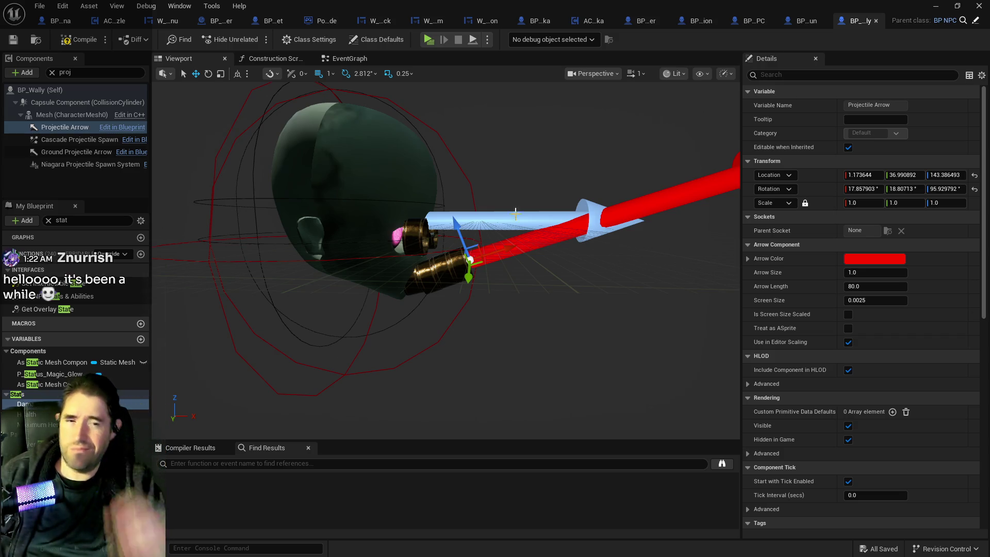
left_click(70, 41)
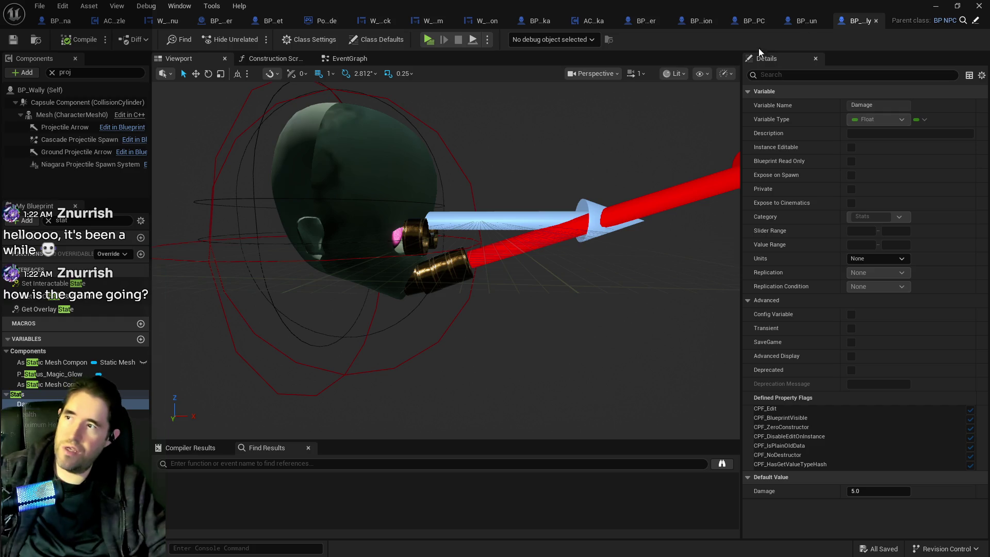
- Restore the BP_Wally Blueprint editor to a smaller window so the level editor shows
left_click_drag(431, 6, 575, 67)
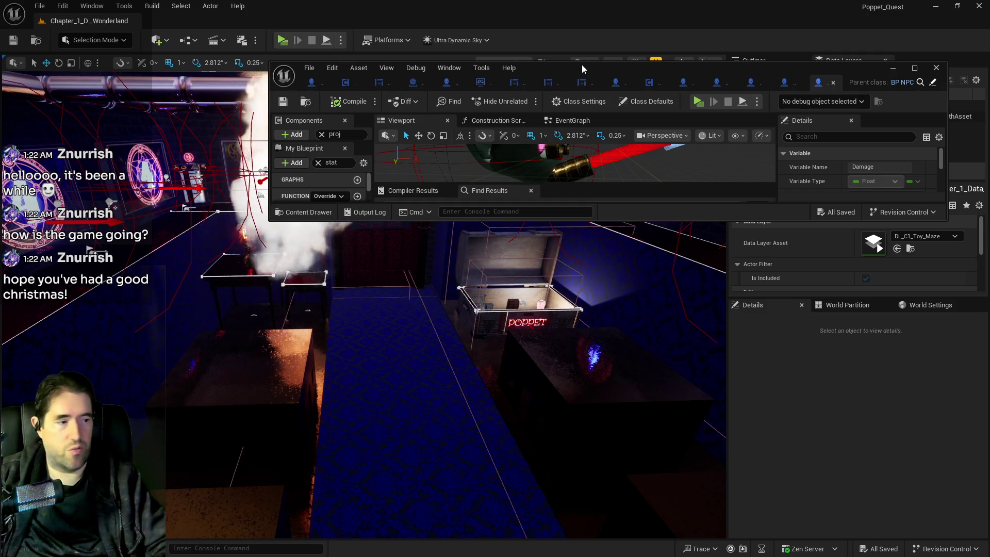
- Minimize the Blueprint window and look up toward the pipes and glowing circles
left_click(893, 67)
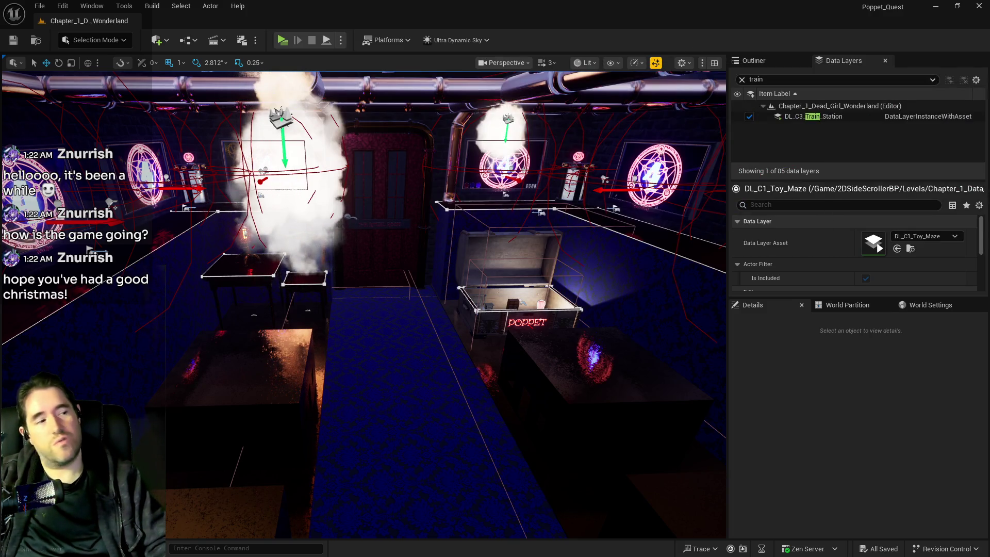
mouse_move(665, 293)
left_mouse_down()
mouse_move(706, 237)
mouse_move(686, 258)
left_mouse_up()
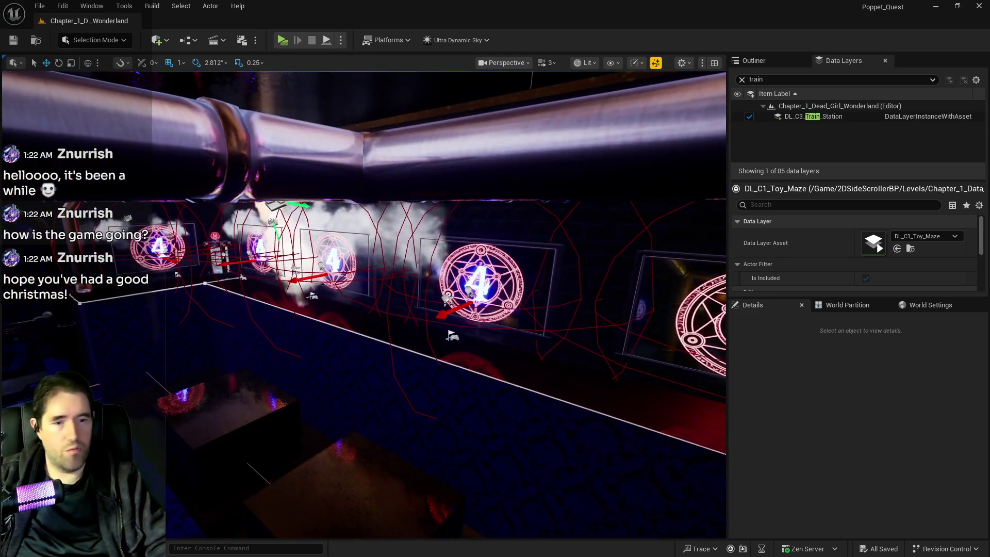
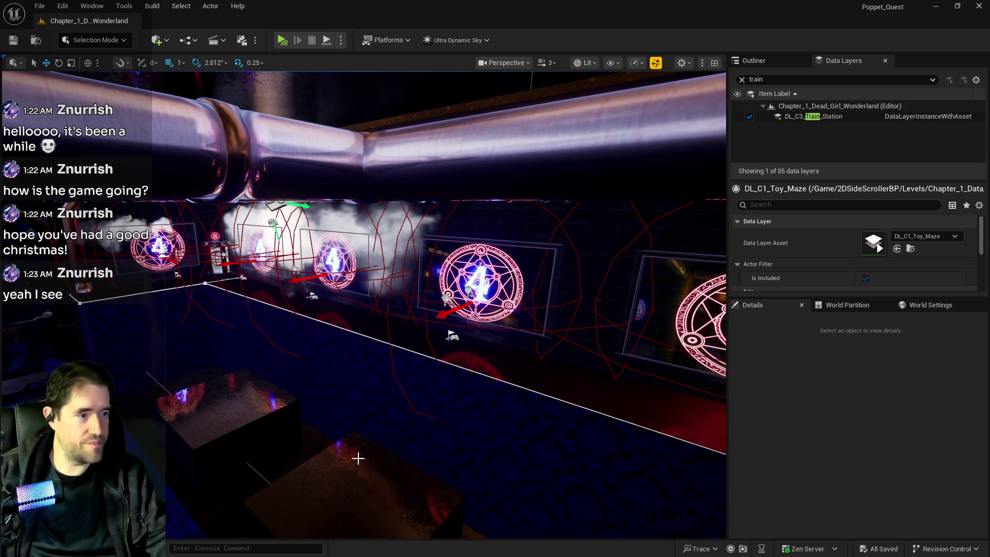
- Pull the viewport back to show more of the Haunted Gallery room
mouse_move(366, 499)
left_mouse_down()
mouse_move(366, 516)
mouse_move(361, 489)
mouse_move(299, 459)
mouse_move(442, 411)
left_mouse_up()
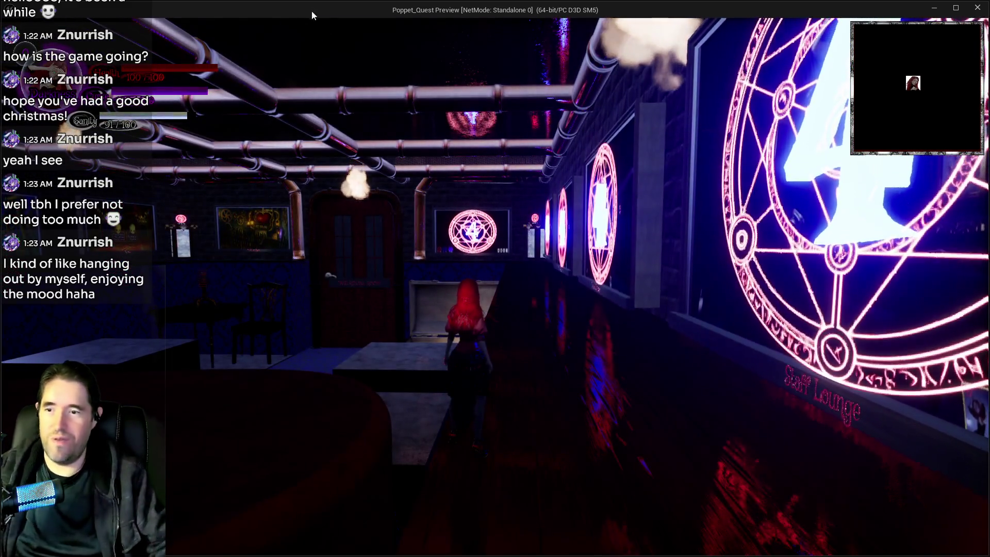
- Walk the character down the red carpet and through the gallery to the desk below the paintings
left_click(311, 10)
key("w")
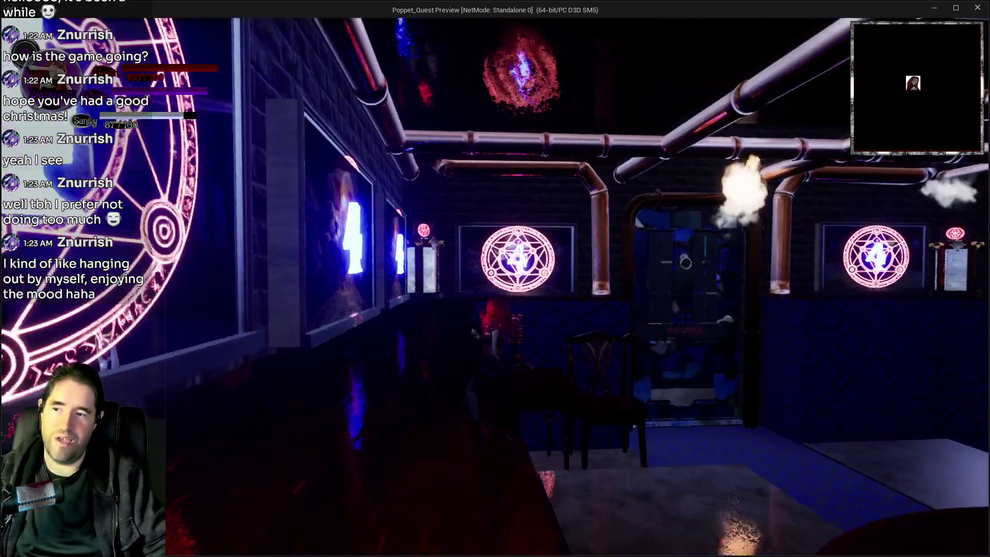
key("w")
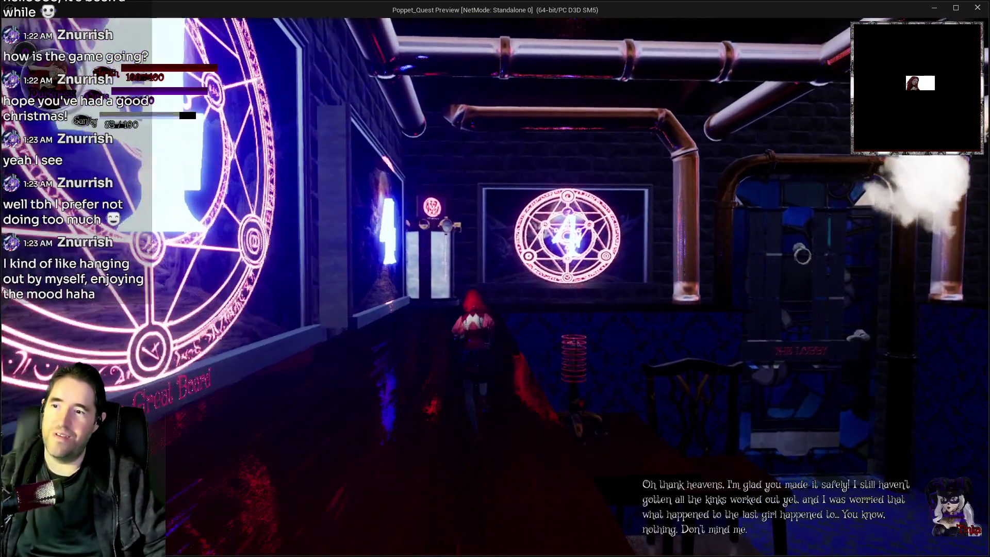
key("w")
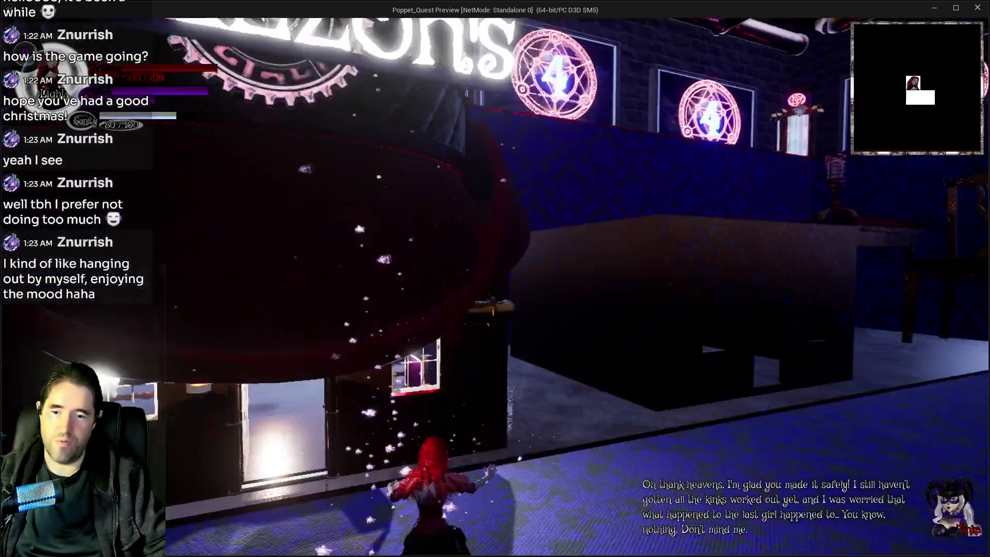
key("w")
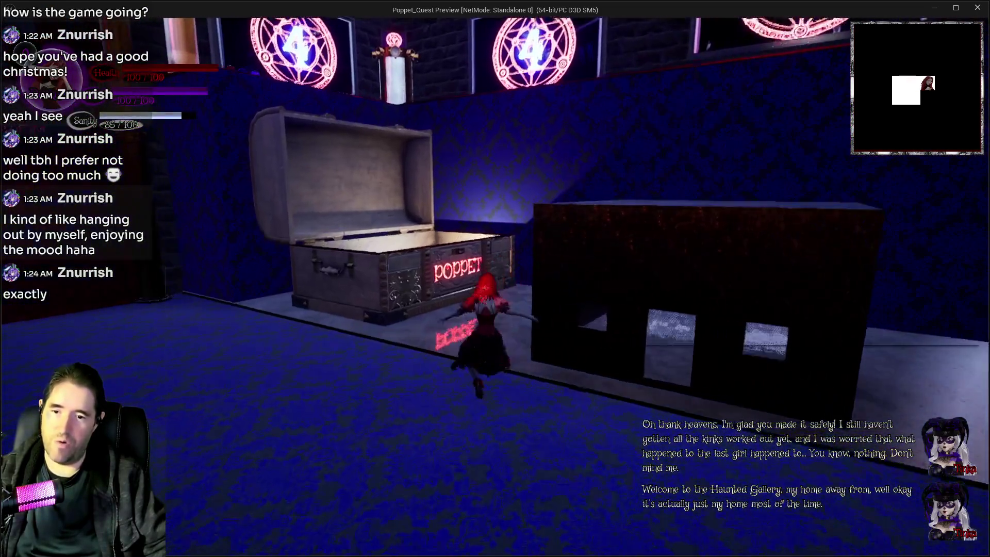
key("w")
key("w")
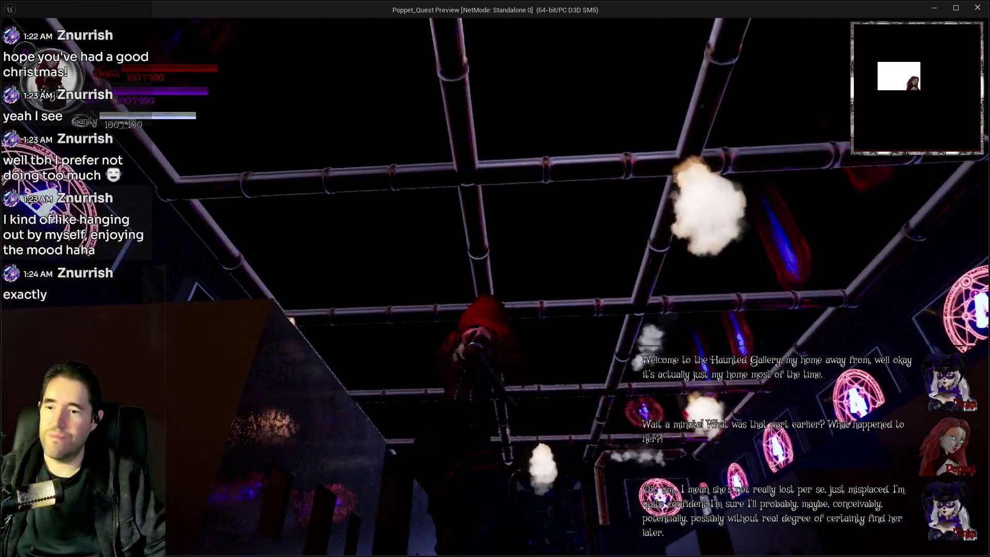
key("w")
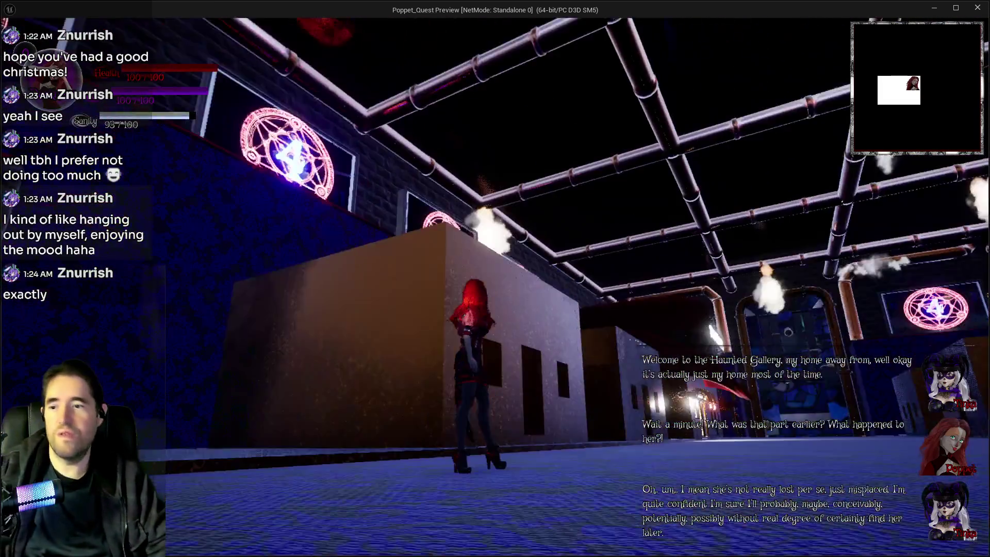
key("w")
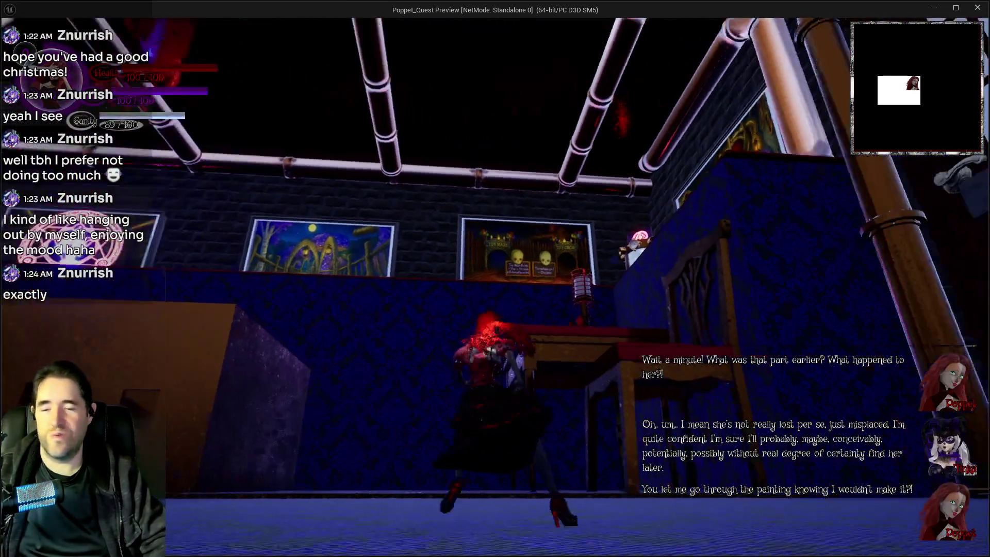
- Jump from the chair onto the desk and cross it to the Toy Maze painting
key("space")
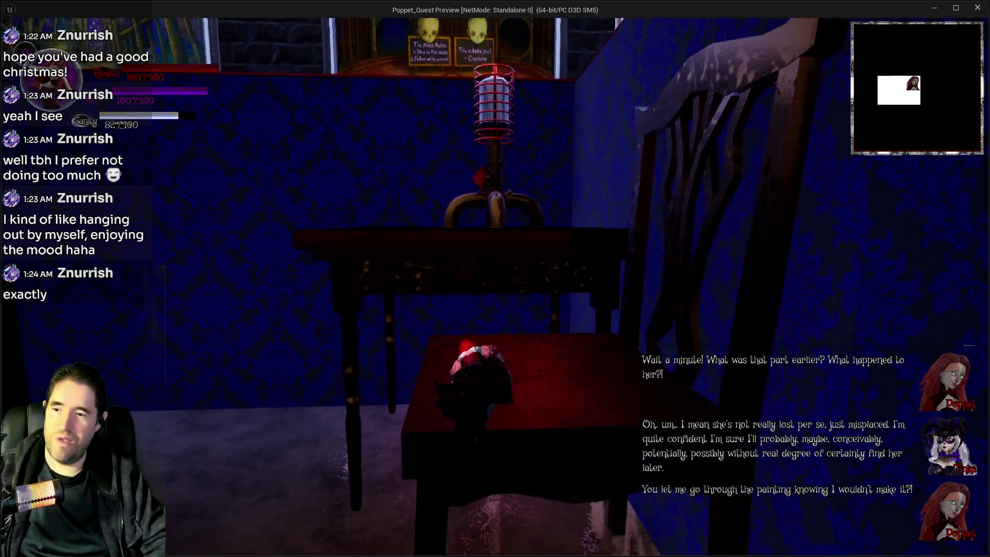
key("space")
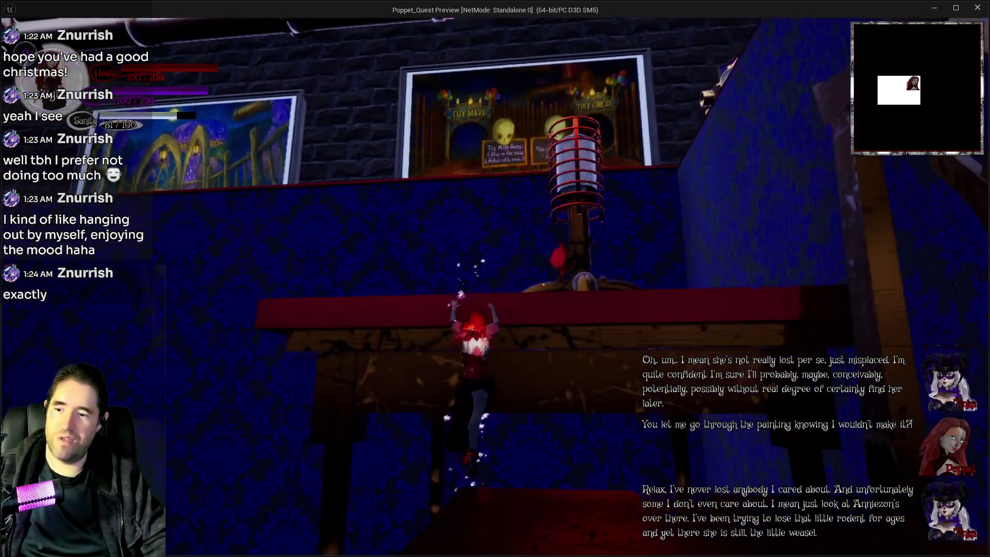
key("w")
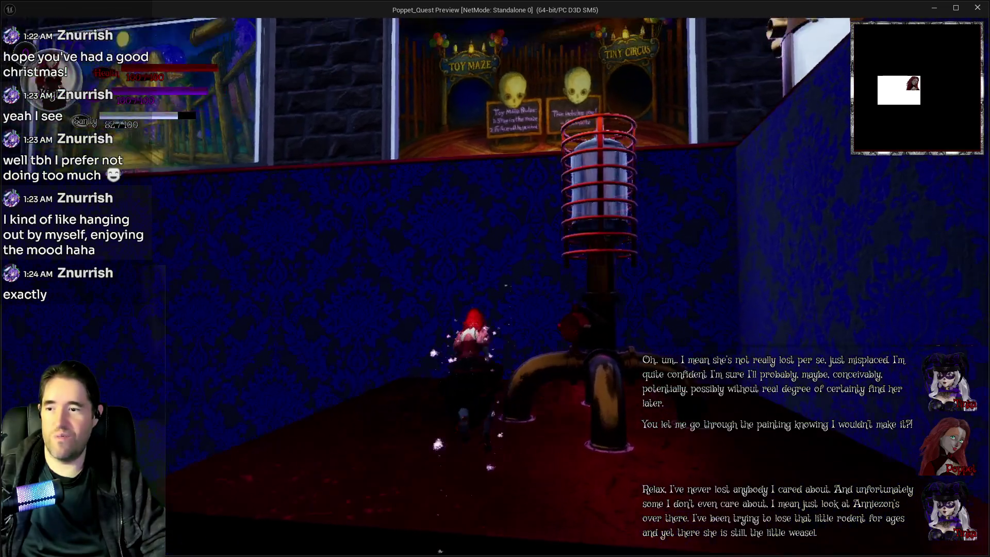
key("w")
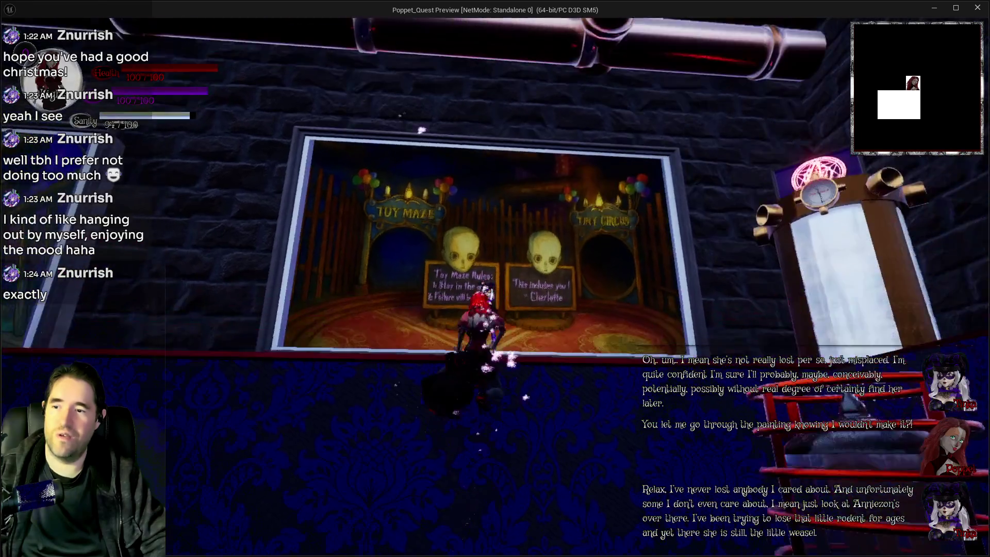
key("w")
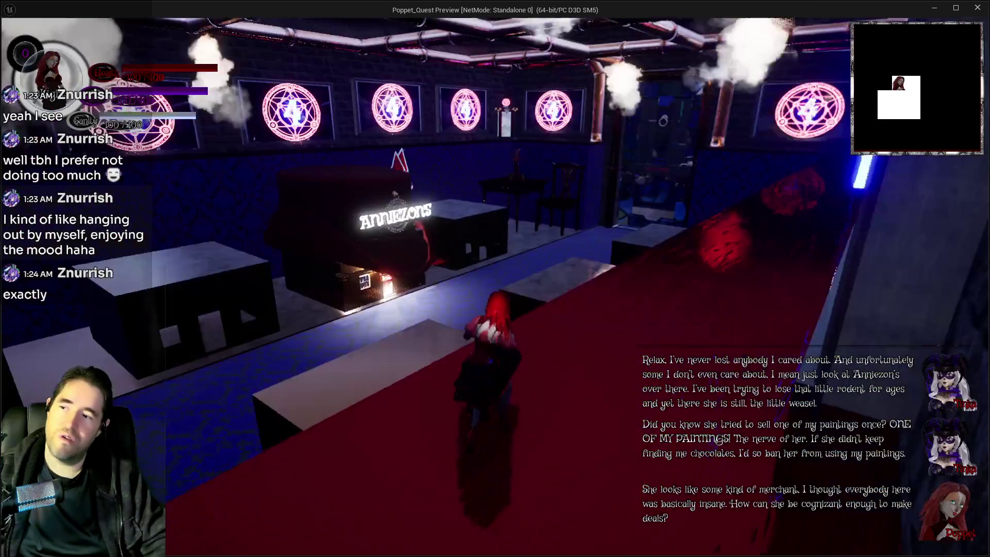
- Run into Anniezon's shop, back out toward the Ritual Room door, and pause the game
key("w")
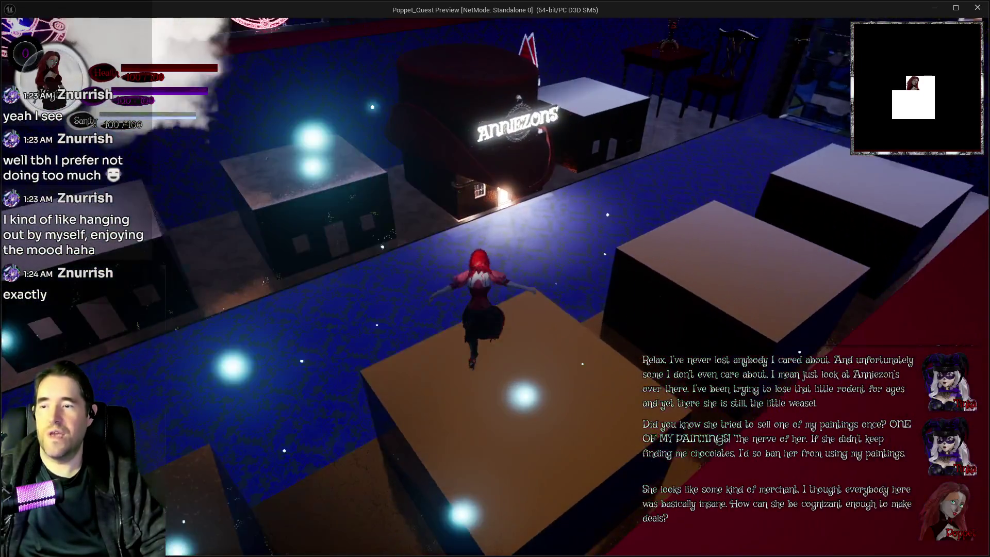
key("w")
key("w")
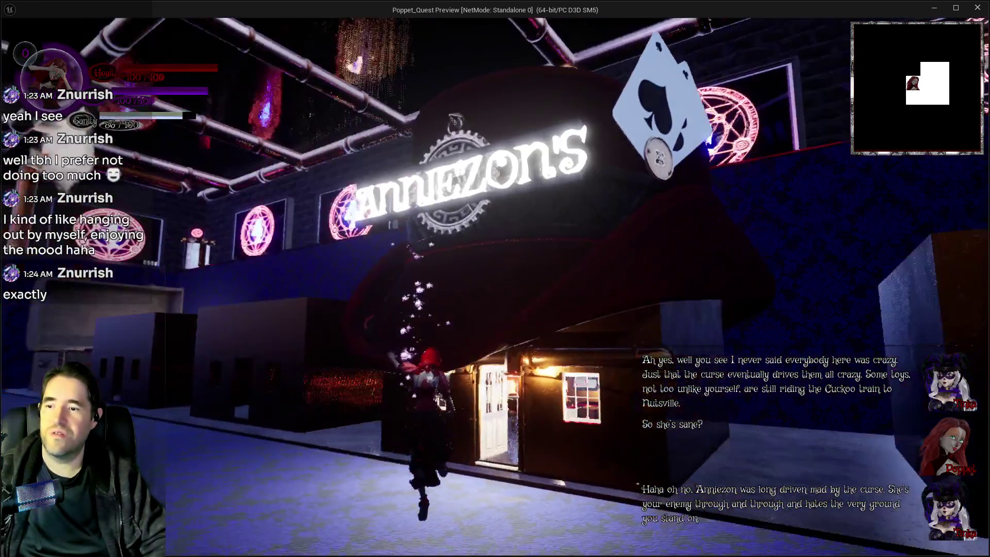
key("w")
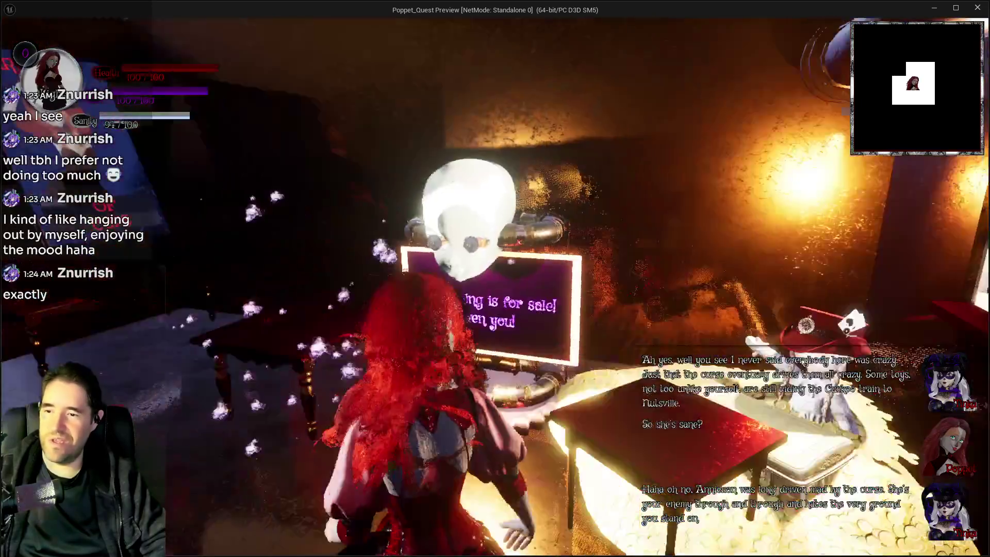
key("w")
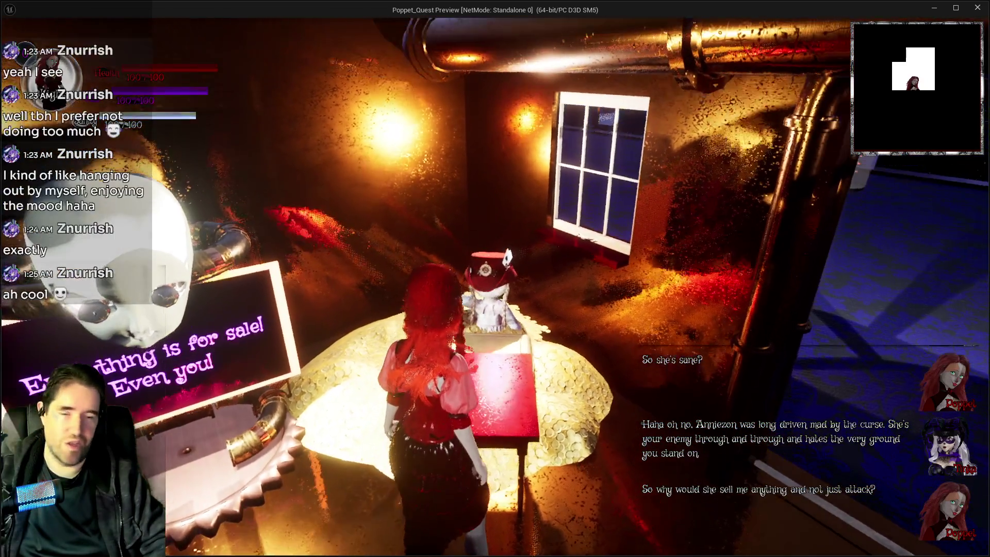
key("w")
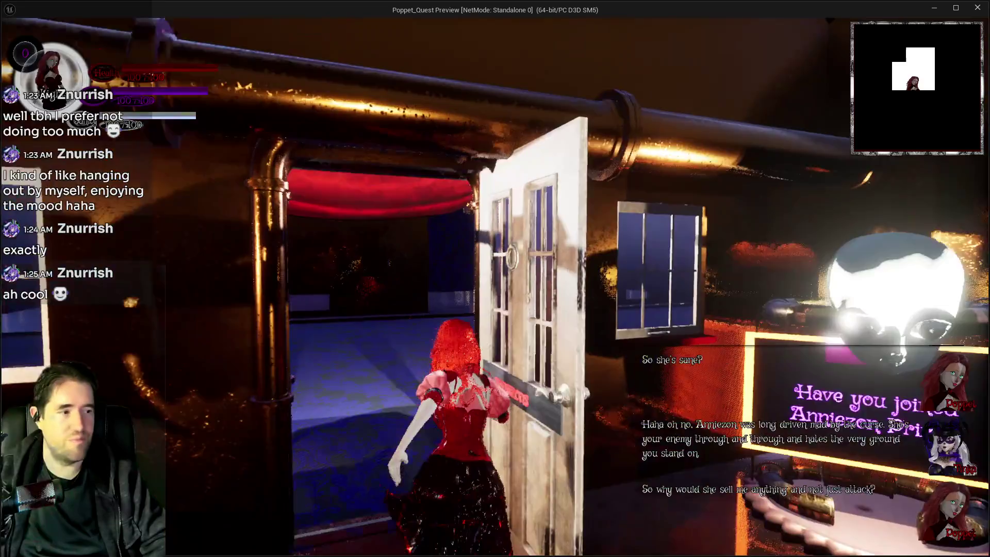
key("w")
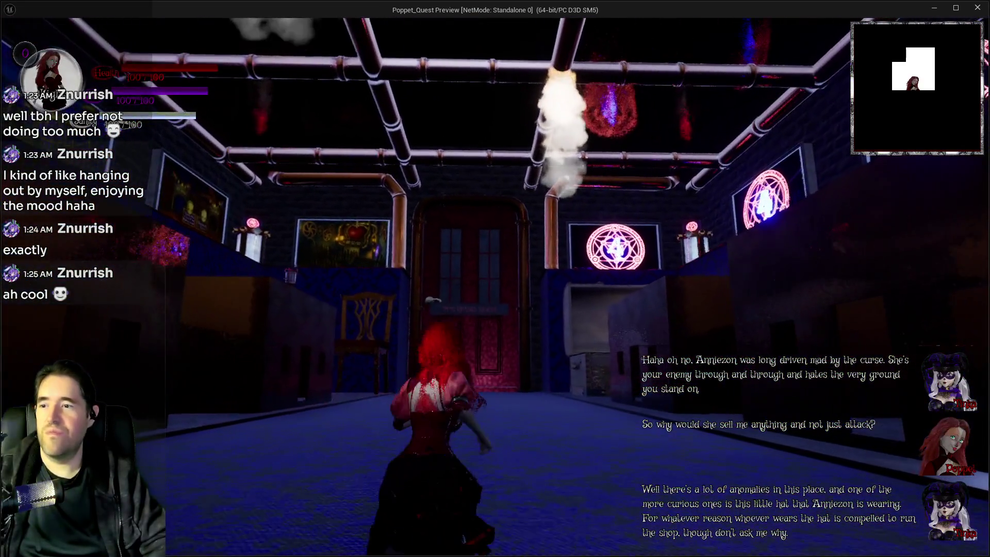
key("w")
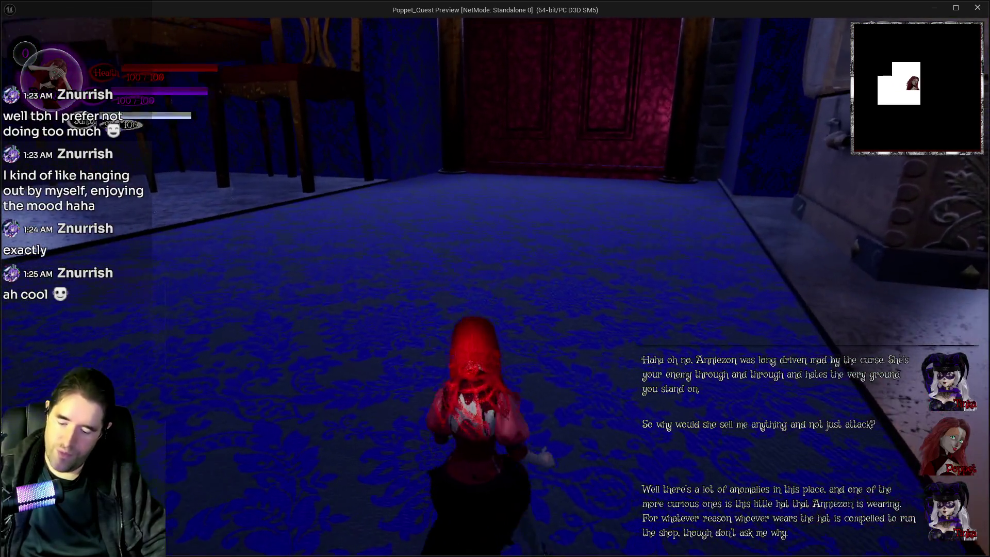
key("Escape")
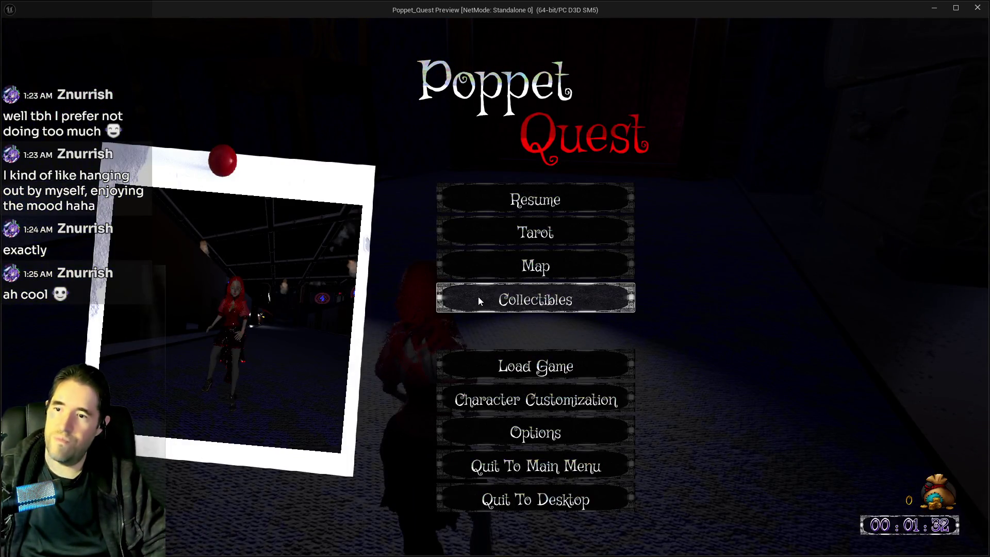
- Browse the Paintings and Minor Tarot Cards collectibles
left_click(479, 297)
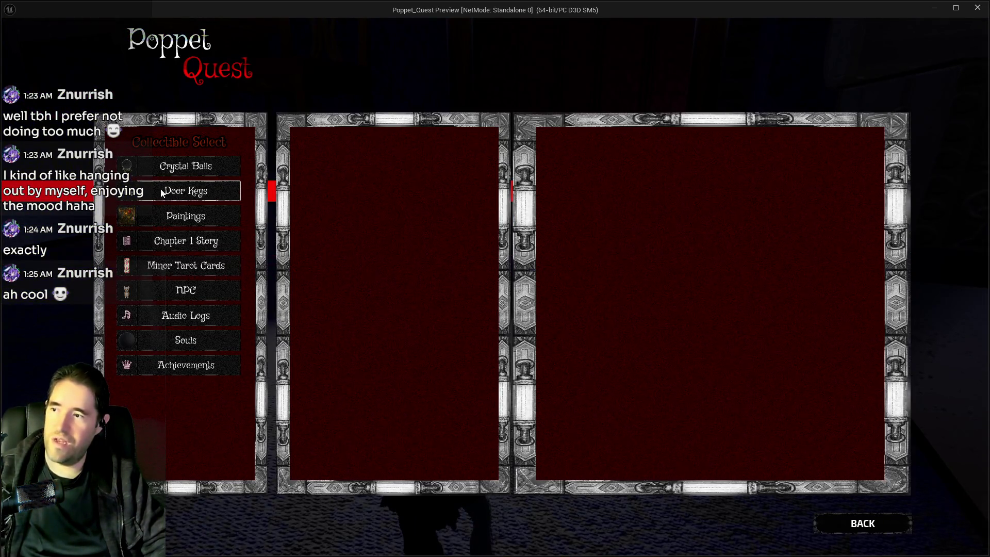
left_click(176, 217)
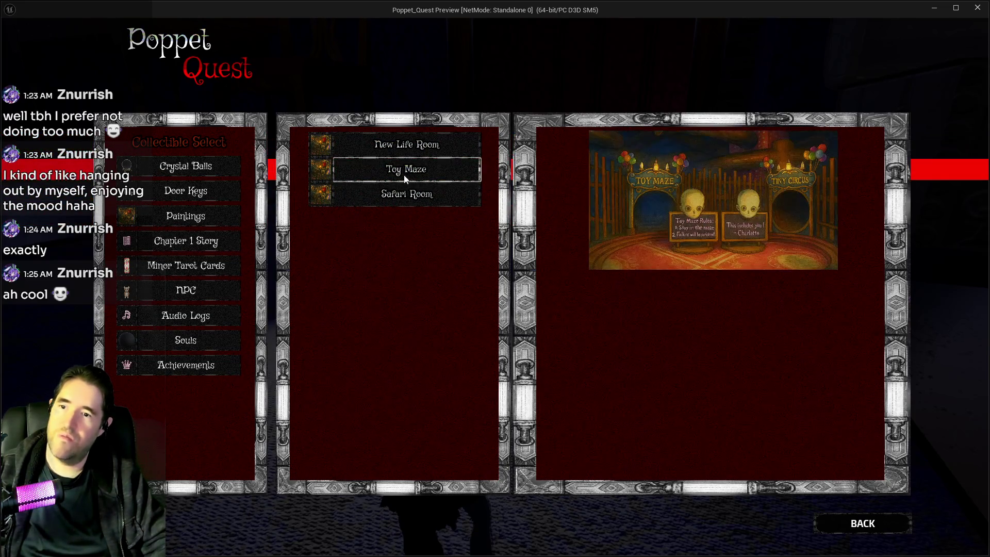
left_click(172, 273)
- Read the 'Welcome To The Haunted Gallery' Chapter 1 Story entry, then resume the game
left_click(174, 252)
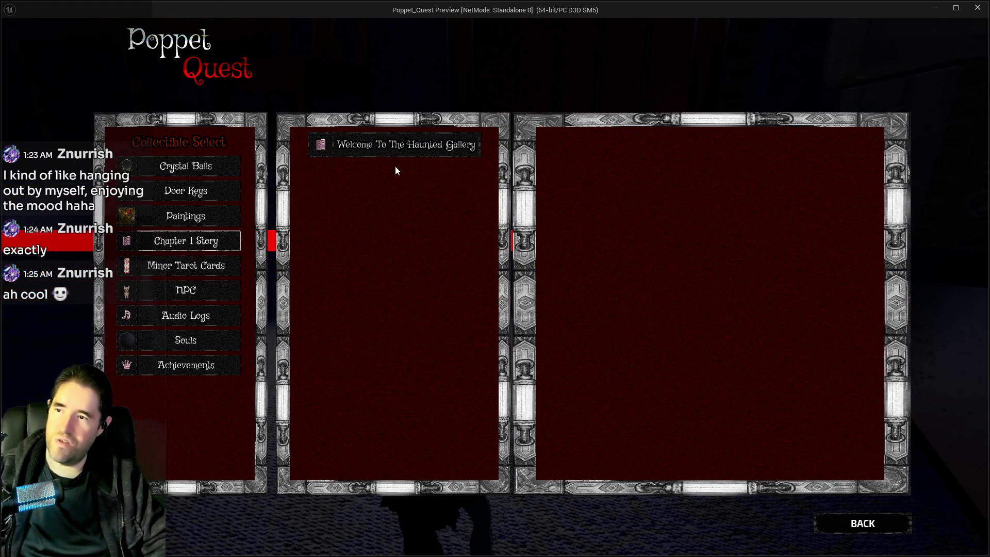
left_click(445, 156)
scroll(717, 294, "down", 10)
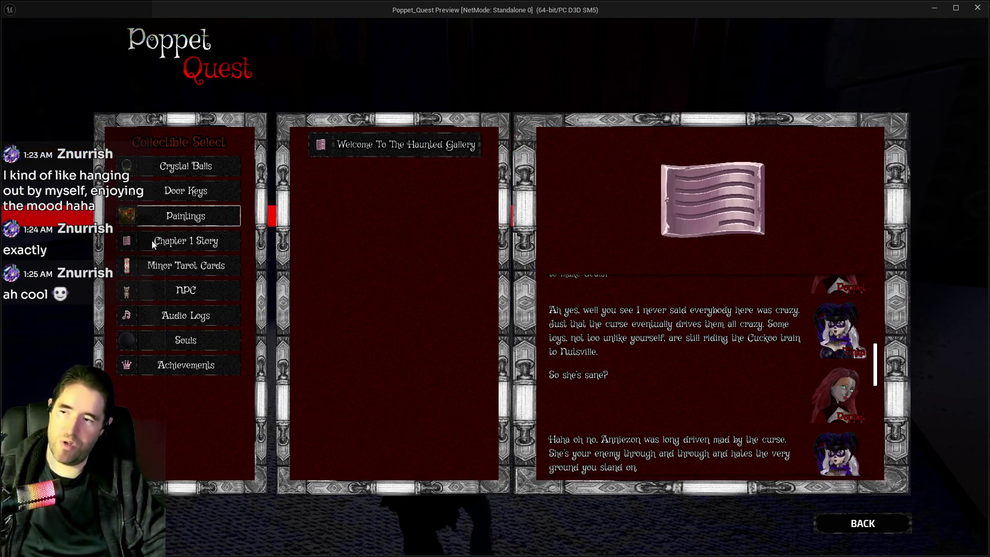
left_click(173, 247)
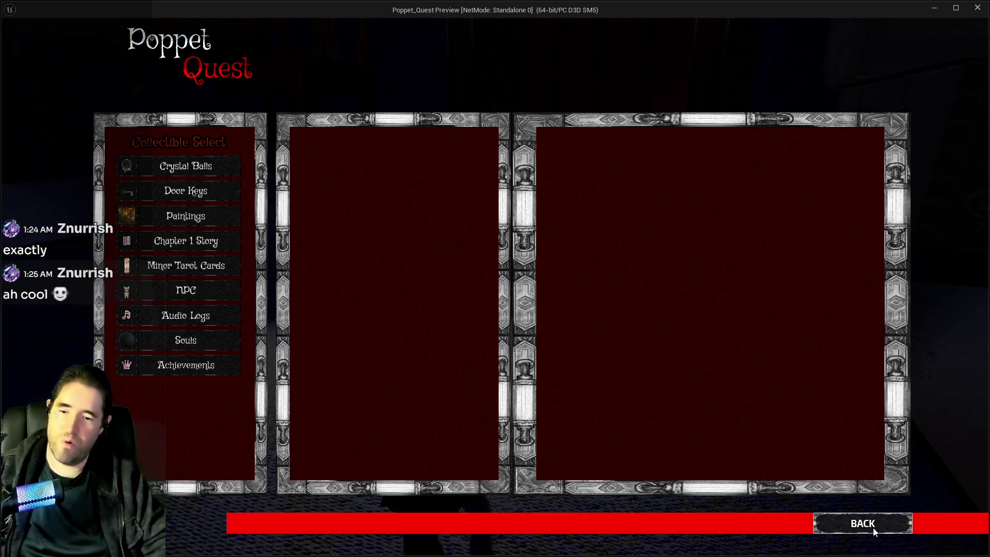
left_click(856, 525)
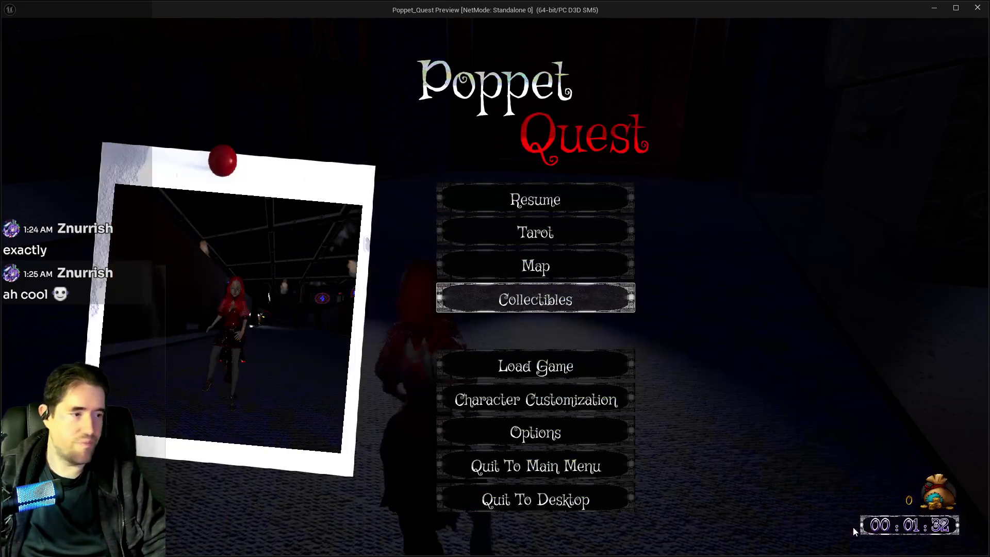
left_click(493, 191)
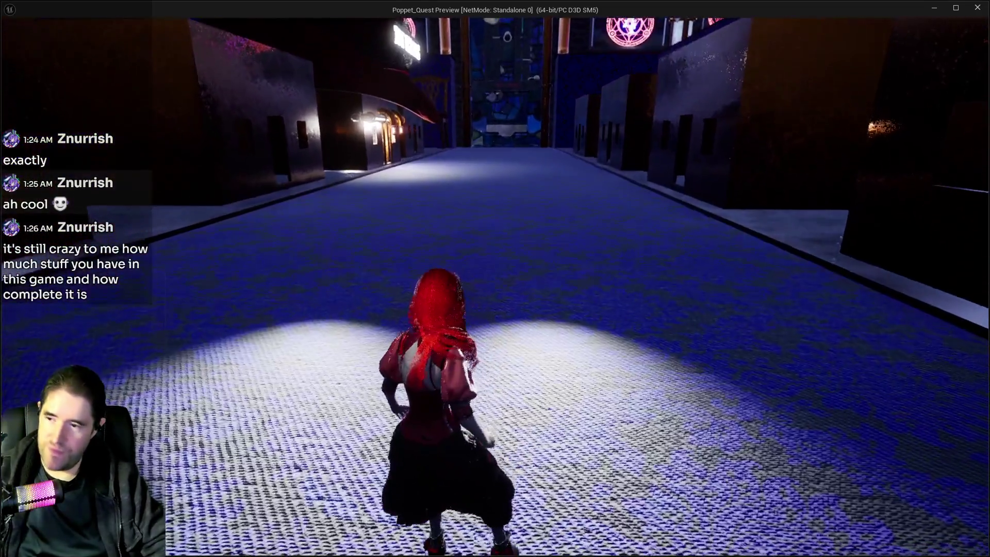
- Bring up the card collection screen with Tab to see Tick Tock Tilly
key("Tab")
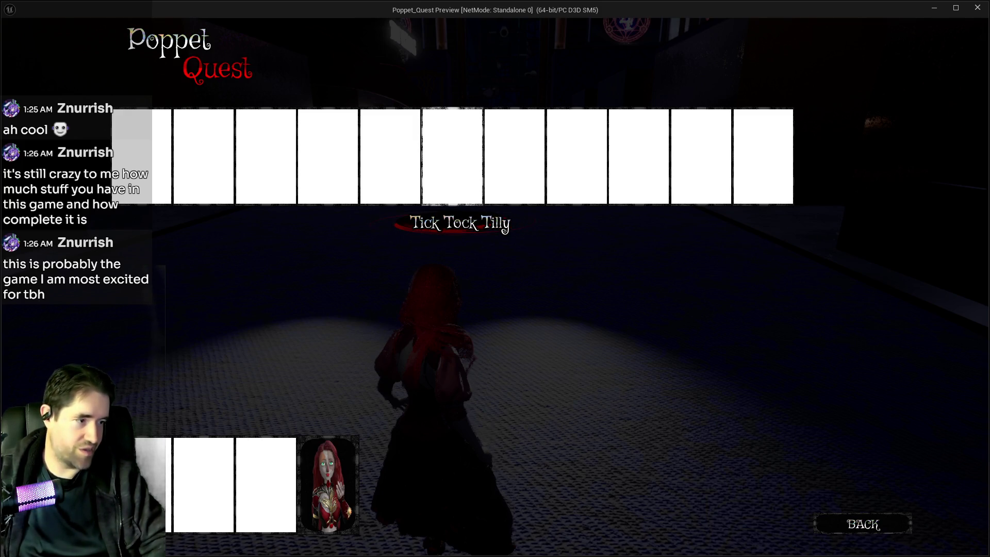
- Pick a portrait card to start The Final Battle, then leave the preview and stop the play session
left_click(336, 471)
left_click(355, 474)
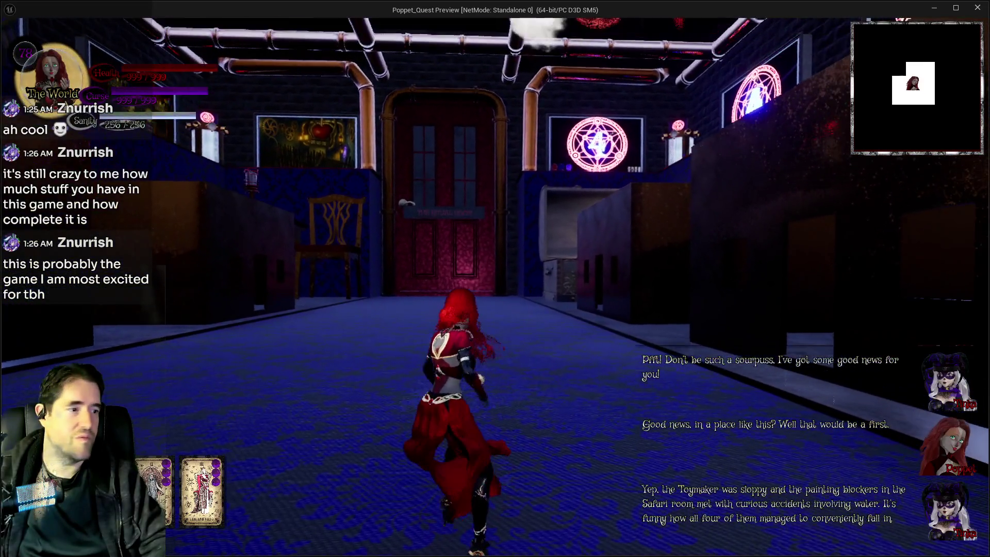
key("alt+Tab")
key("Escape")
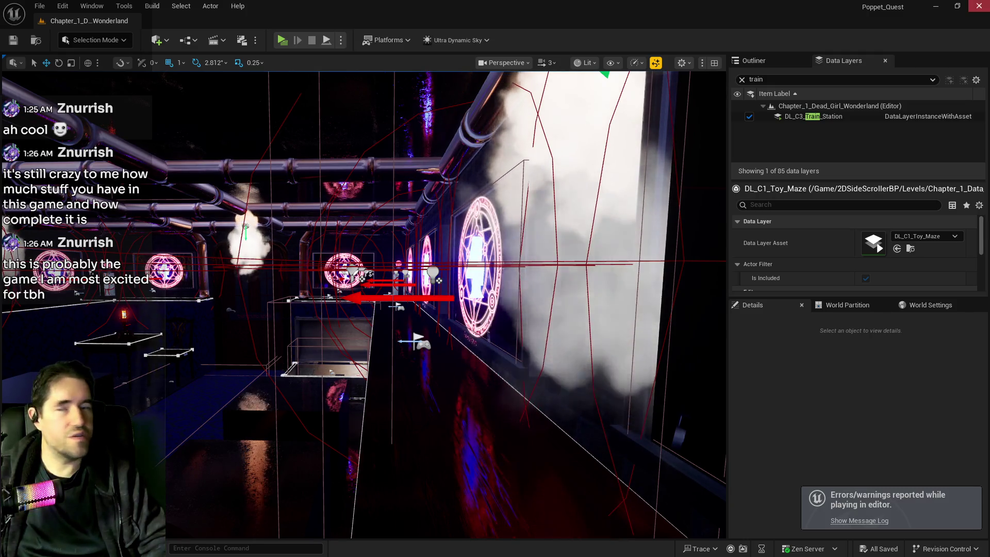
- Clear the 'train' filter in Data Layers and unload DL_C1_Toy_Maze
left_click(752, 60)
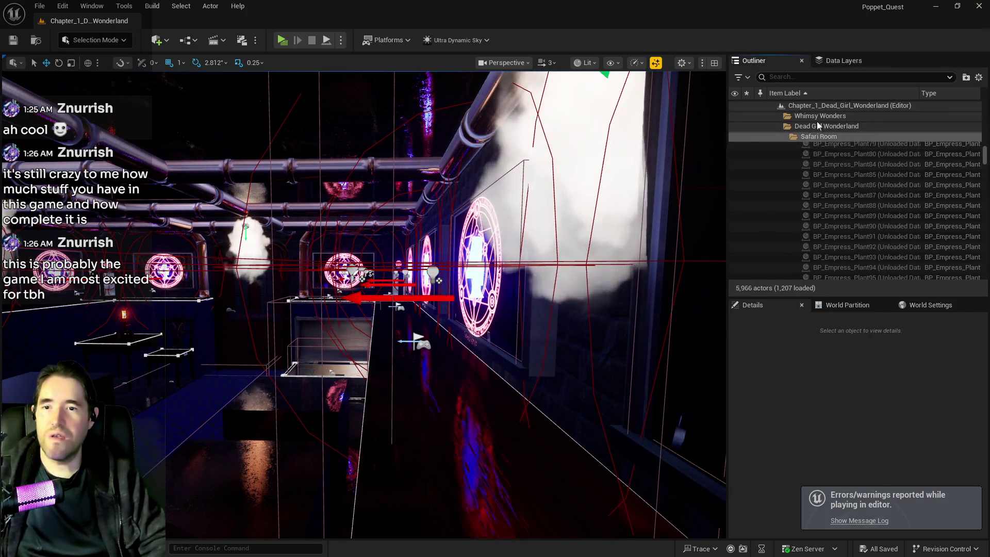
left_click(830, 60)
left_click(741, 80)
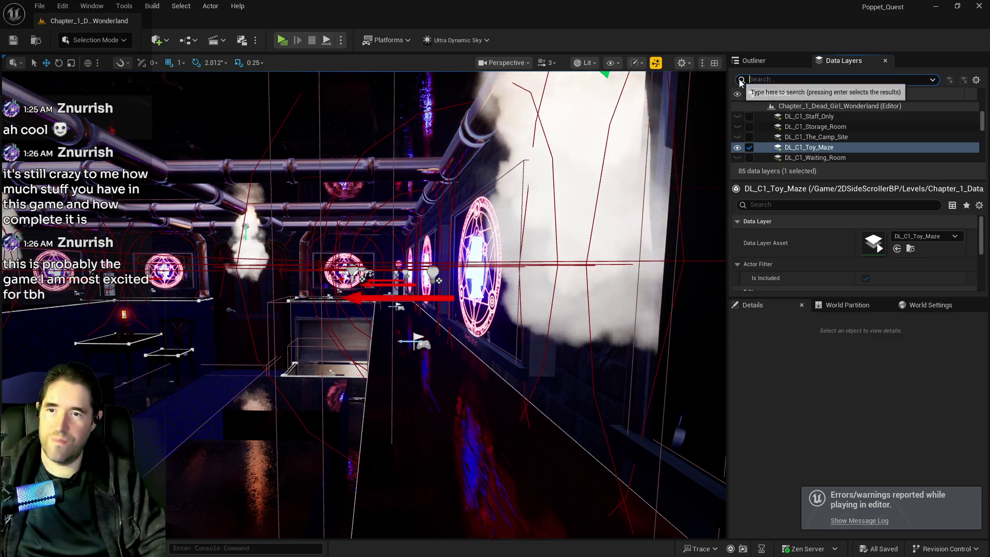
left_click(749, 147)
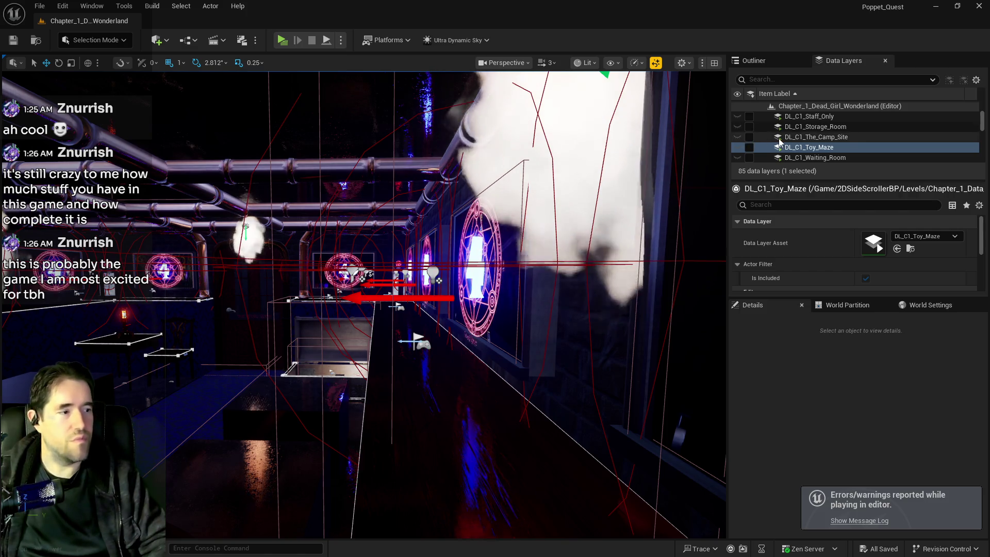
- Load the 19 data layers DL_C3_Fortune_Tellers_Room through DL_C3_Train_Station, then launch a standalone preview
scroll(789, 140, "down", 5)
scroll(790, 144, "down", 10)
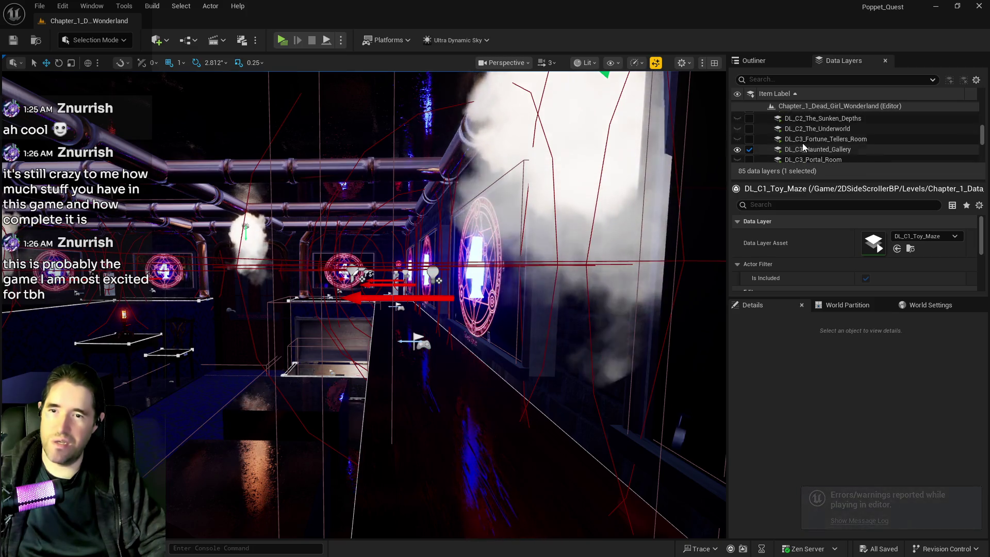
left_click(808, 136)
scroll(799, 148, "down", 3)
scroll(799, 147, "down", 5)
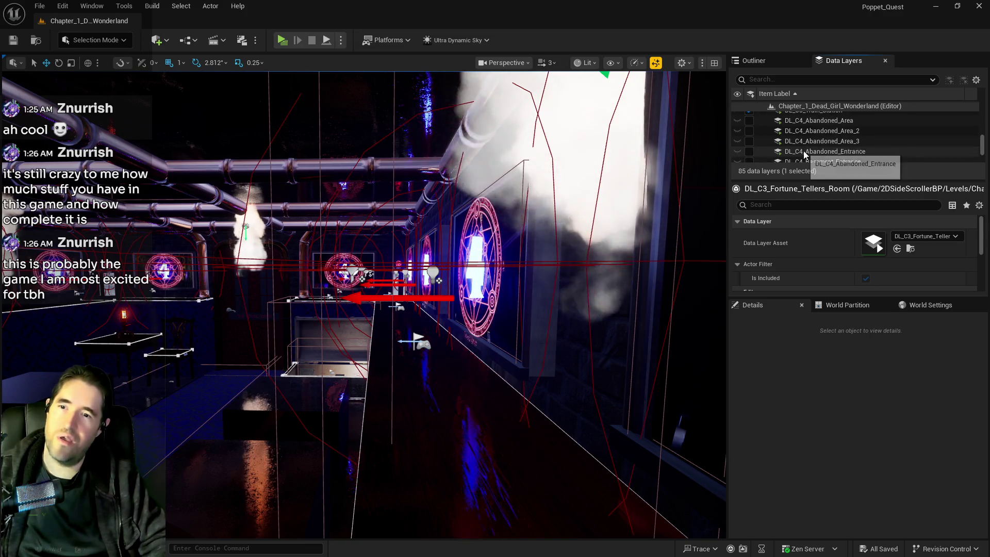
scroll(804, 148, "down", 2)
left_click(813, 127, "shift")
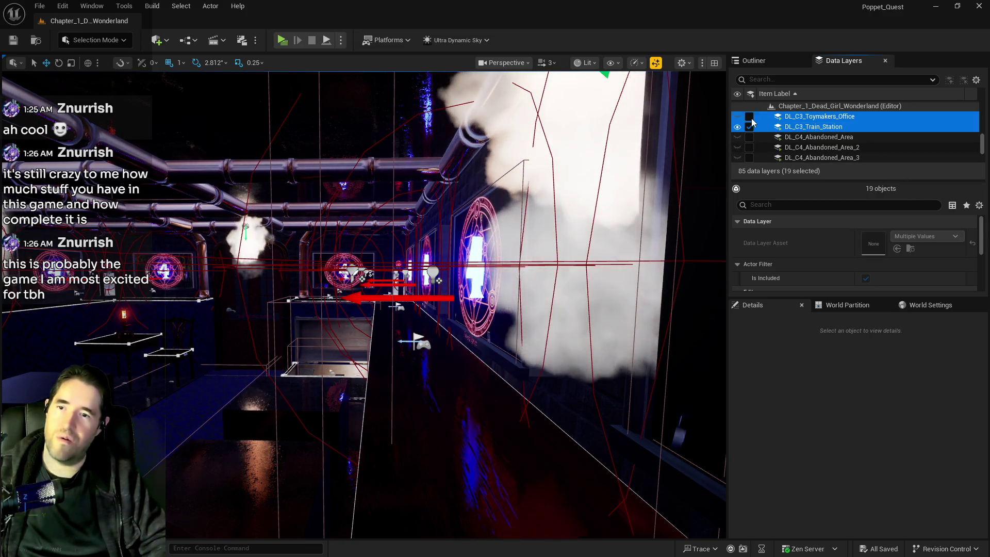
left_click(749, 117)
scroll(751, 126, "up", 3)
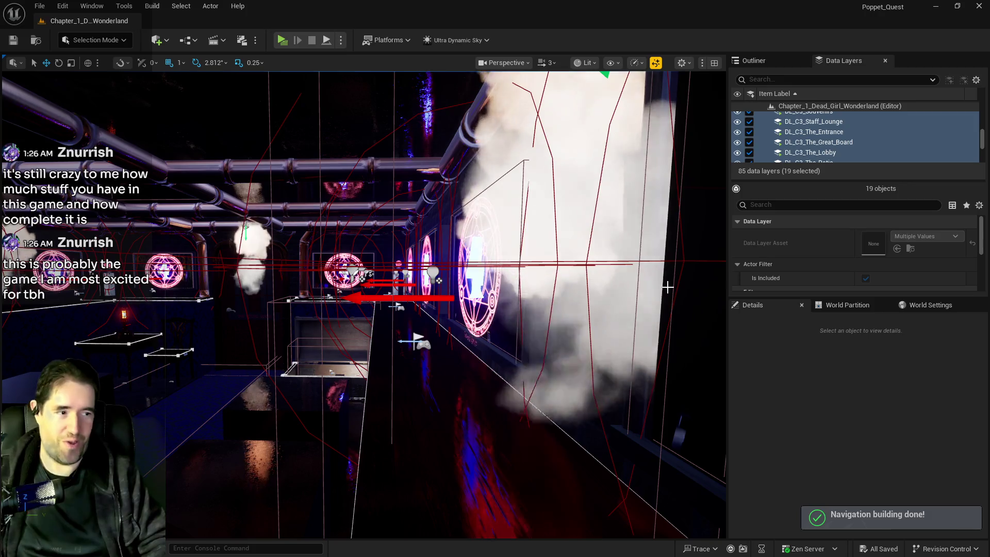
mouse_move(668, 288)
left_mouse_down()
mouse_move(609, 309)
mouse_move(608, 206)
left_mouse_up()
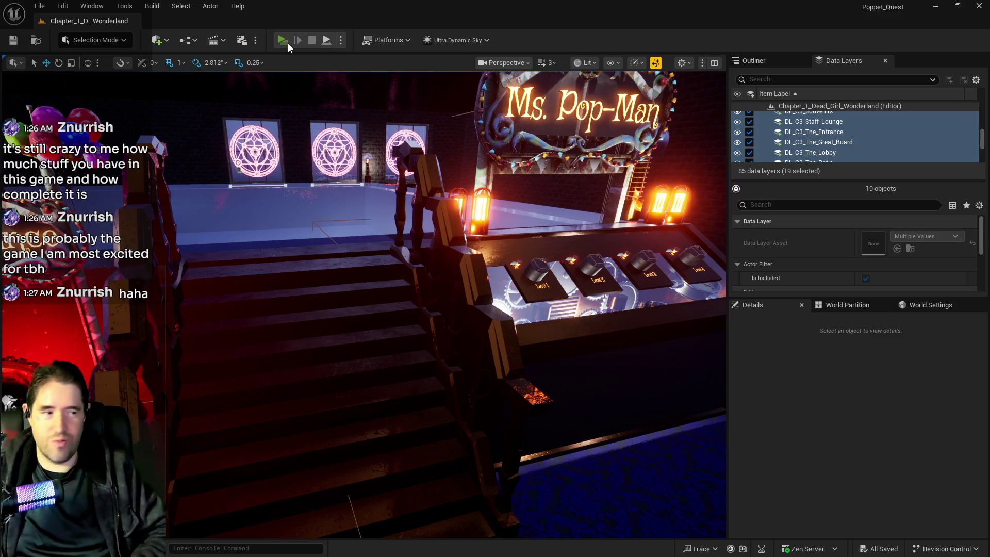
left_click(288, 43)
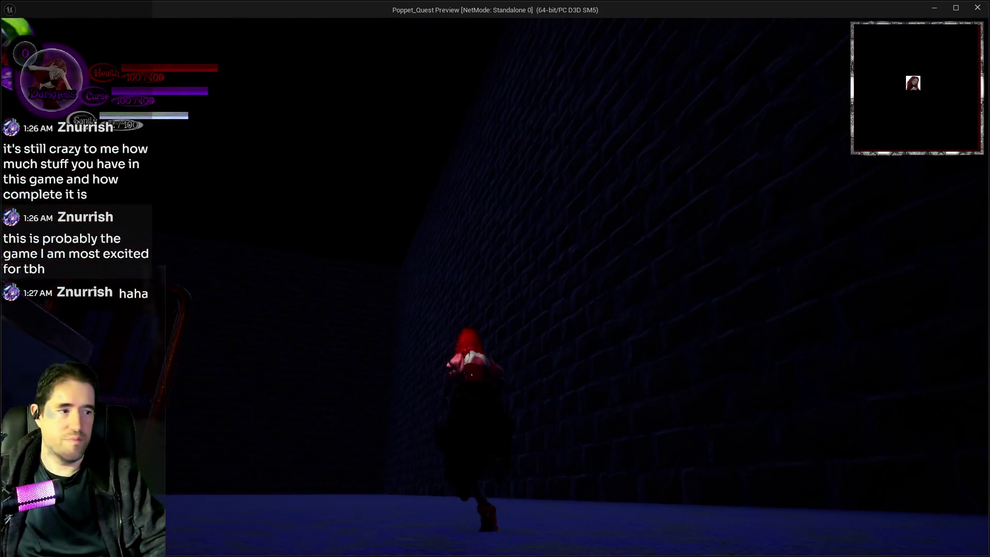
- Jump onto the Ms. Pop-Man booth counter, climb the stairs and fly over the maze toward the crib
key("w")
key("space")
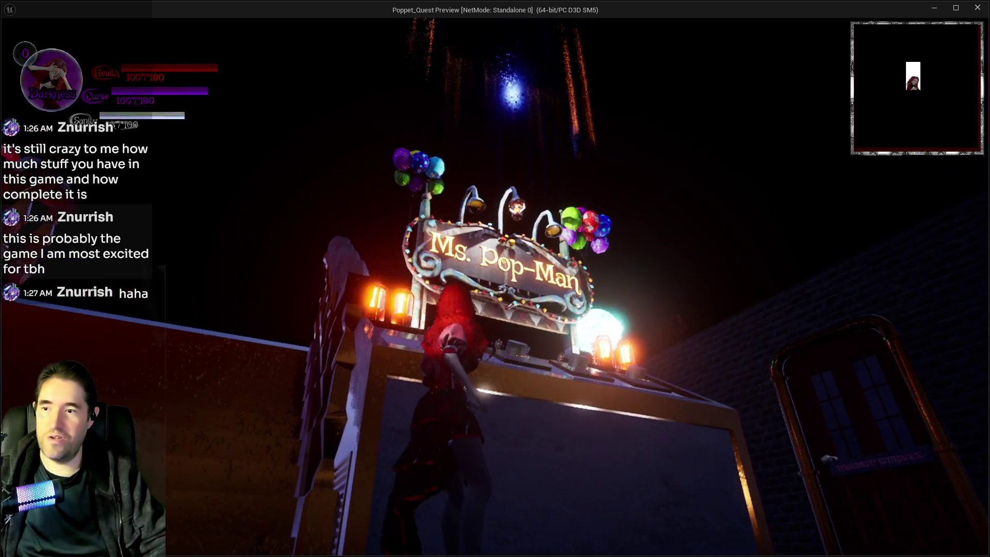
key("a")
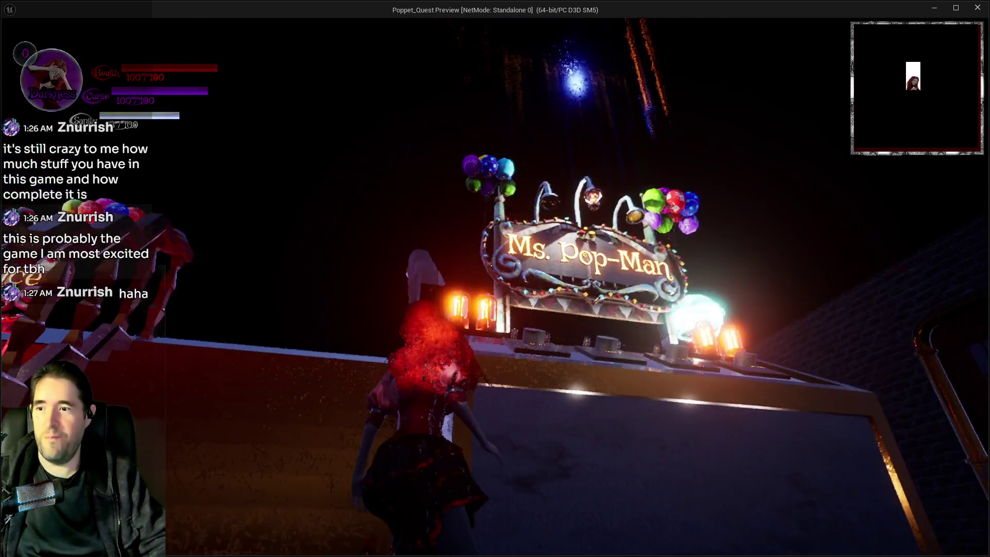
key("w")
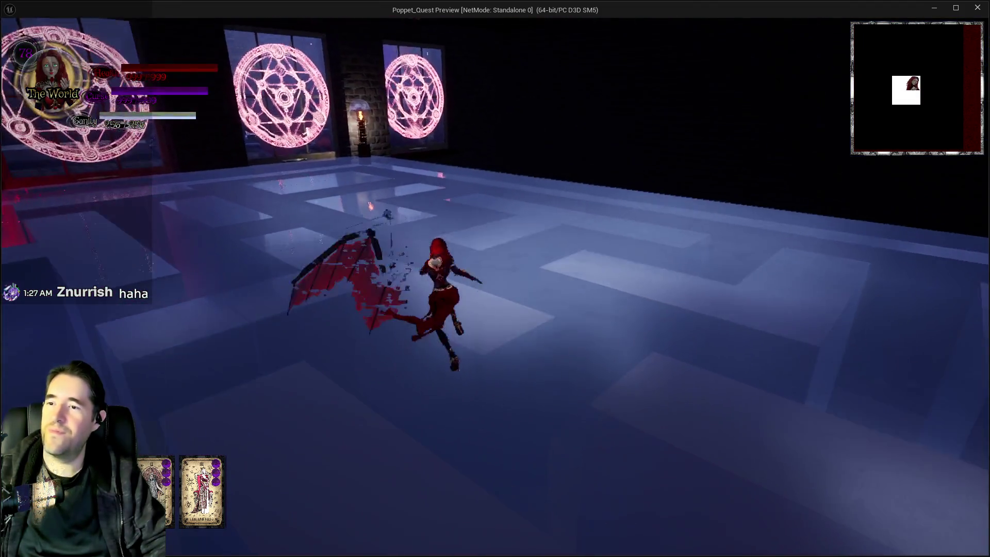
key("space")
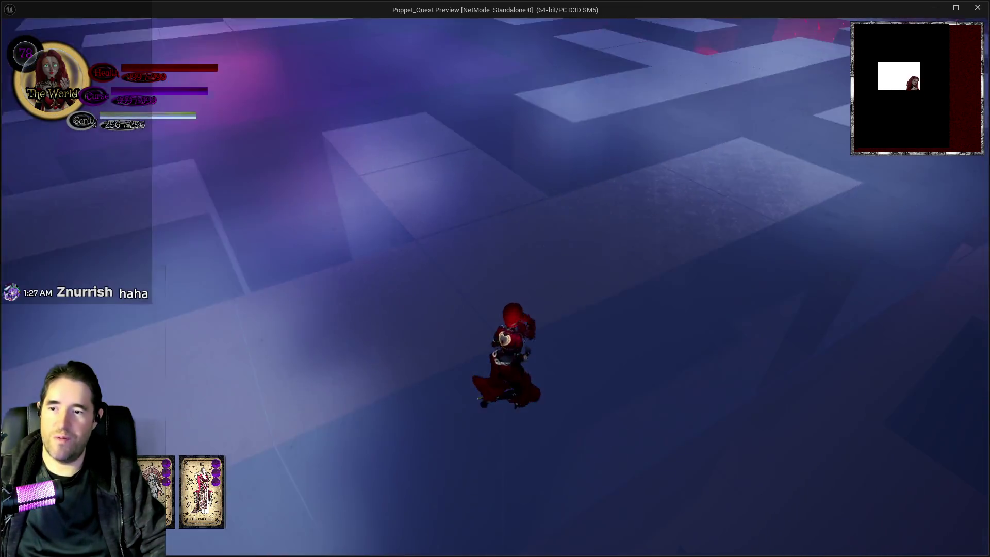
key("shift")
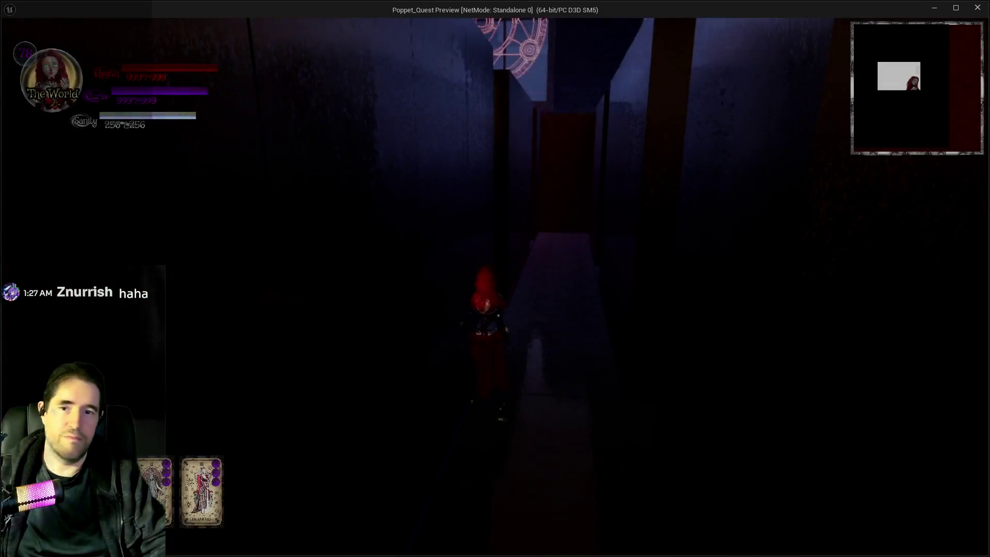
- Run across the bright floor and red-lit corridor to the red portal, then switch back to the editor
key("w")
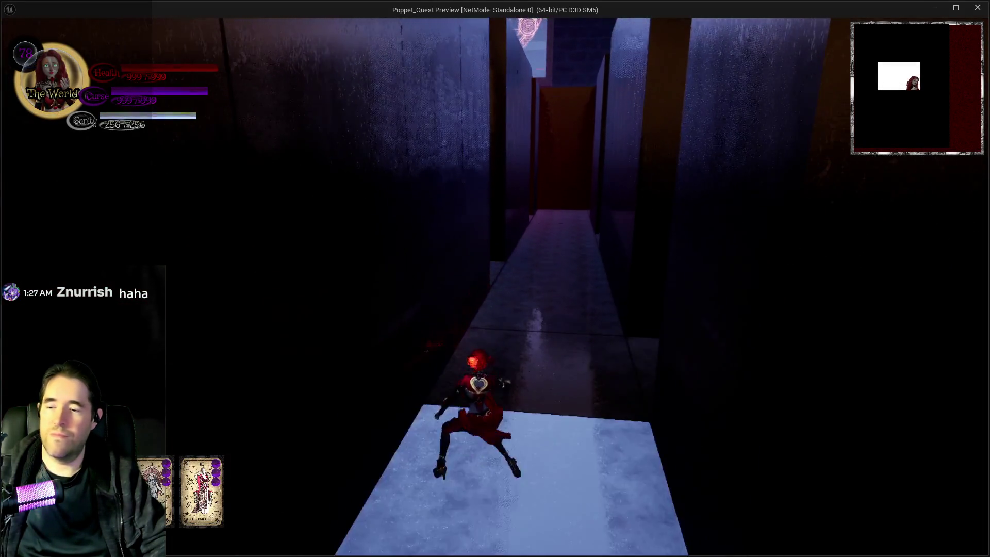
key("w")
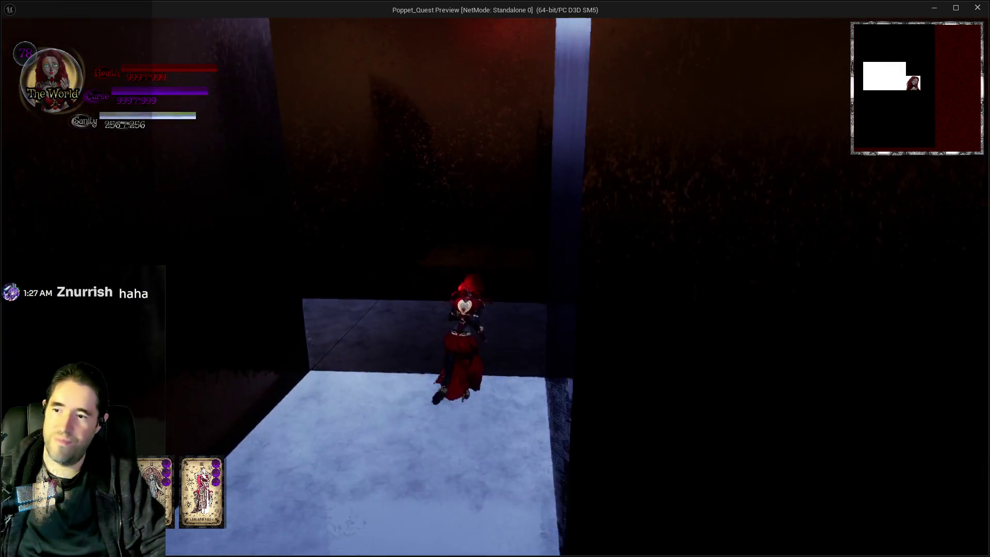
key("w")
key("w")
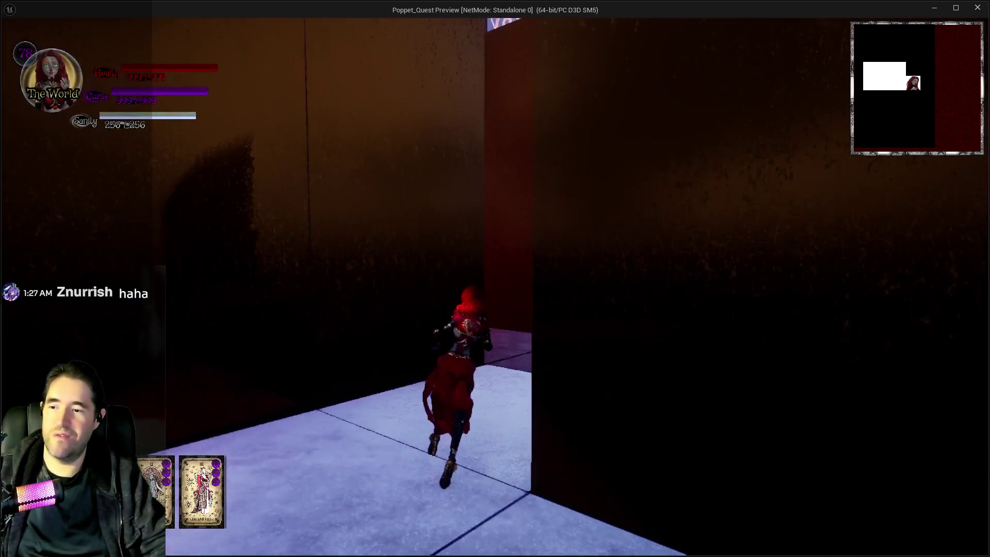
key("w")
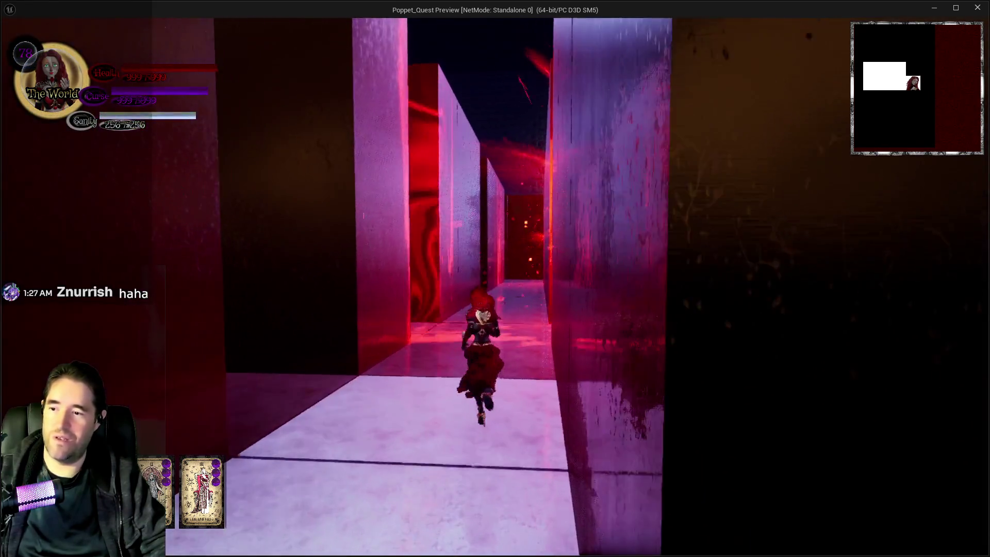
key("w")
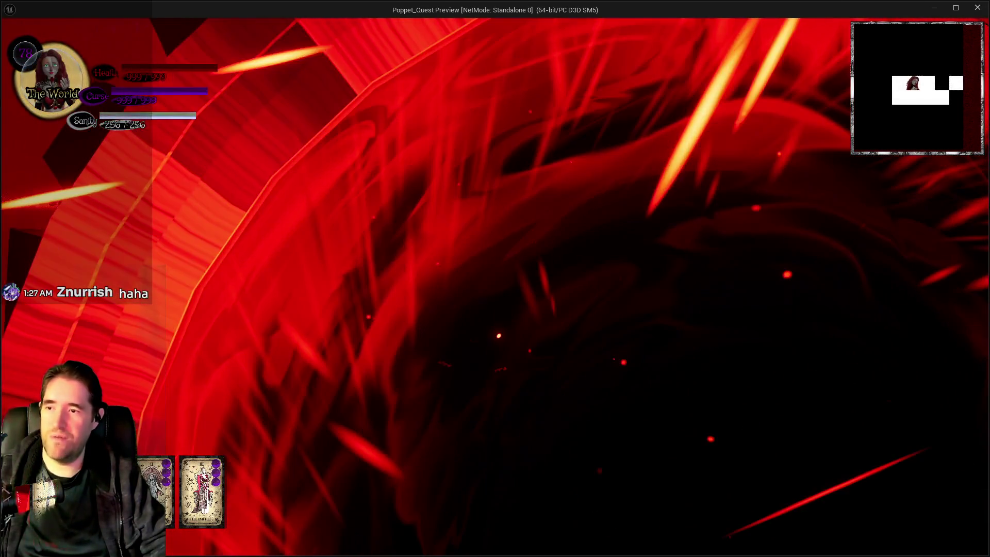
key("w")
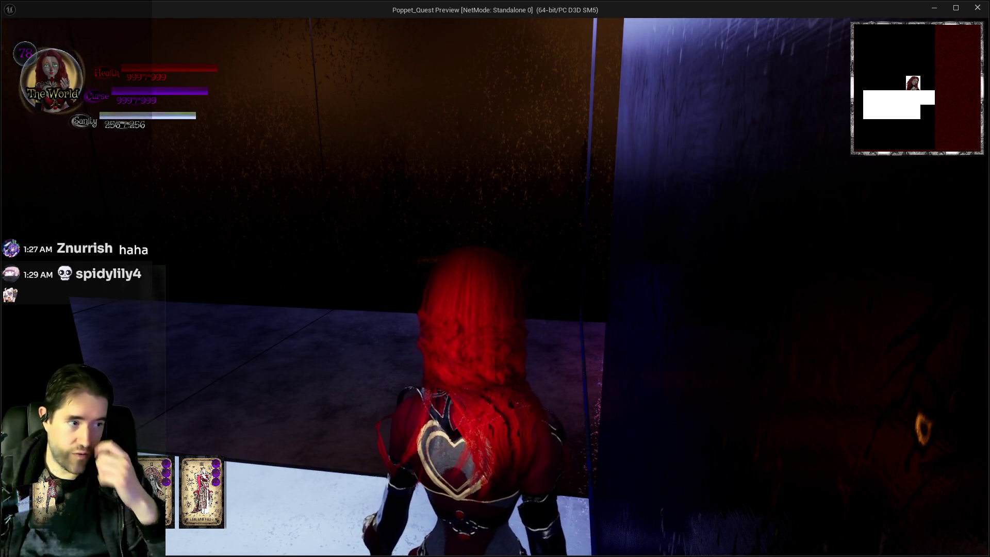
key("alt+Tab")
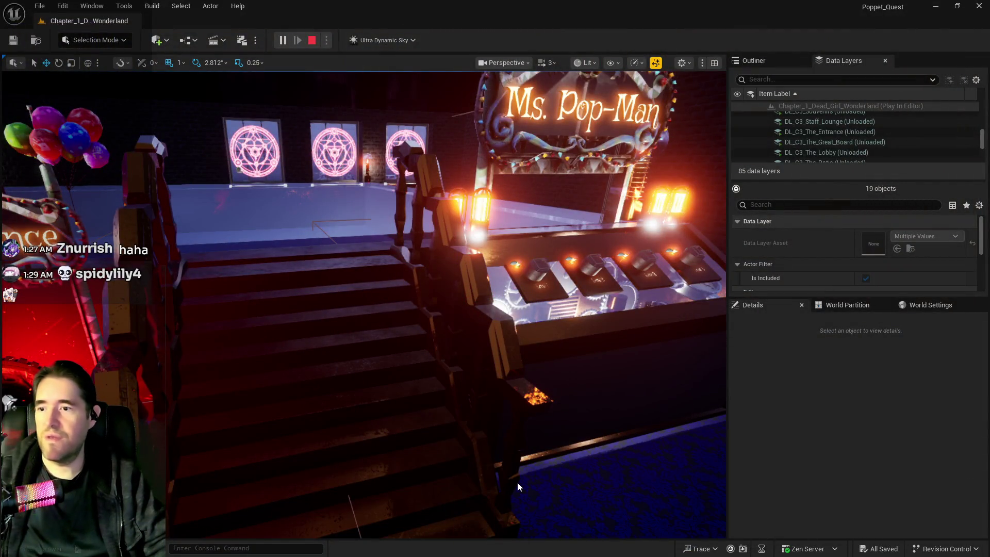
- Stop the play session and fly the viewport along the dark wall out to The Lobby's lit street
key("Escape")
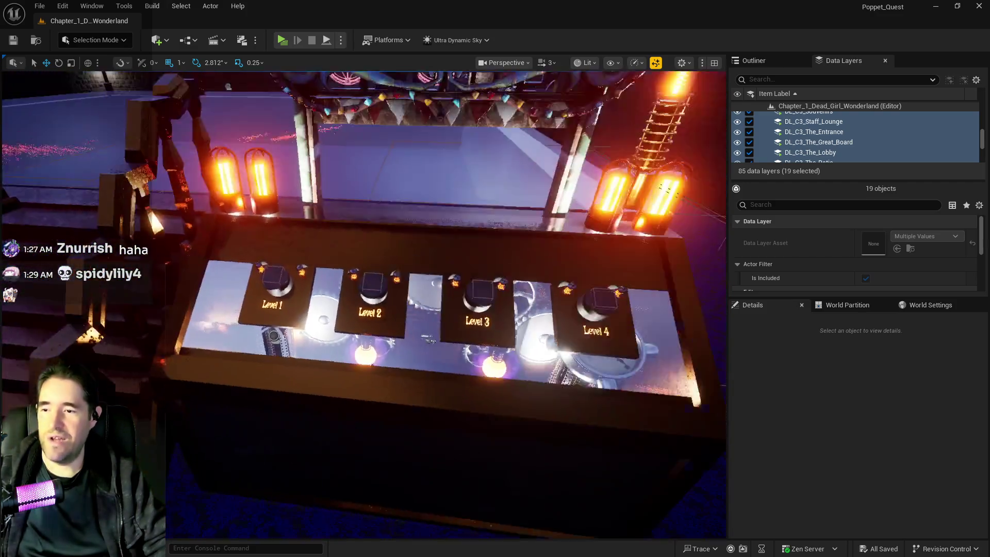
scroll(459, 360, "down", 5)
mouse_move(379, 324)
left_mouse_down()
mouse_move(385, 372)
mouse_move(375, 350)
mouse_move(420, 353)
mouse_move(402, 251)
left_mouse_up()
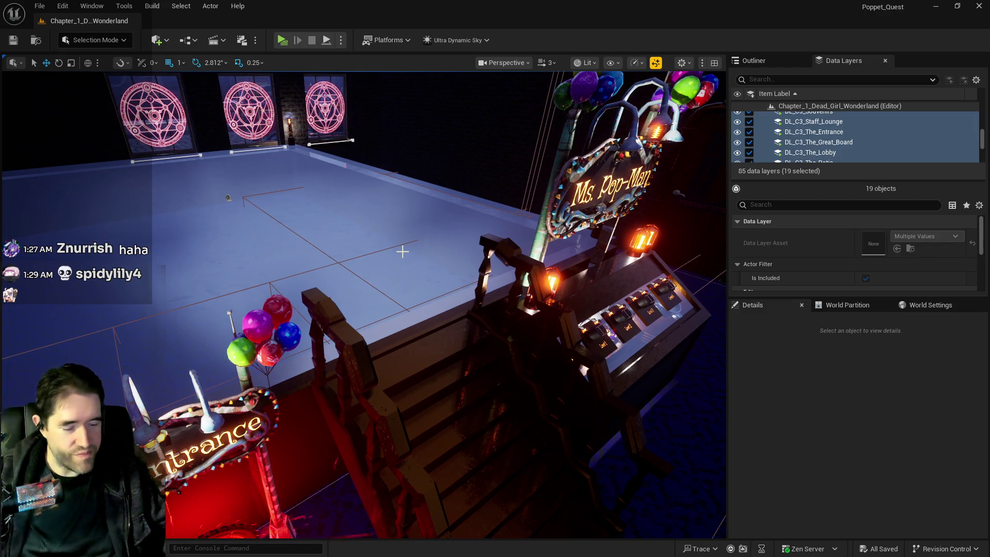
left_click_drag(328, 209, 381, 209)
left_click_drag(354, 254, 354, 254)
left_click_drag(136, 118, 137, 118)
left_click_drag(232, 156, 232, 155)
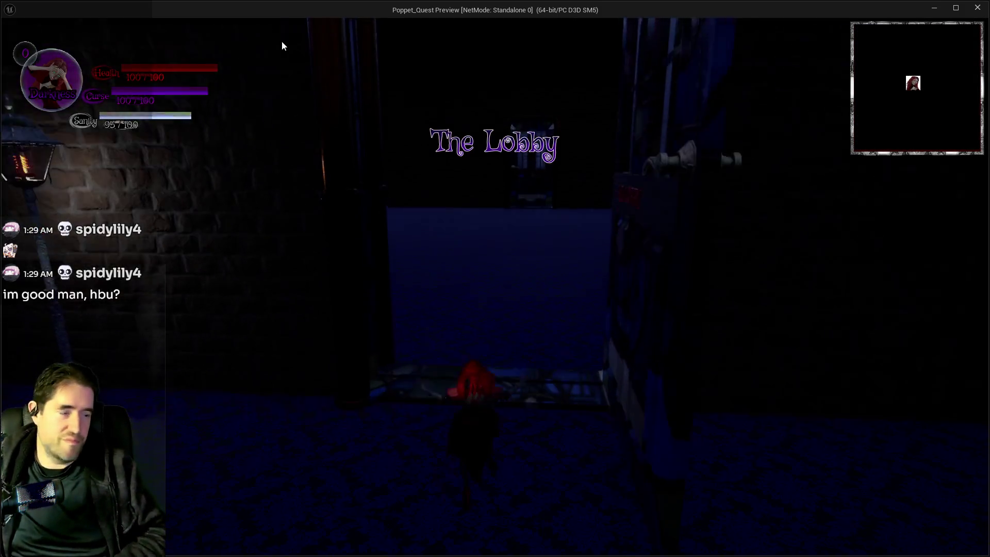
- Walk into the Lobby doorway and choose a card to transform the character
key("w")
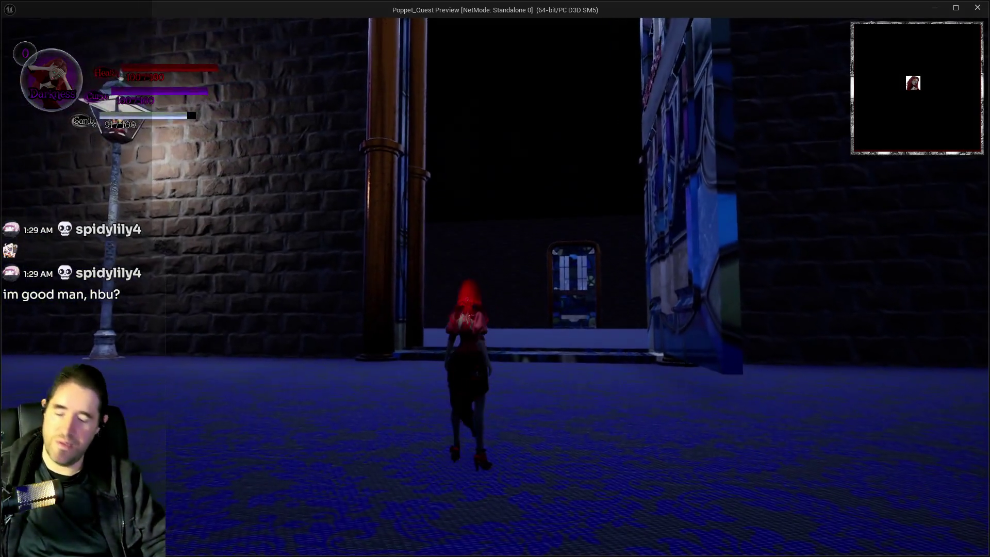
key("i")
left_click(330, 458)
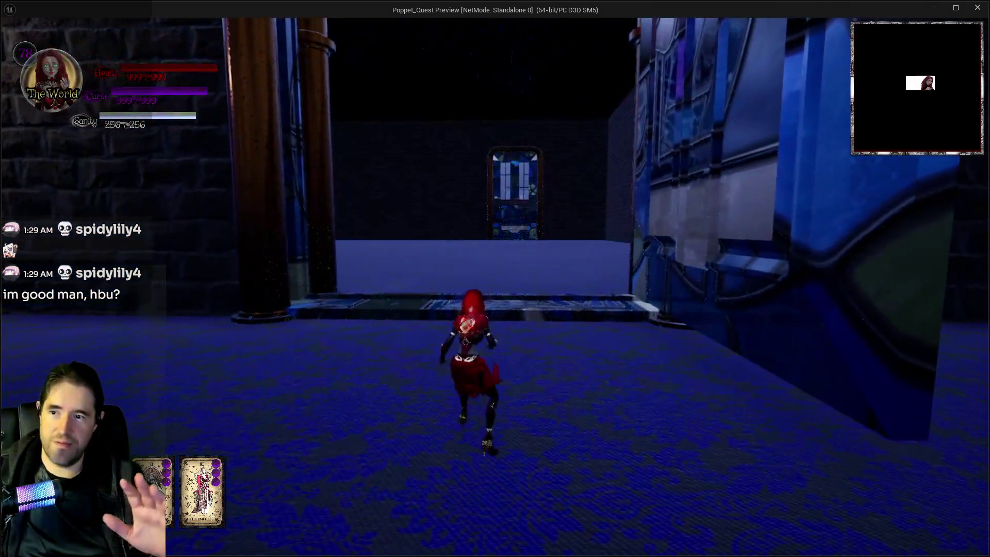
- Run down the cobblestone street into Toy City and past the Whimsy Wonders building
key("w")
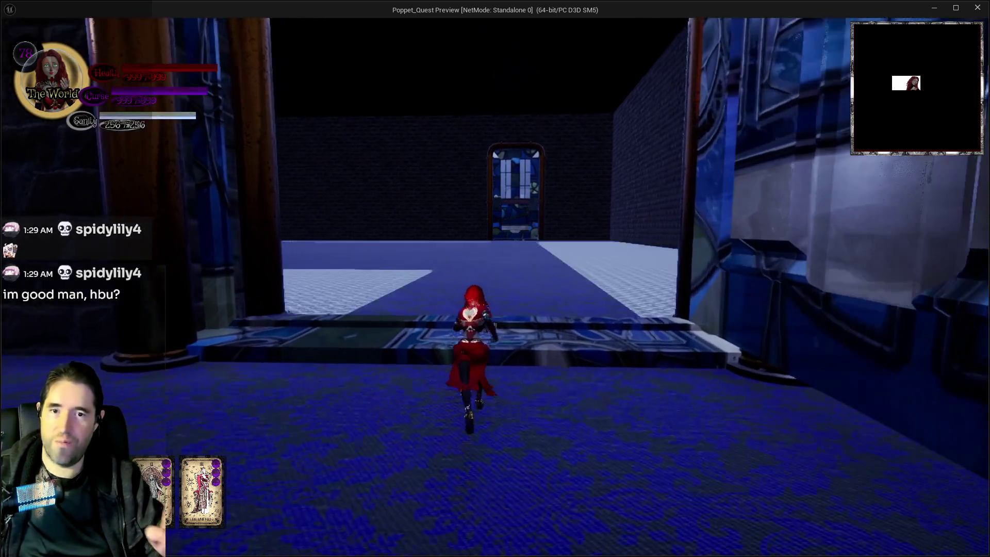
key("w")
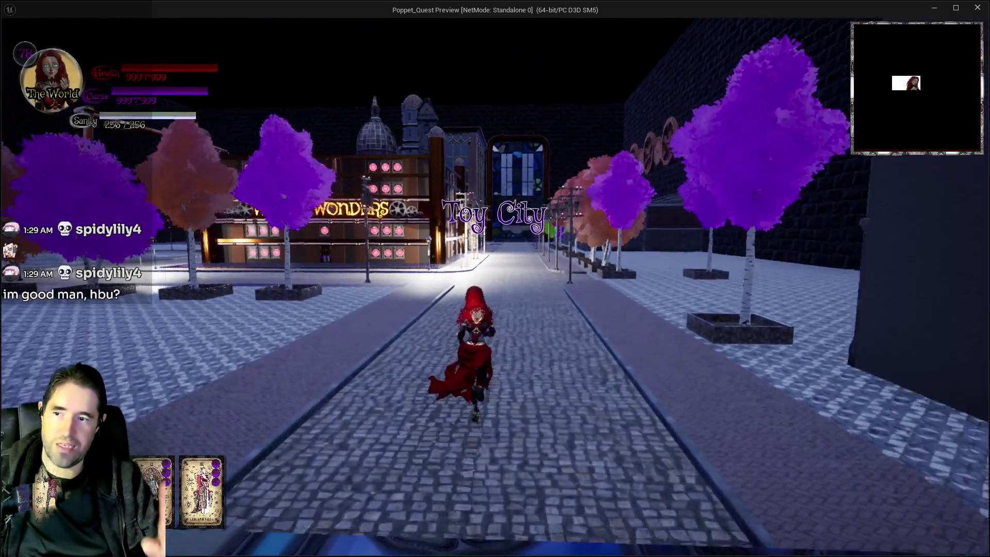
key("d")
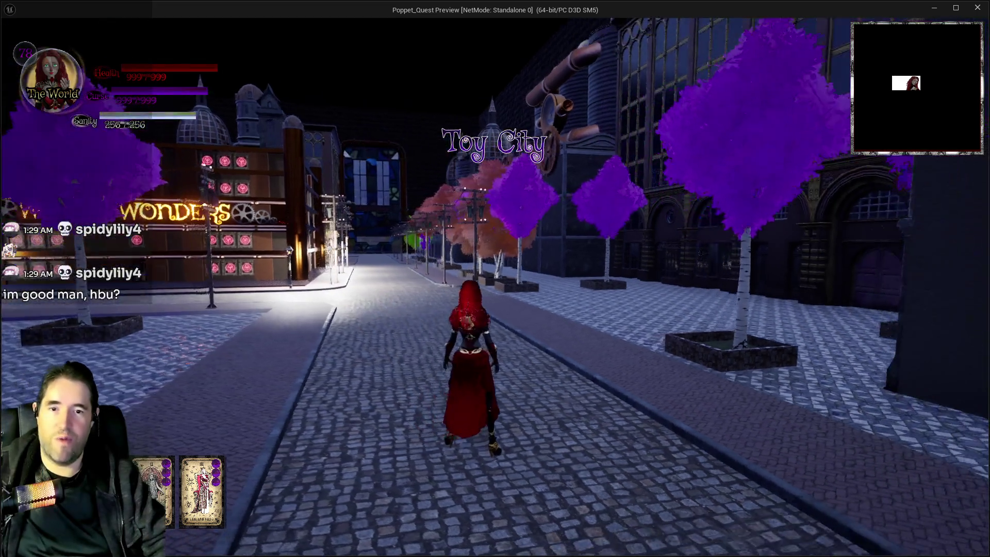
key("a")
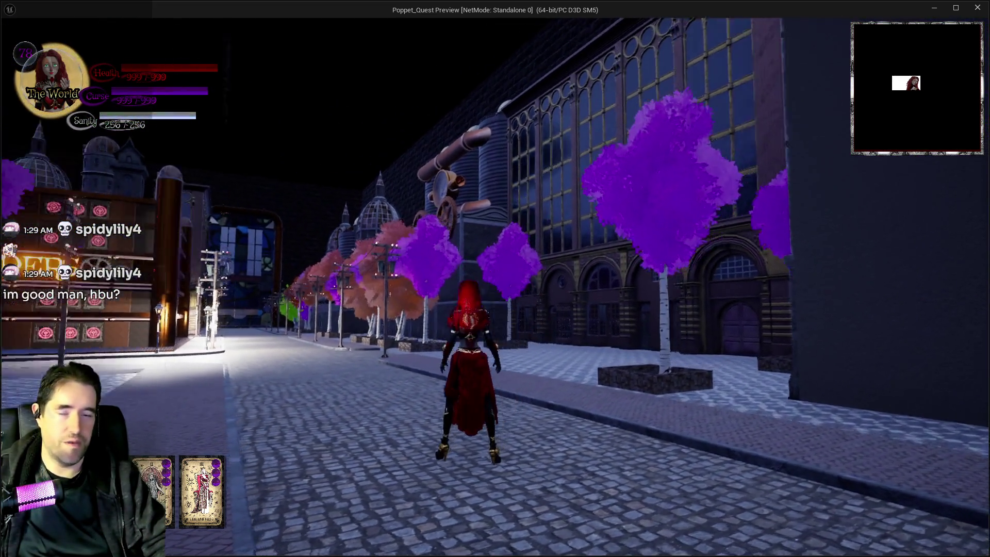
key("w")
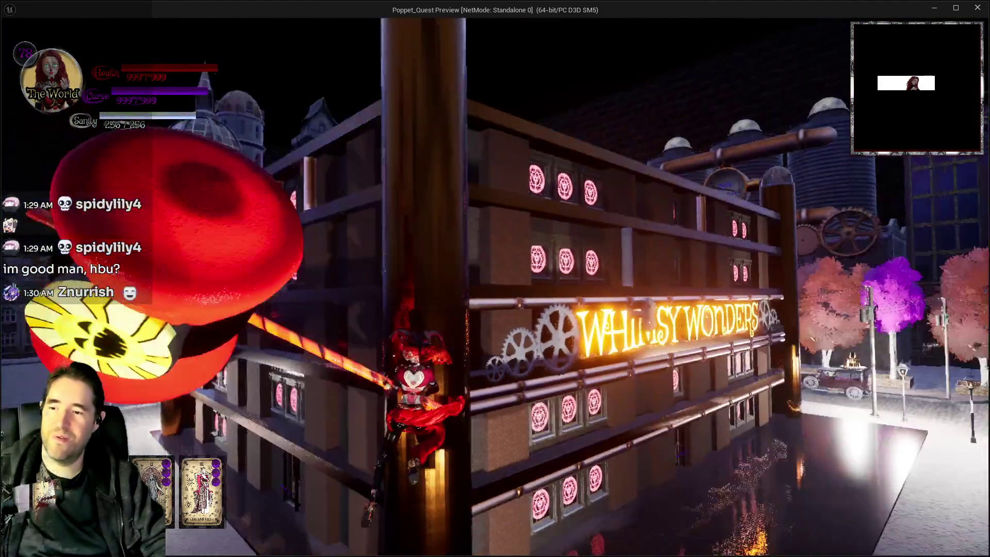
- Fly up on wings, cross the rooftop swinging the hammer, and glide down onto the tiled plaza
key("space")
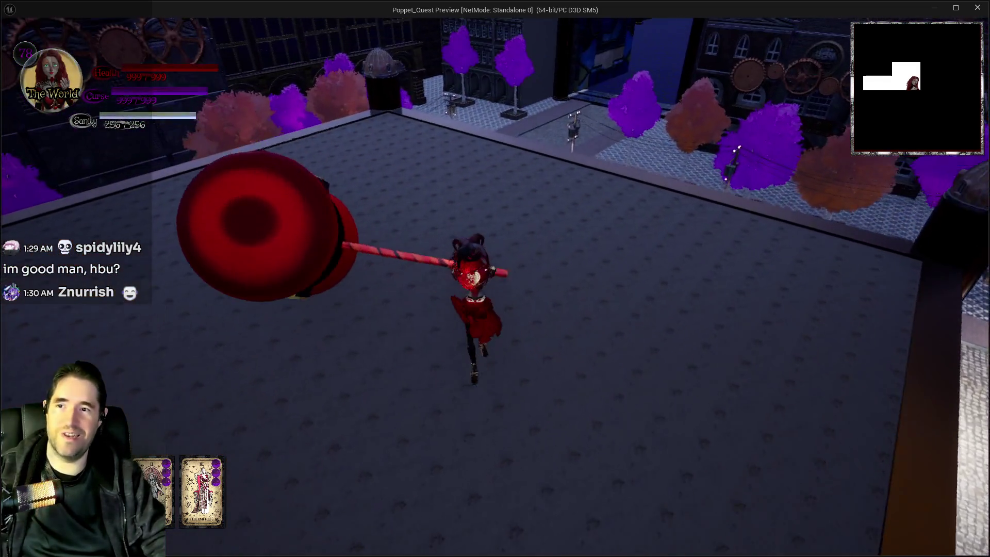
key("w")
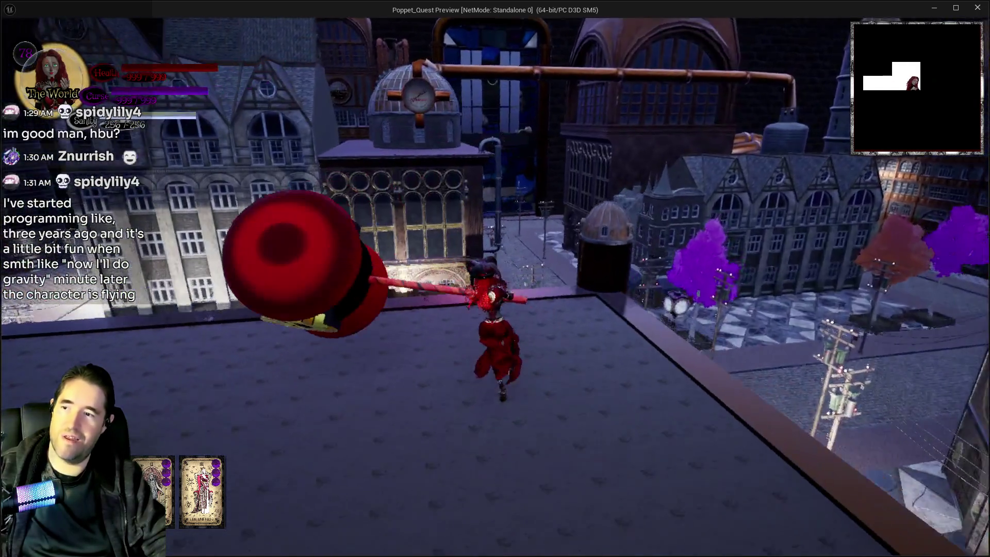
key("space")
key("w")
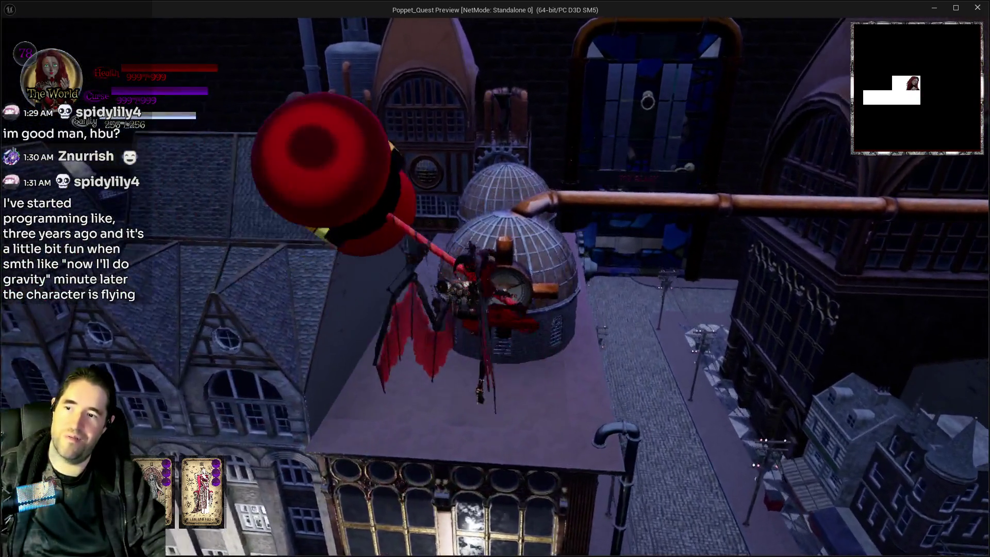
key("w")
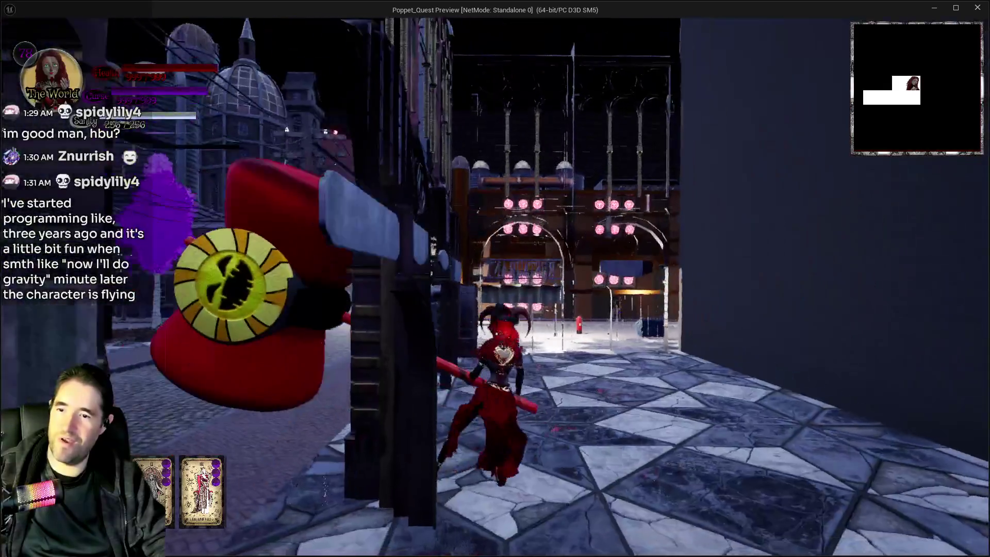
- Glide from the fence onto the tiled balcony, then switch back to the Unreal Editor
key("space")
key("w")
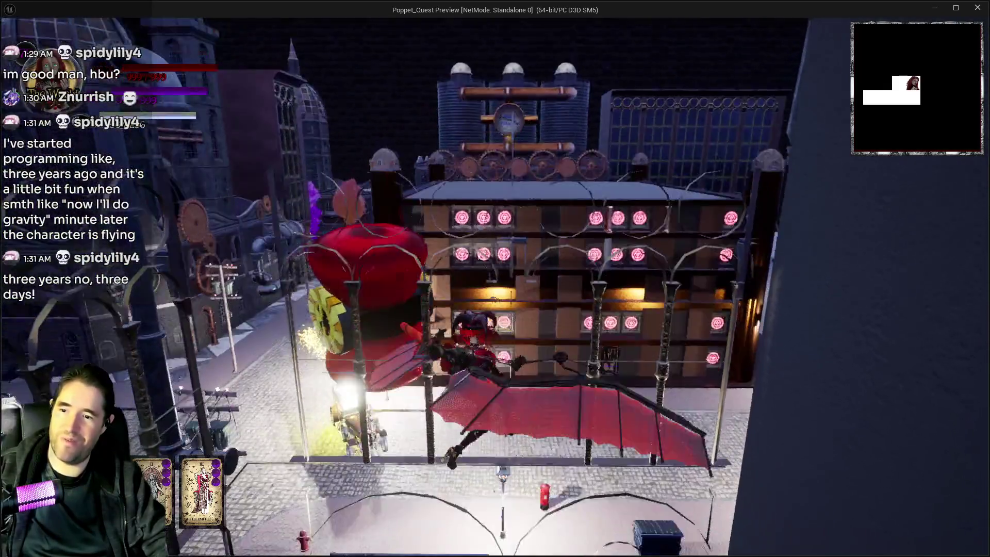
key("alt+Tab")
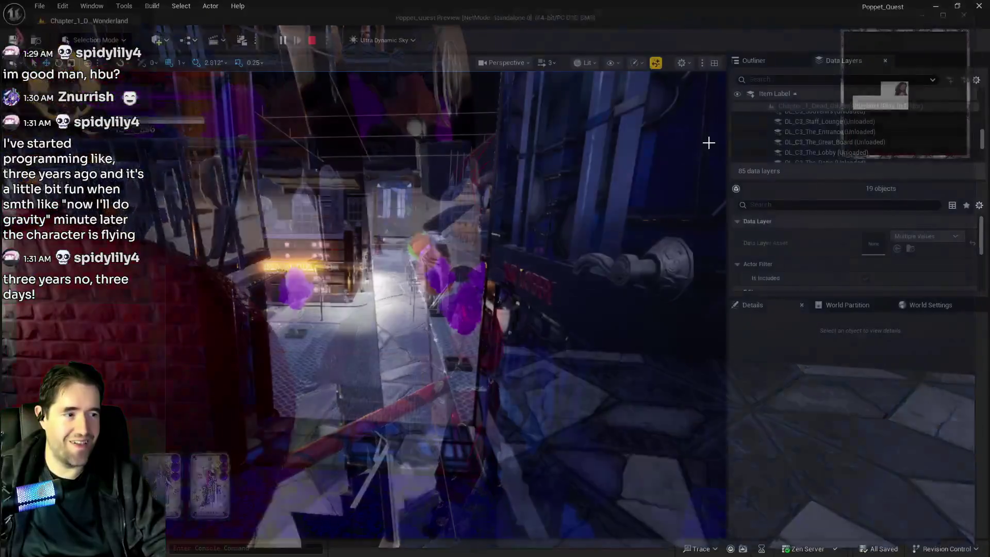
- Stop the play session and fly the viewport to the balcony table and chairs
key("Escape")
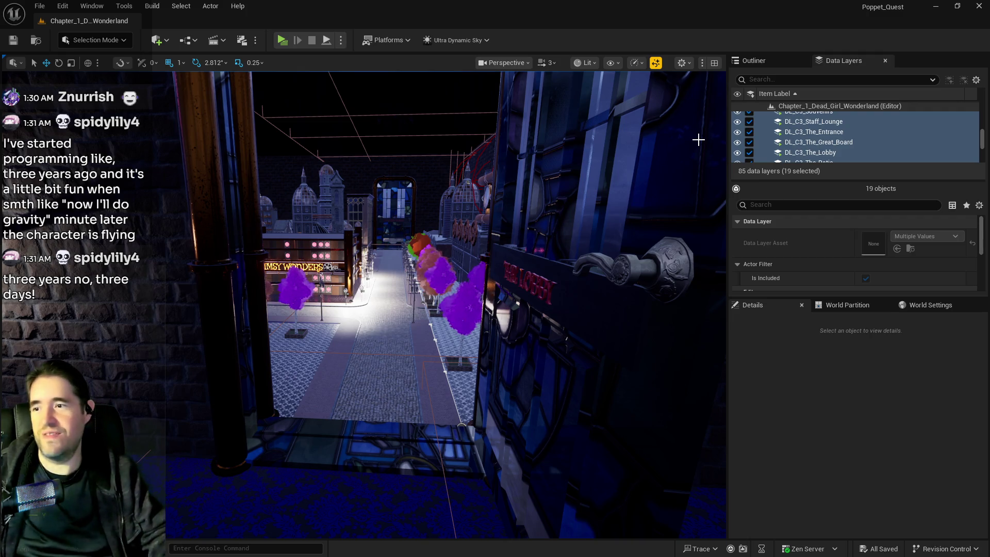
mouse_move(698, 140)
left_mouse_down()
mouse_move(668, 201)
mouse_move(364, 316)
left_mouse_up()
- Select the balcony table and its four chairs, undoing the stray railing pick, and delete them
left_click(364, 316)
left_click(420, 270, "ctrl")
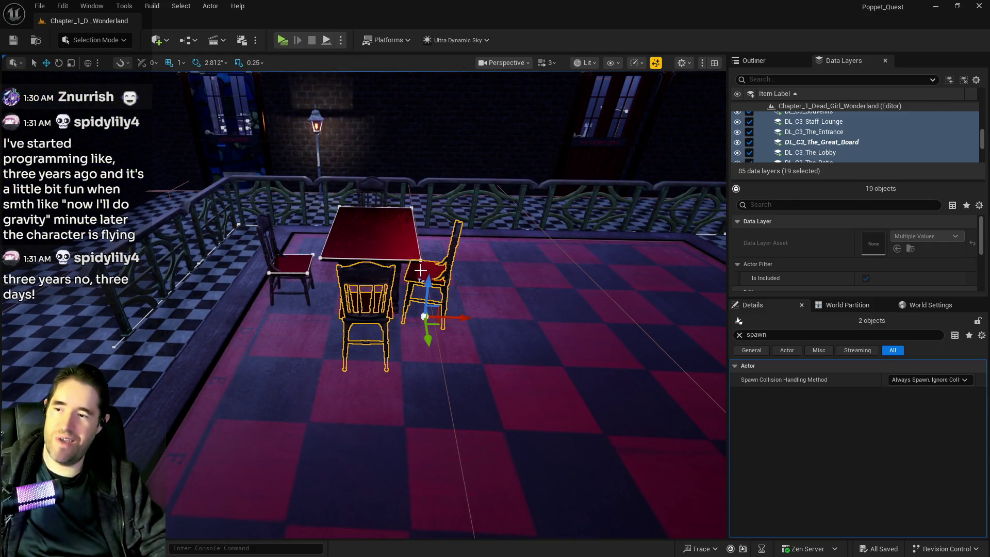
left_click(355, 239, "ctrl")
left_click(299, 258, "ctrl")
mouse_move(299, 258)
left_mouse_down()
mouse_move(294, 278)
mouse_move(505, 237)
left_mouse_up()
left_click(509, 240, "ctrl")
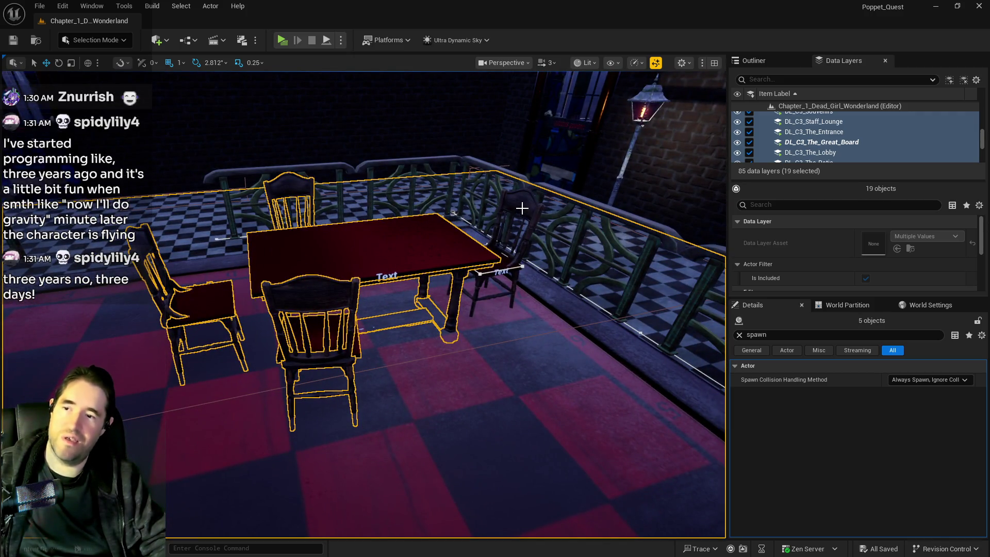
left_click(529, 212, "ctrl")
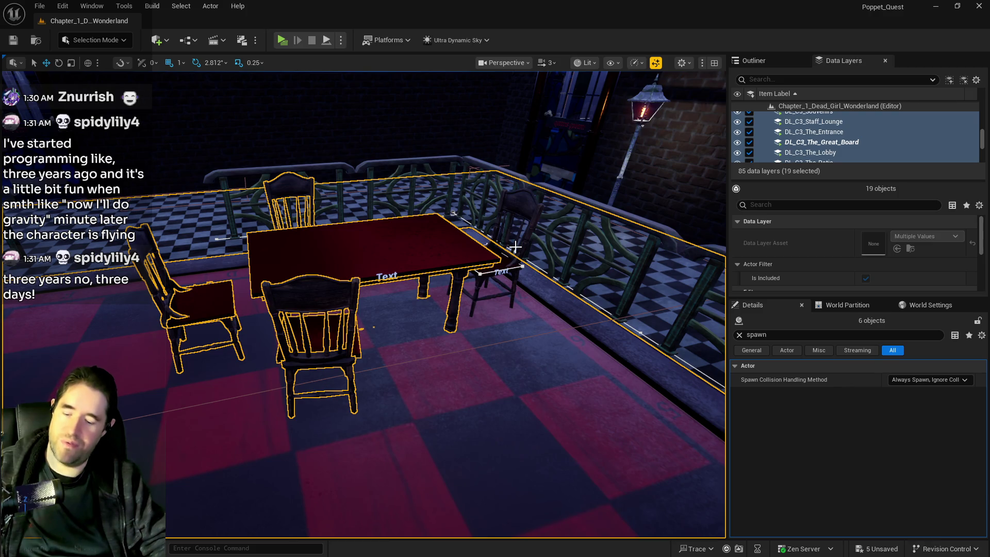
key("ctrl+z")
key("ctrl+z")
key("ctrl+z")
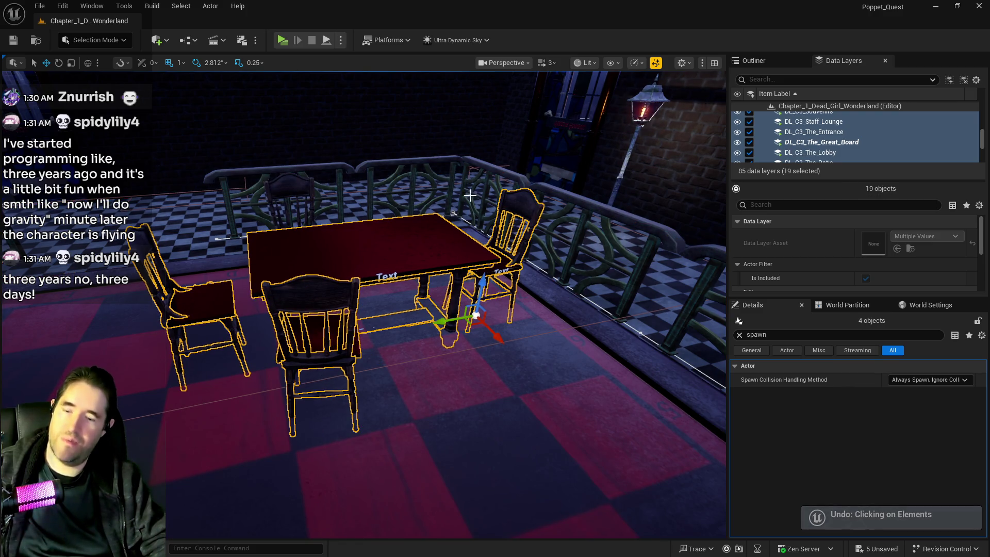
left_click(306, 194, "ctrl")
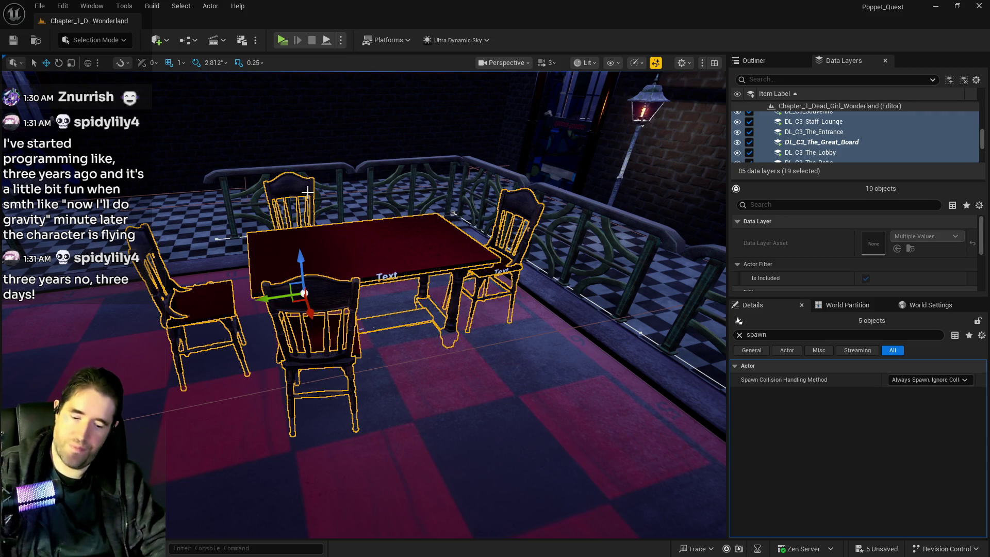
key("Delete")
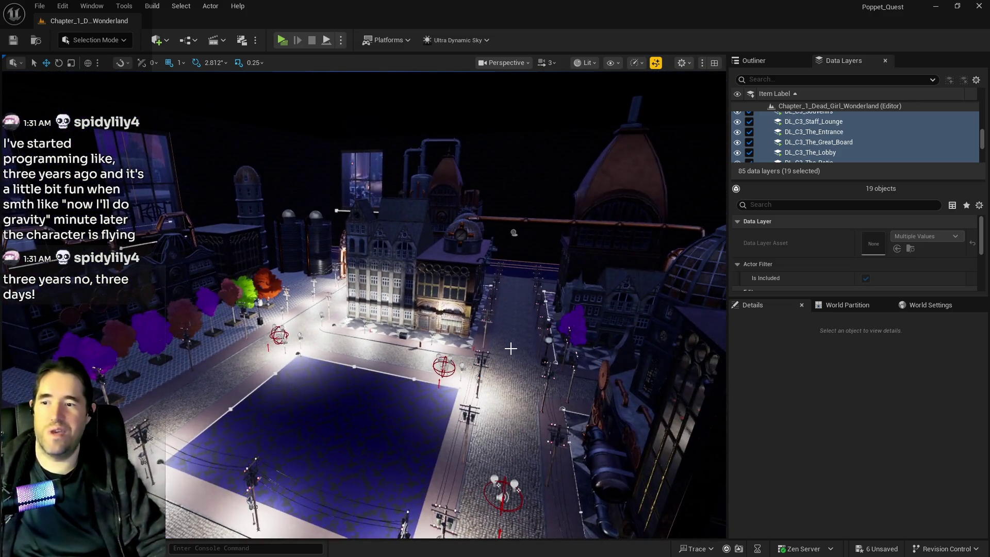
- Fly the view across the plaza to the corridor and right-click the BP_Door_114 door actor
left_click_drag(510, 348, 510, 349)
left_click_drag(339, 330, 339, 330)
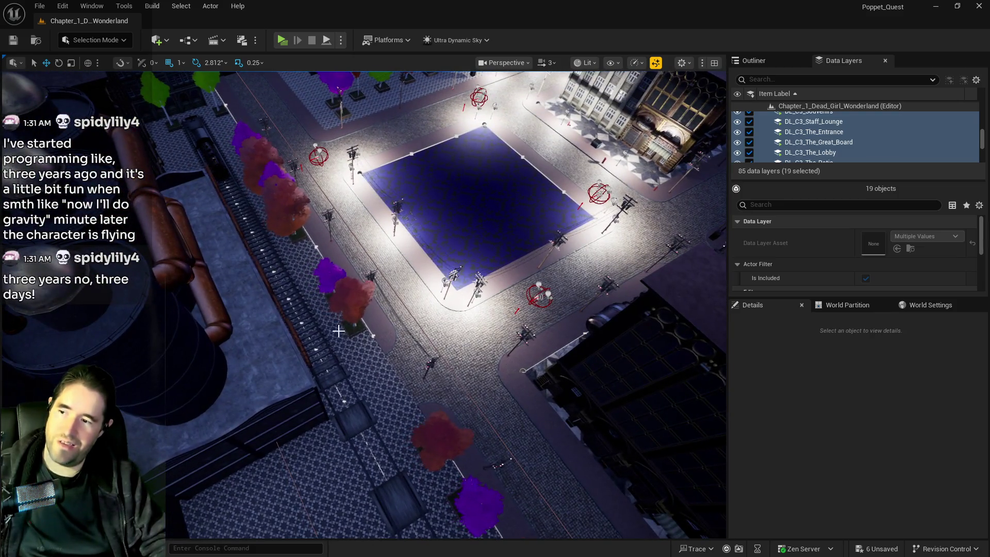
left_click_drag(249, 168, 636, 343)
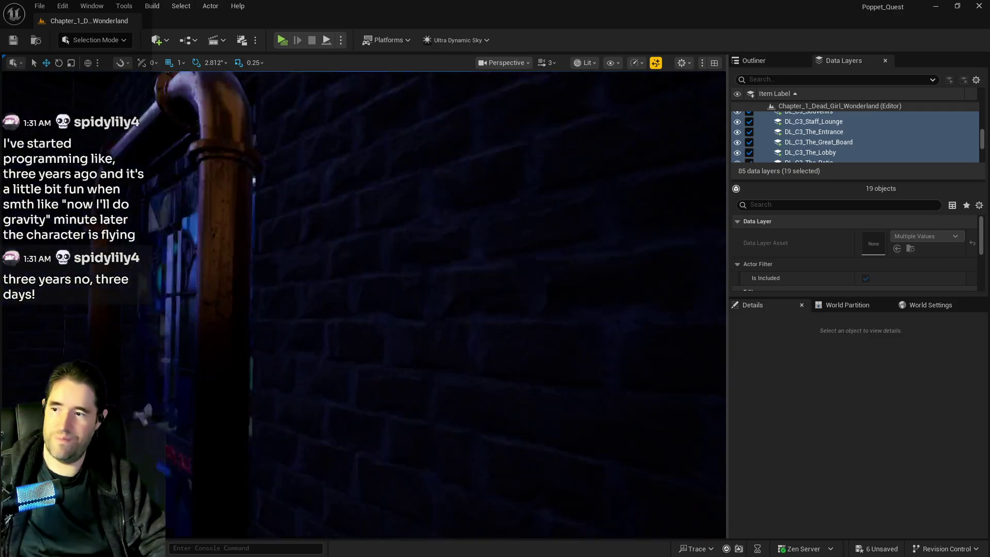
right_click(458, 203)
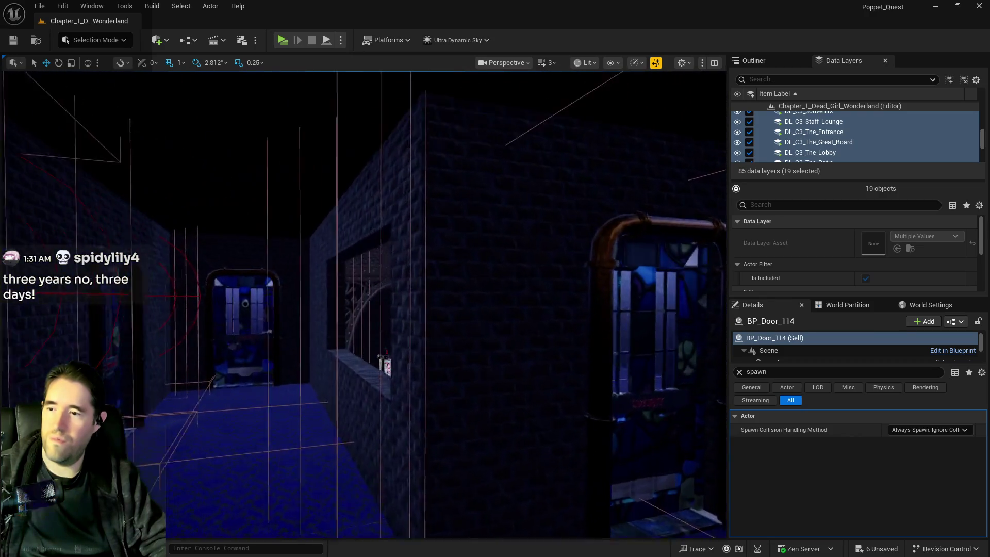
- Fly the view past lanterns 1, 5, 9 and the ornate arch to the card table
key("w")
left_click_drag(283, 311, 283, 311)
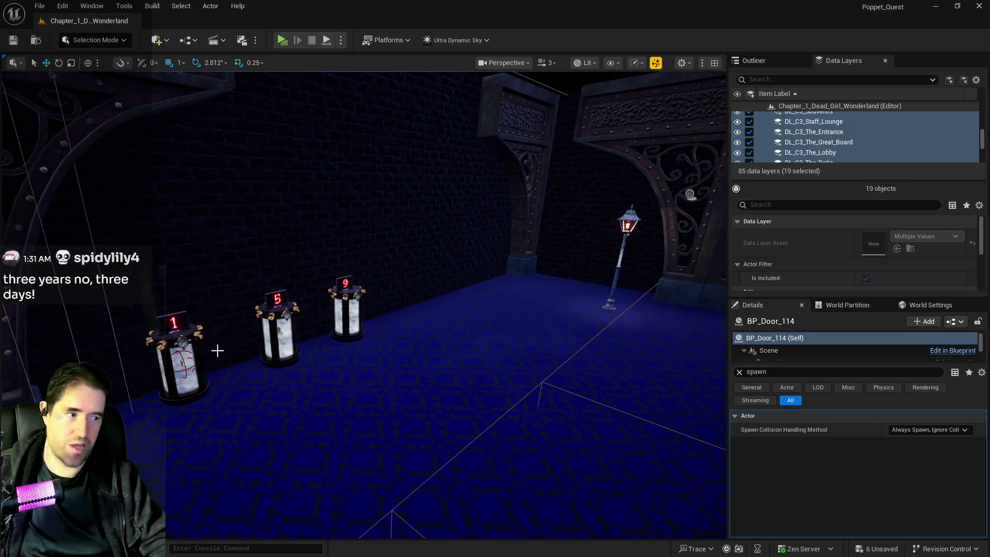
mouse_move(501, 368)
left_mouse_down()
mouse_move(508, 411)
mouse_move(450, 385)
mouse_move(435, 357)
mouse_move(461, 358)
left_mouse_up()
left_click_drag(431, 170, 431, 171)
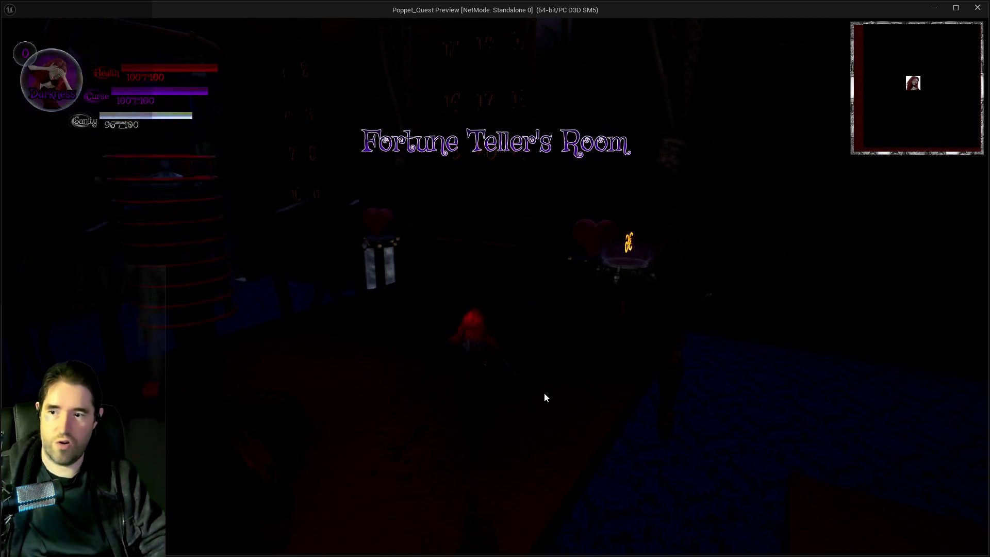
- Dismiss the card menu and run the character around the Fortune Teller's Room to the table
key("Tab")
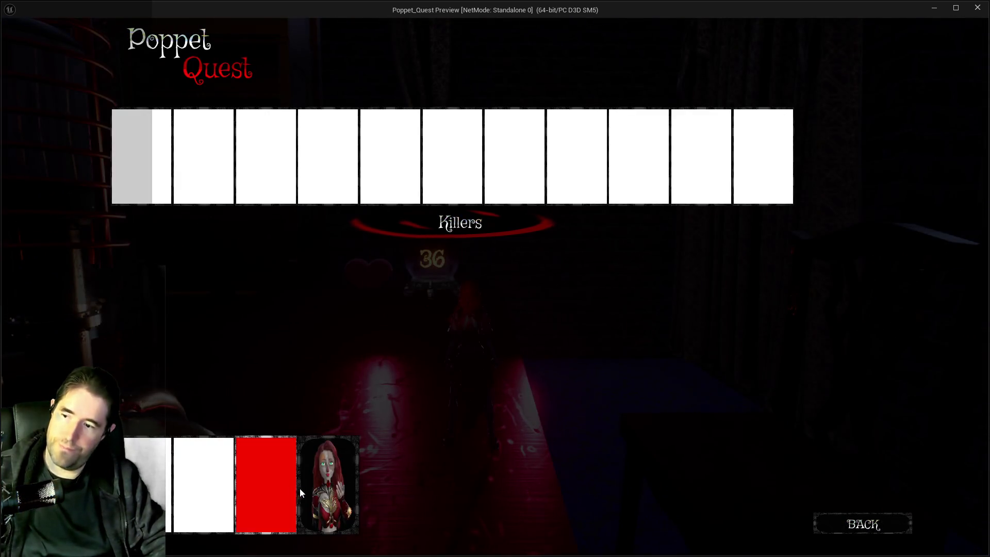
left_click(863, 523)
key("w")
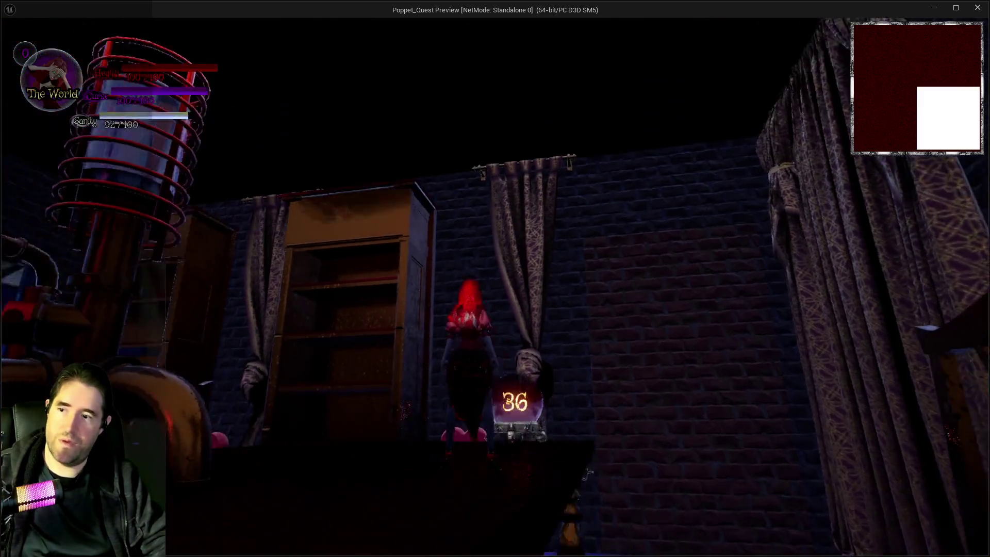
key("w")
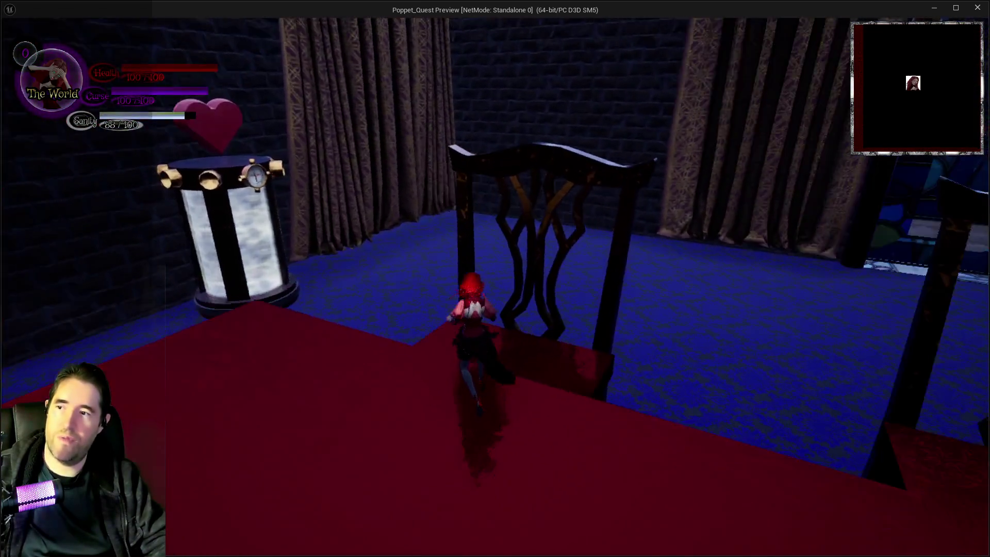
key("w")
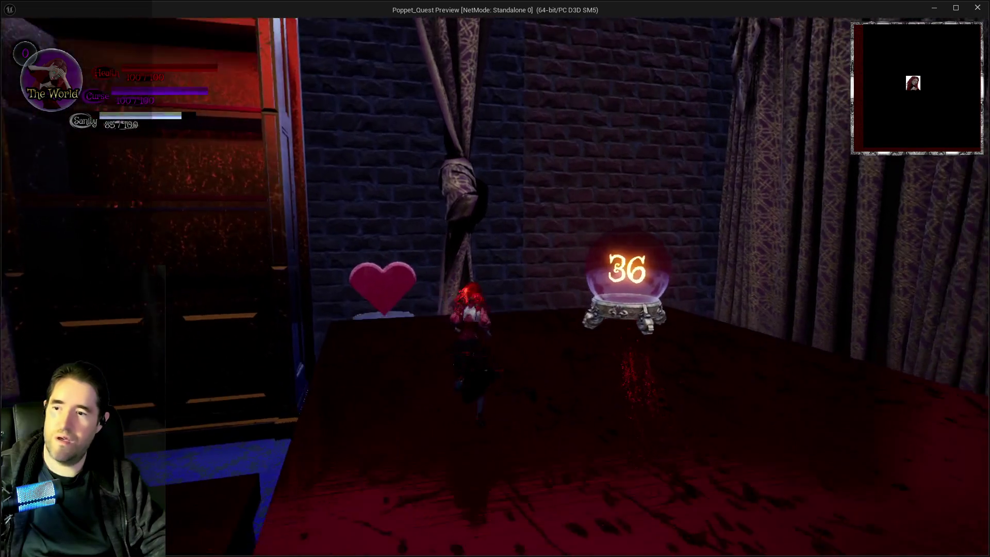
key("w")
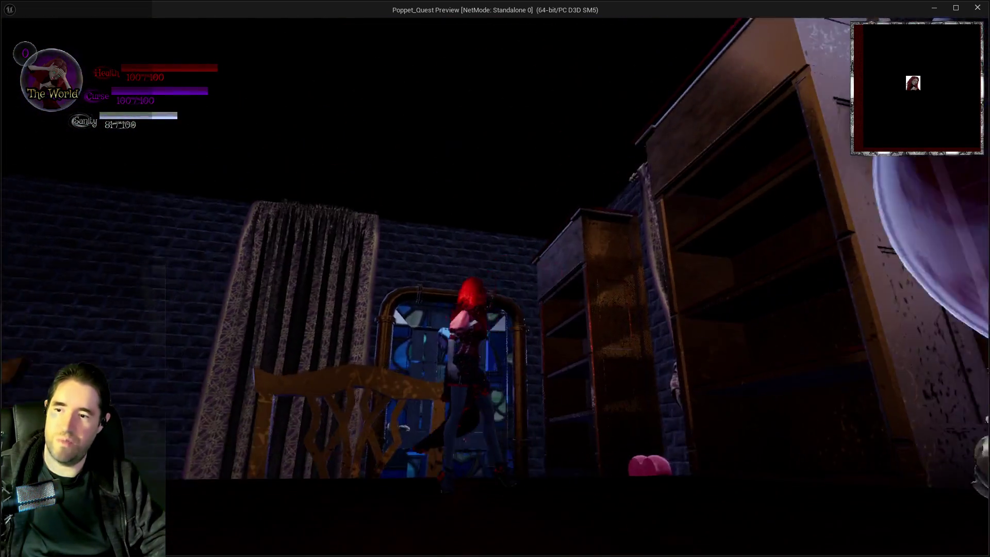
key("w")
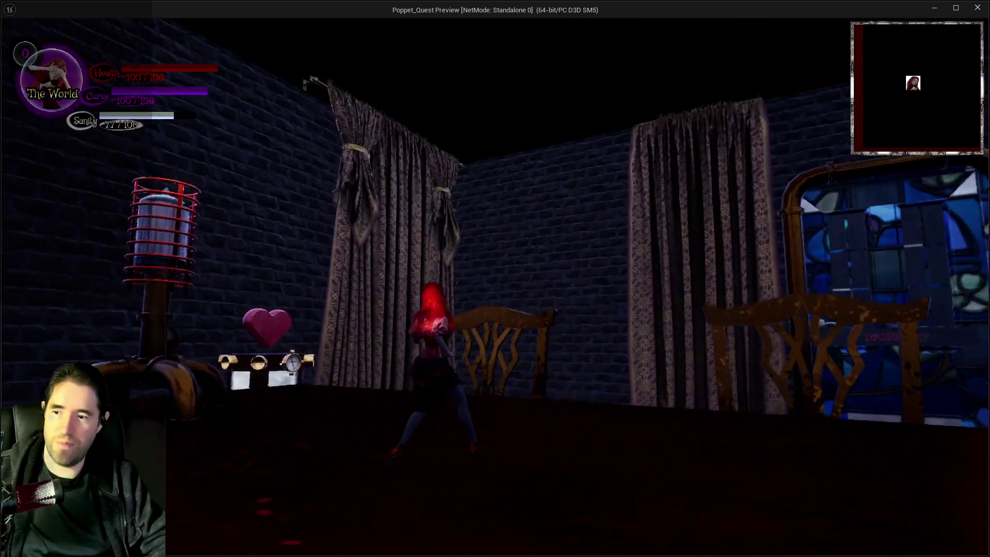
key("w")
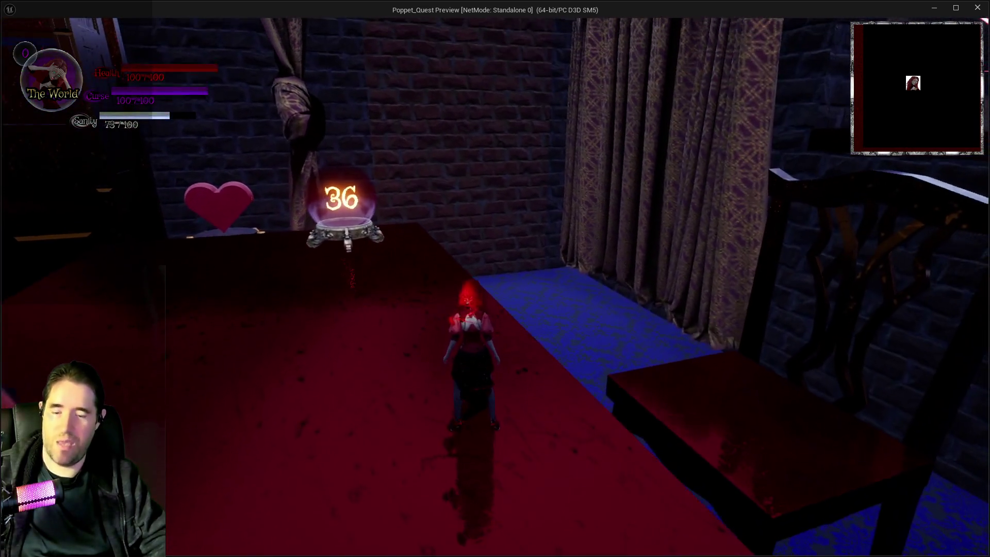
- Activate the portrait card, run through the blue corridor into the Portal Room, then stop play
key("Tab")
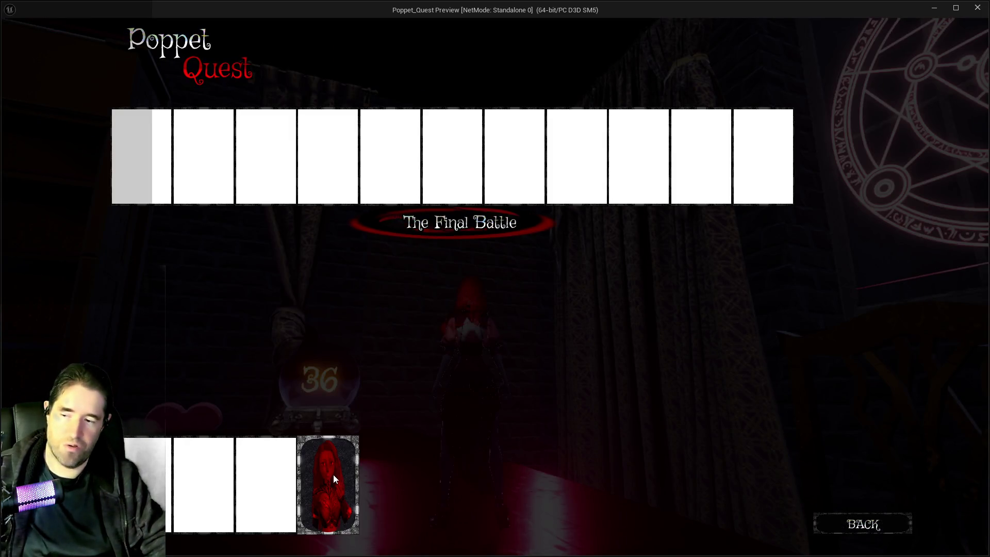
left_click(333, 474)
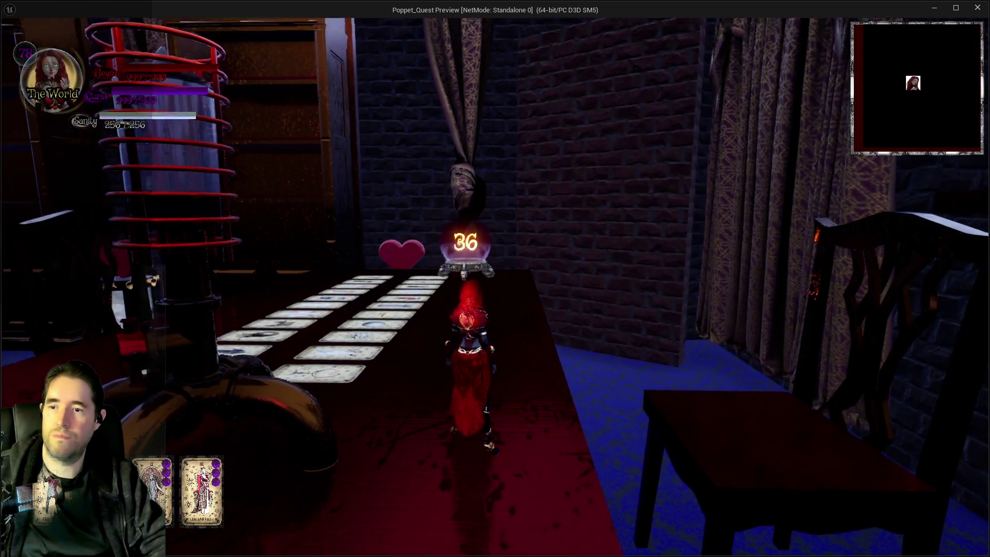
key("w")
key("w")
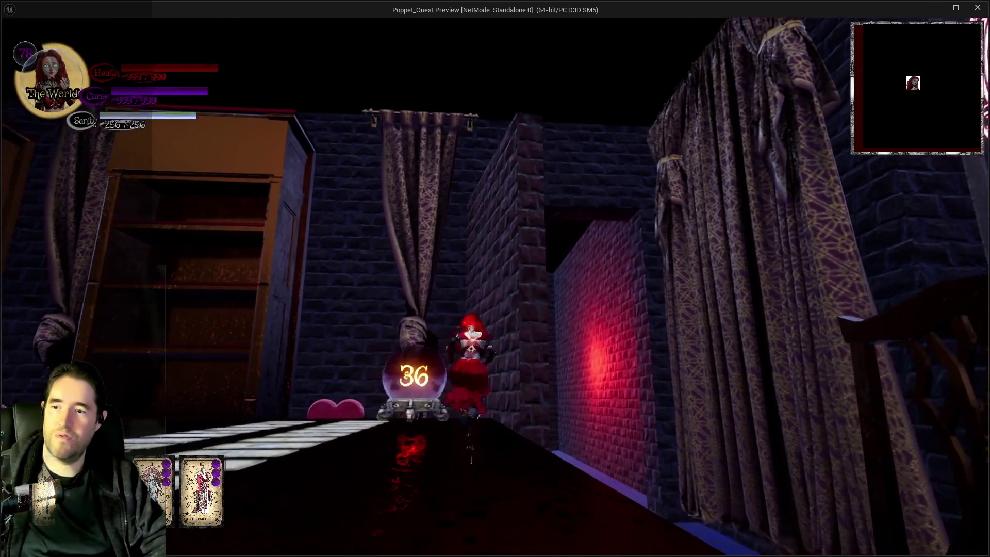
key("w")
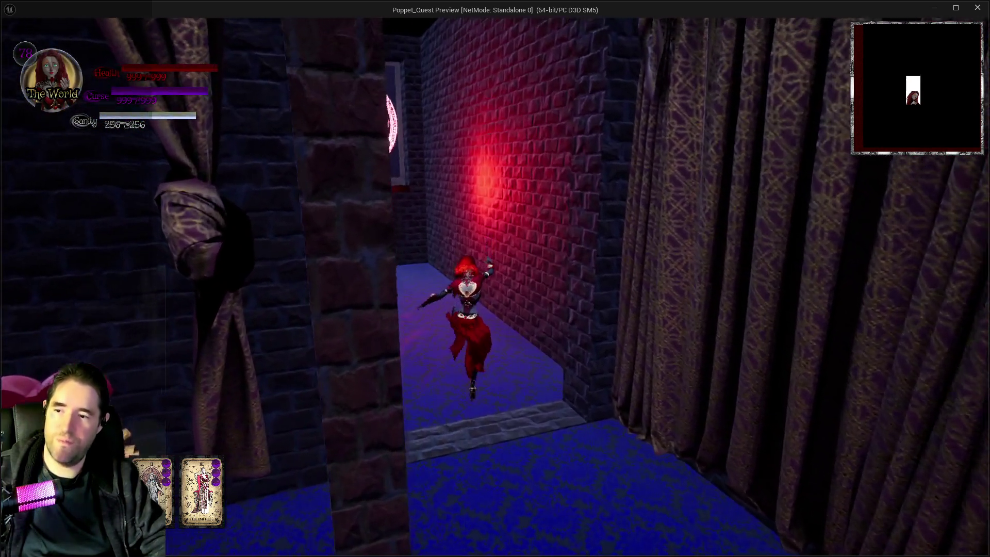
key("w")
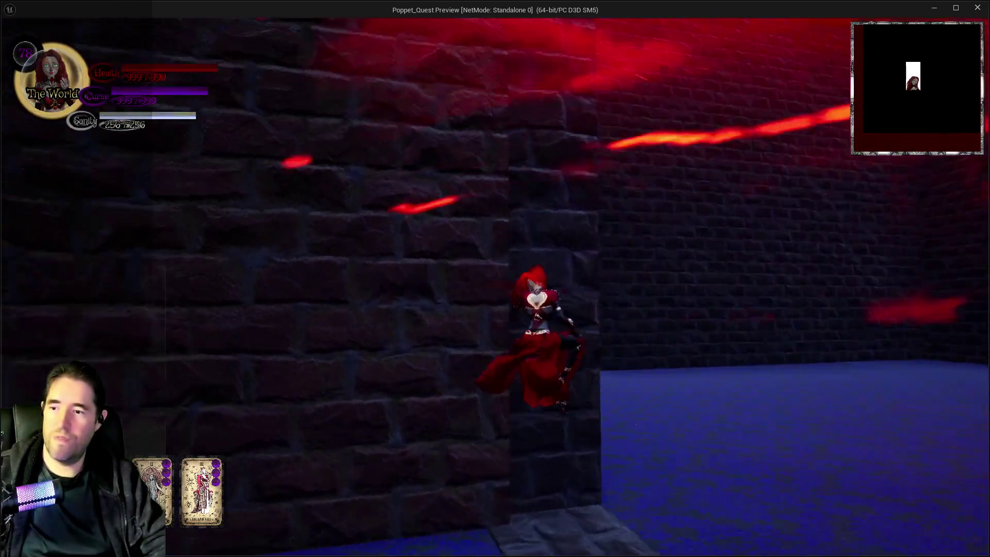
key("w")
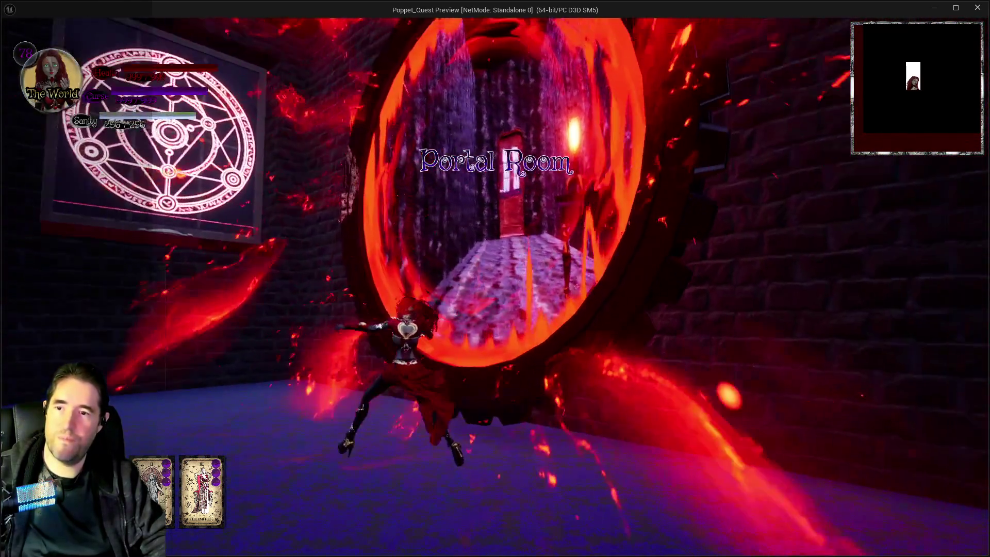
key("w")
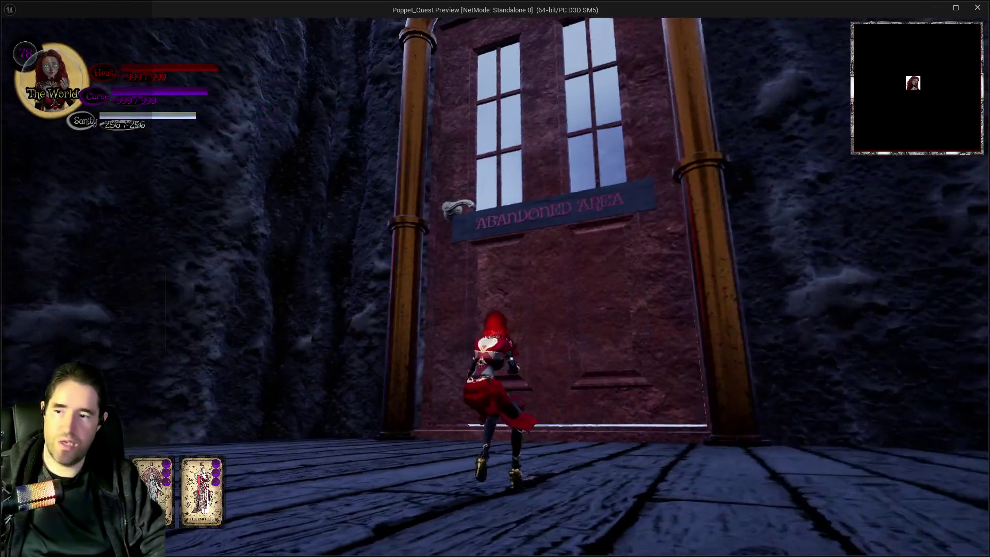
key("alt+Tab")
key("Escape")
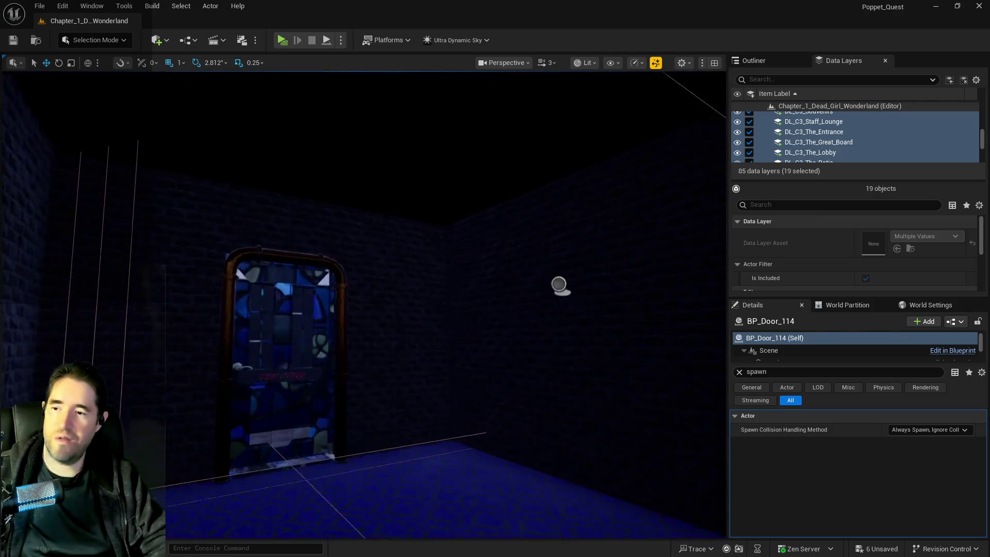
- Focus on BP_Door_114, unload the 19 DL_C3 data layers, and select DL_C4_Abandoned_Area
key("f")
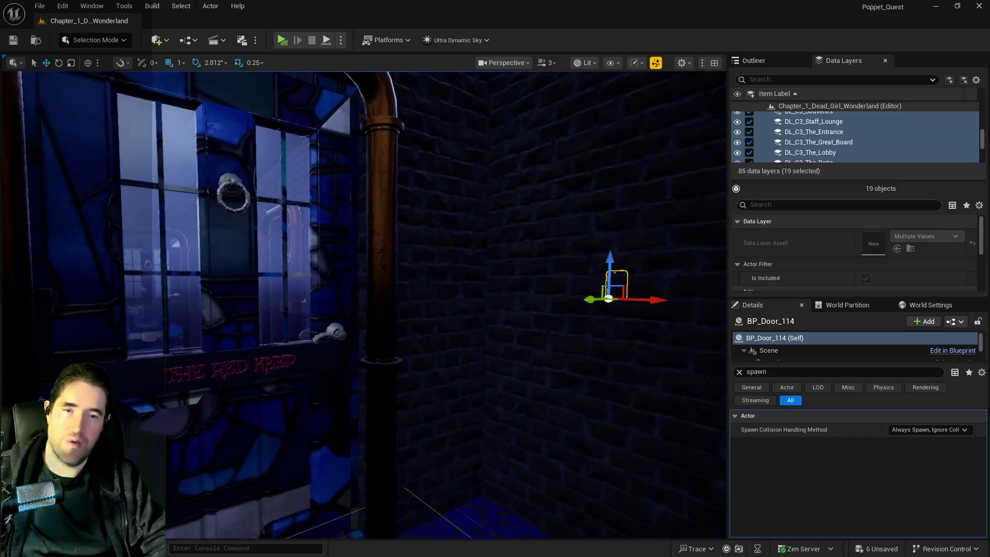
left_click(749, 153)
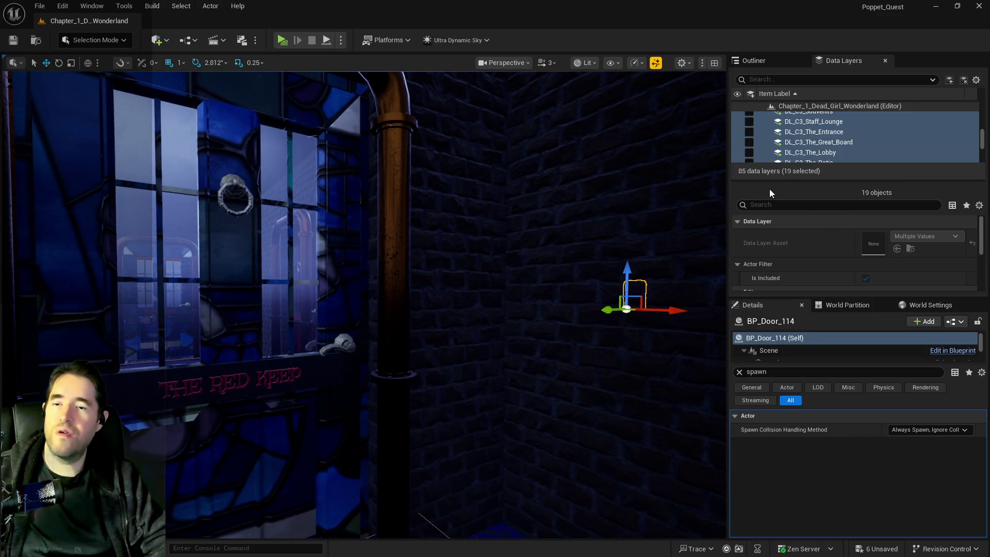
scroll(823, 139, "down", 3)
left_click(822, 144)
scroll(821, 146, "down", 2)
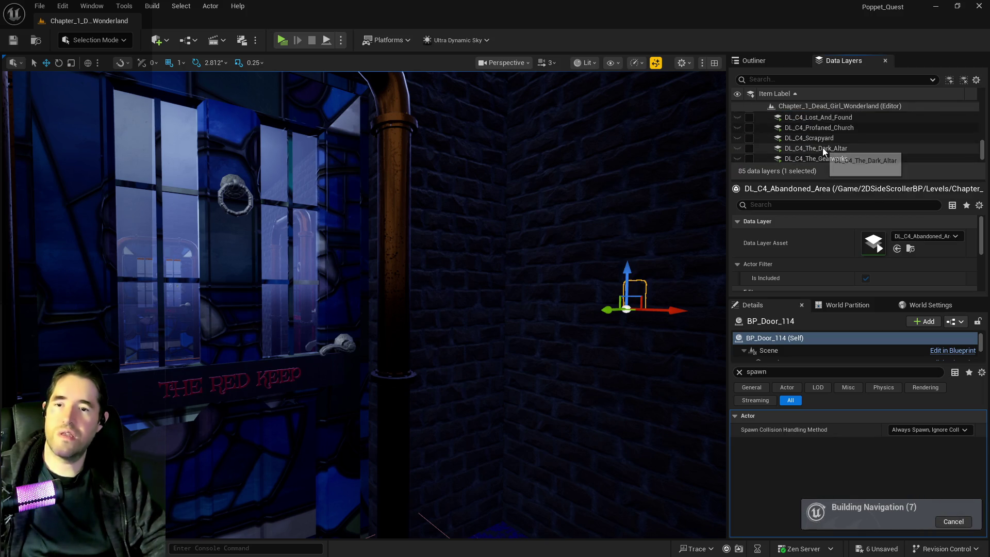
- Run the character over the wooden platform into the FAILED TOYS alley, jumping and gliding
key("w")
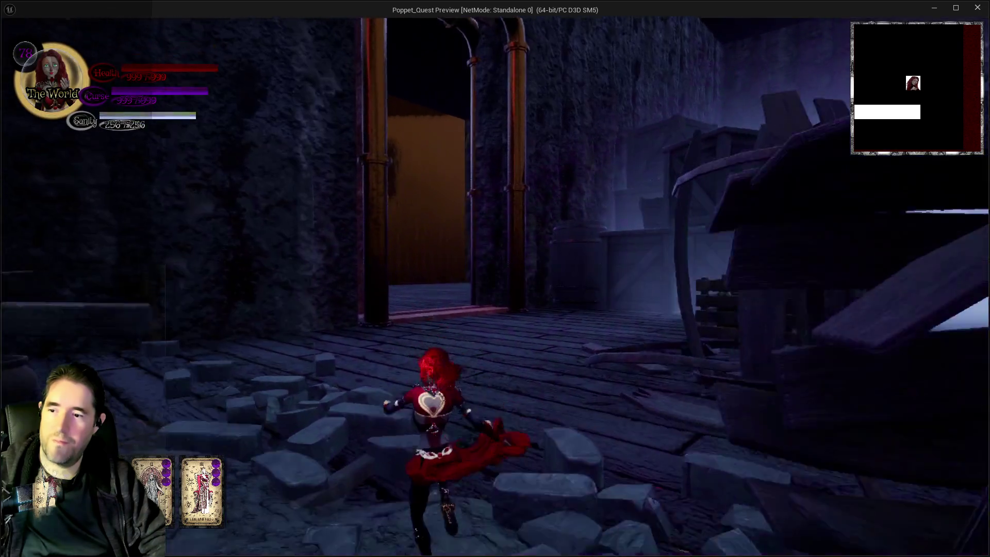
key("w")
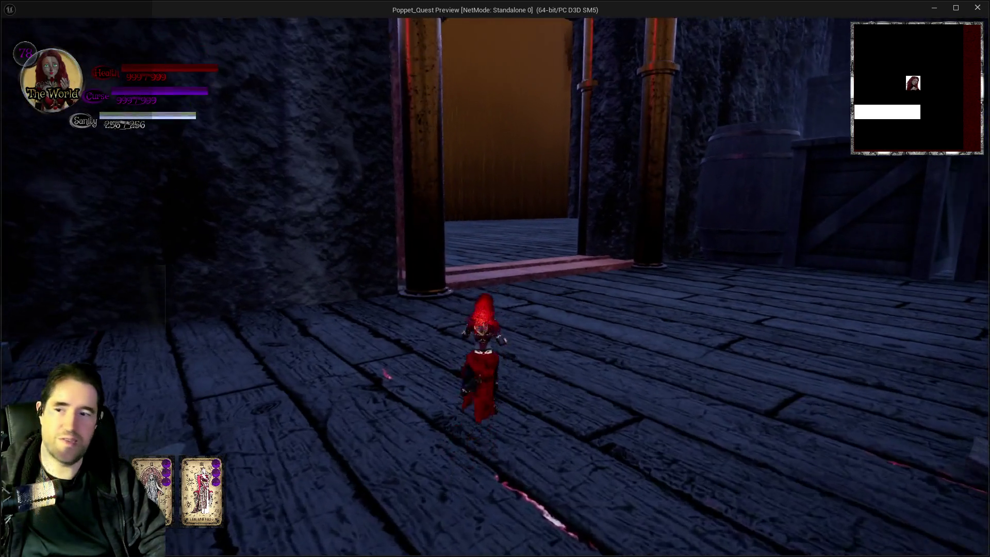
key("w")
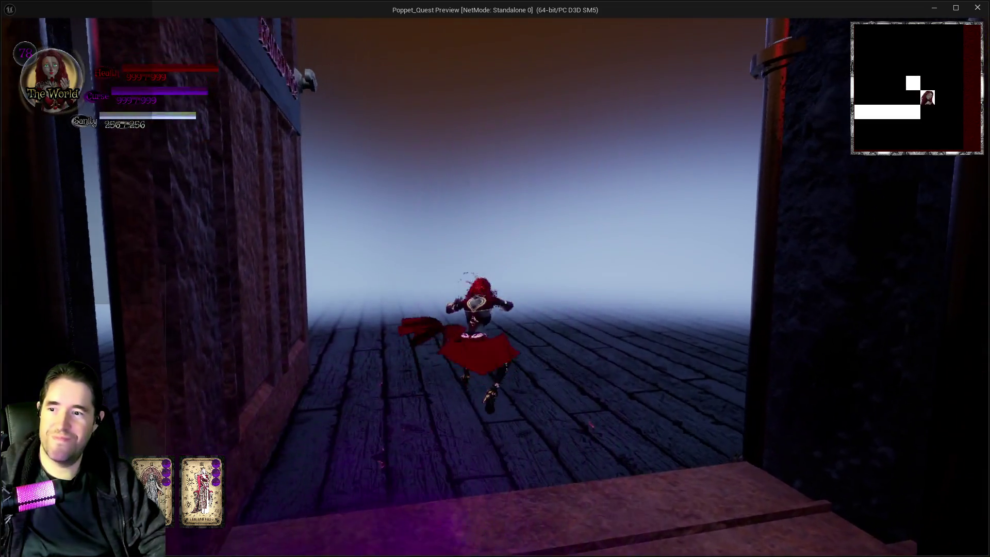
key("w")
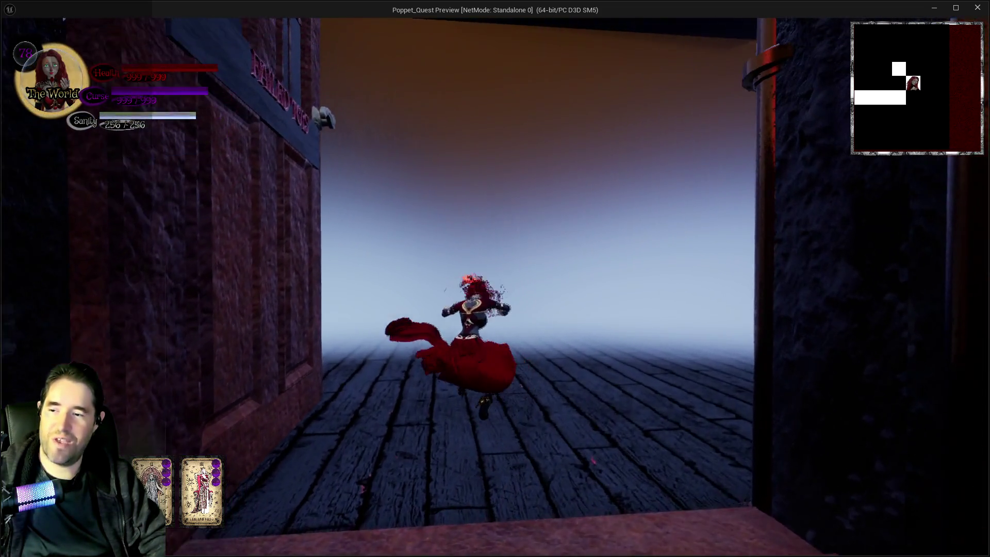
key("s")
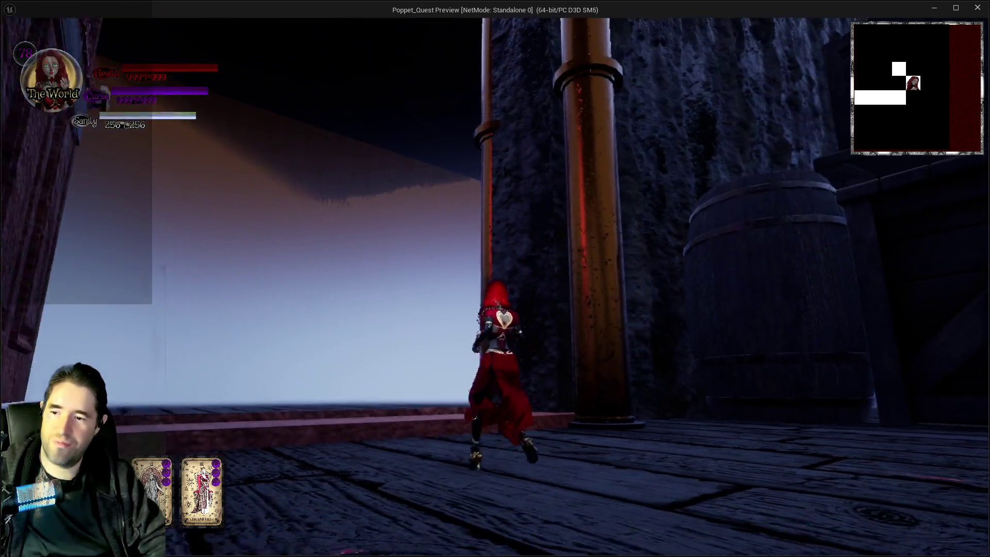
key("a")
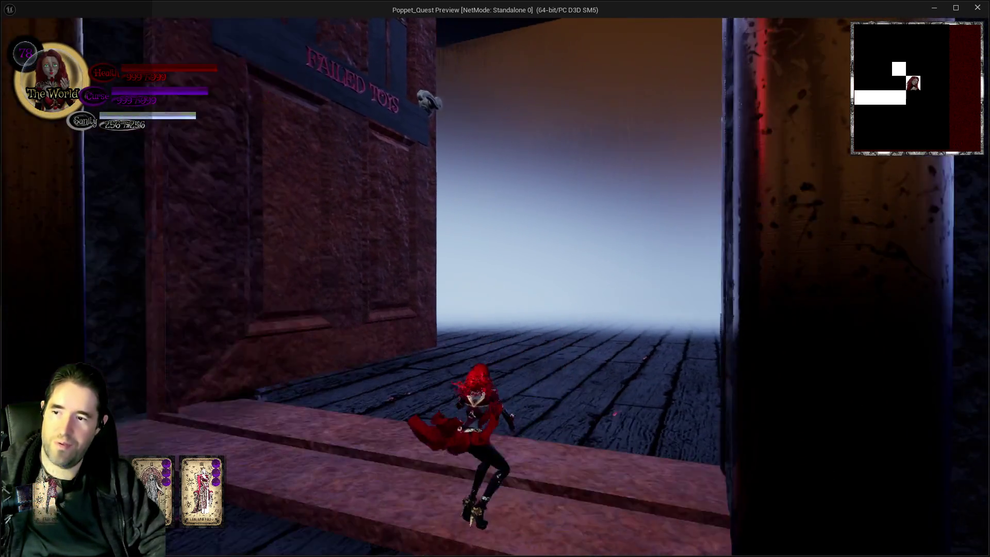
key("d")
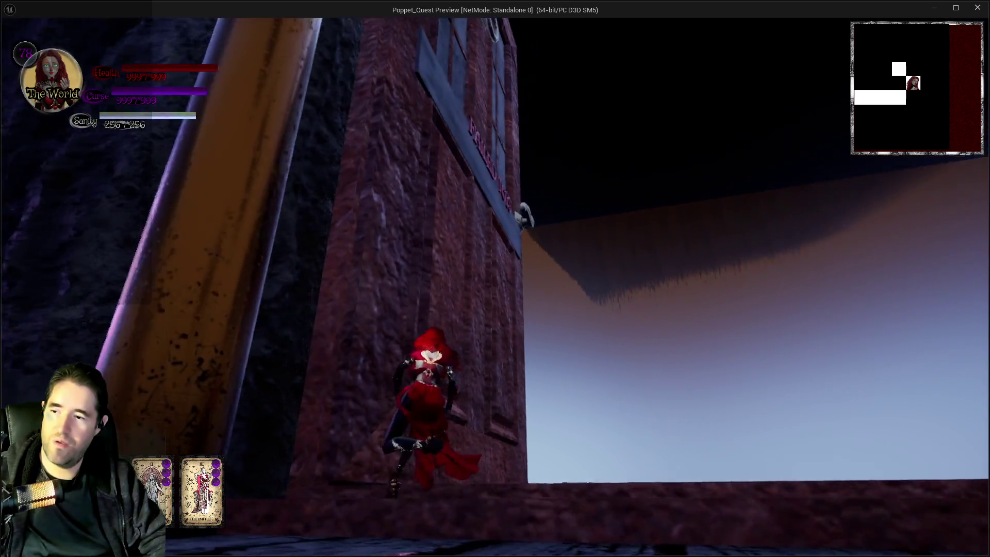
key("space")
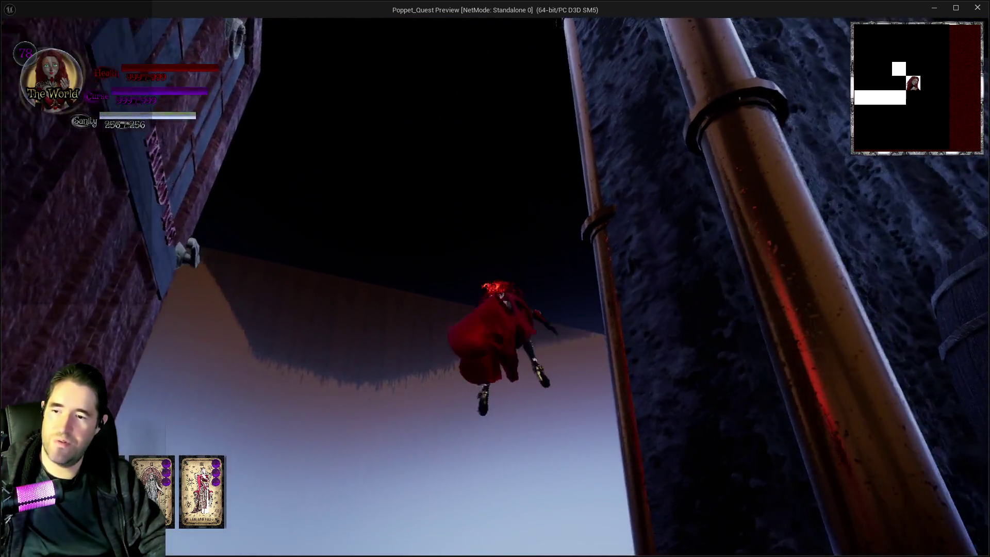
key("a")
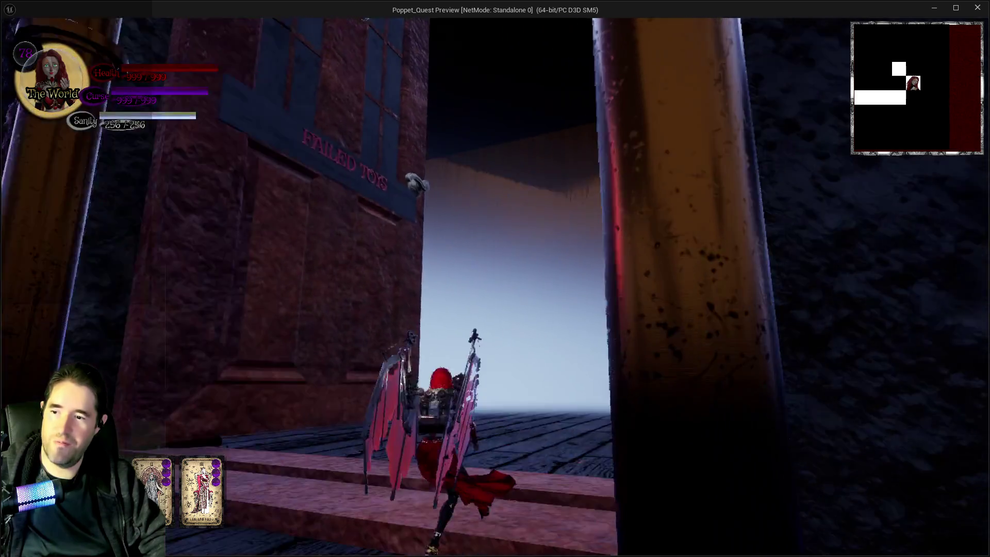
- Check the tarot ability menu, then step into the doorway and spread the bat wings
key("Tab")
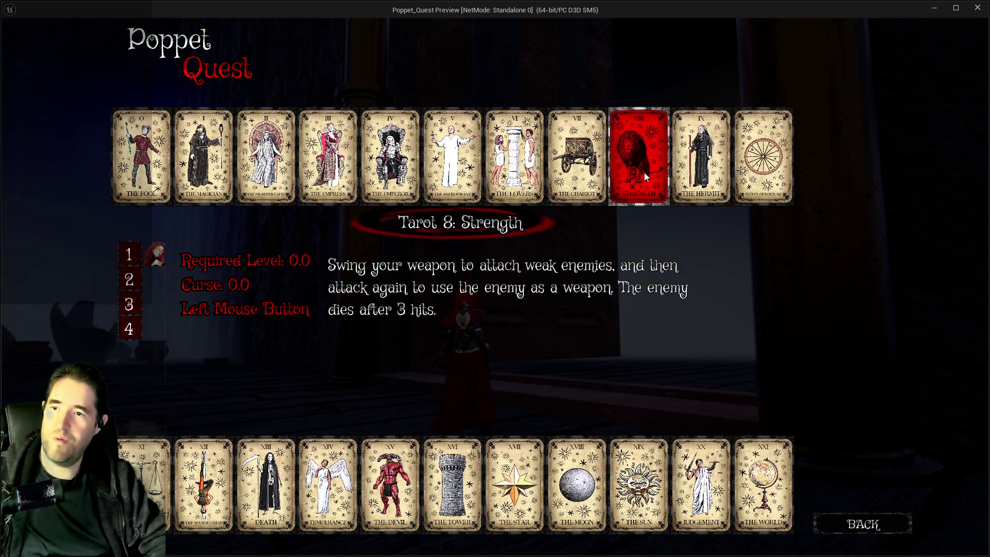
key("Tab")
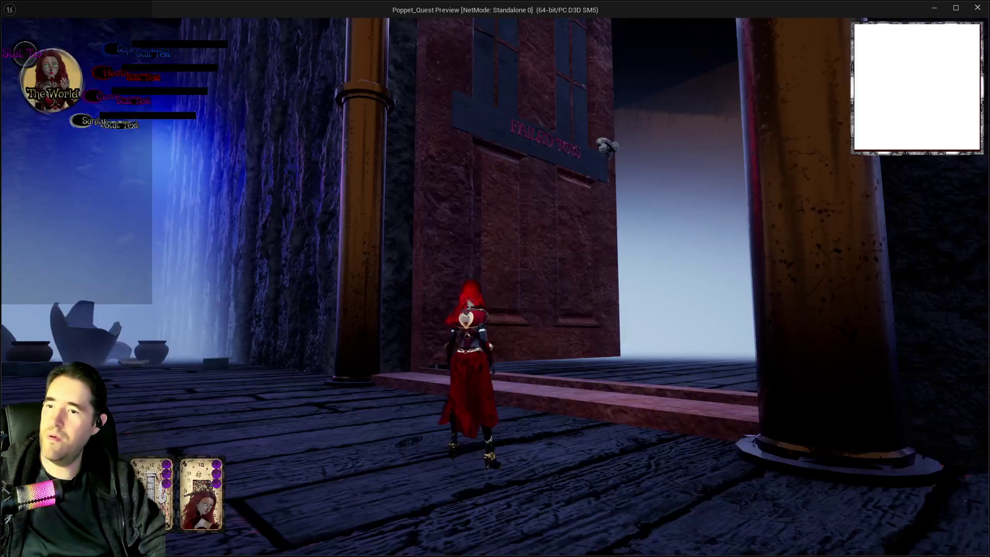
key("w")
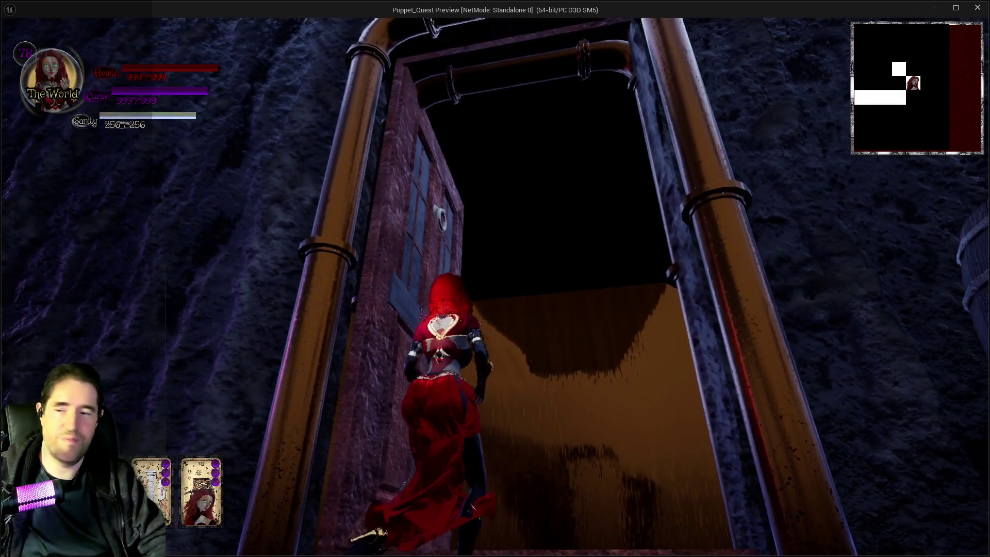
key("space")
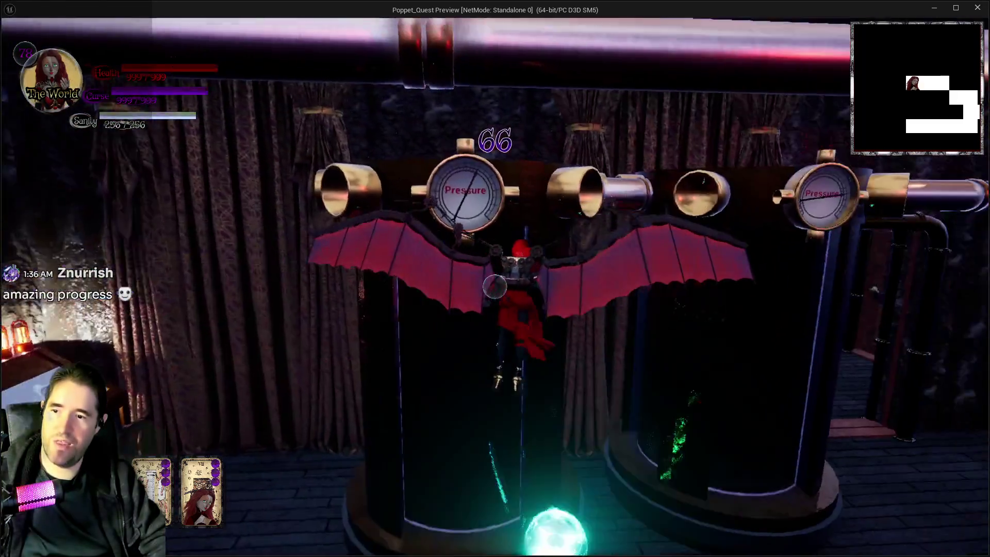
- Fly the winged character through the Escape Tunnel door and out into the pentagram room
key("w")
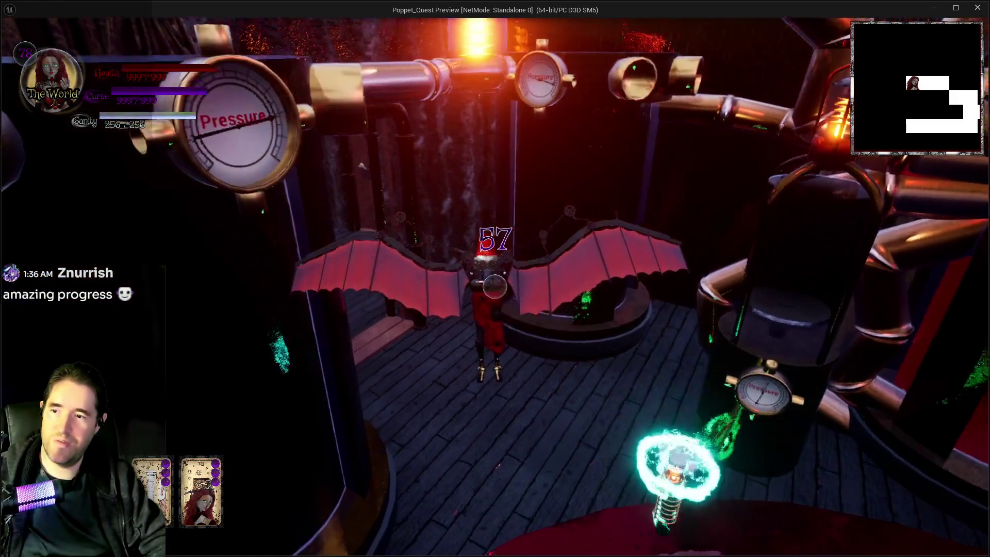
key("w")
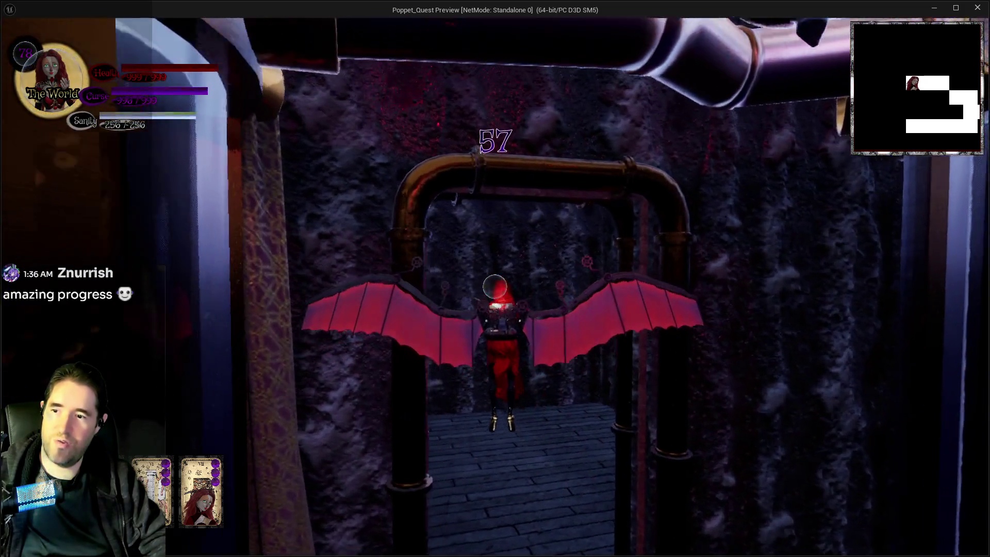
key("w")
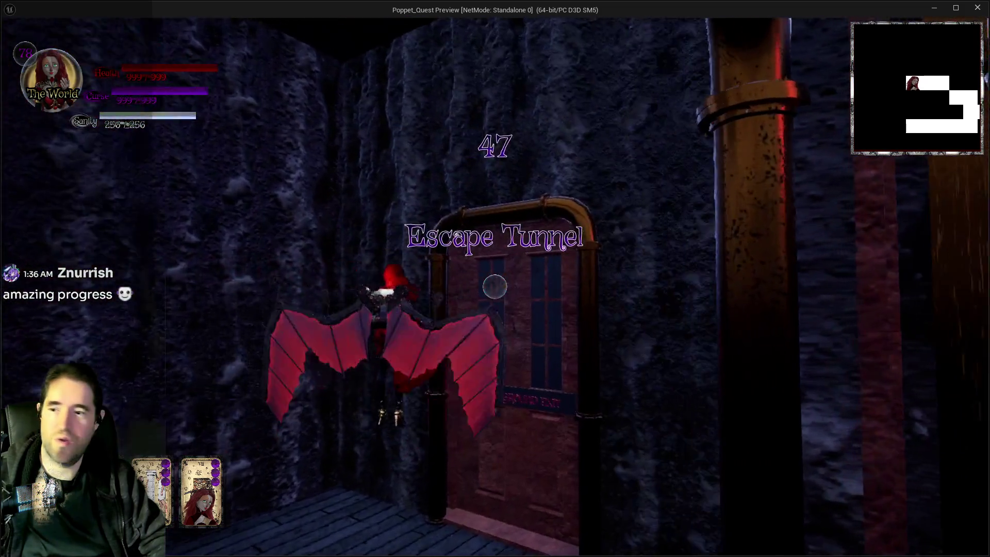
key("w")
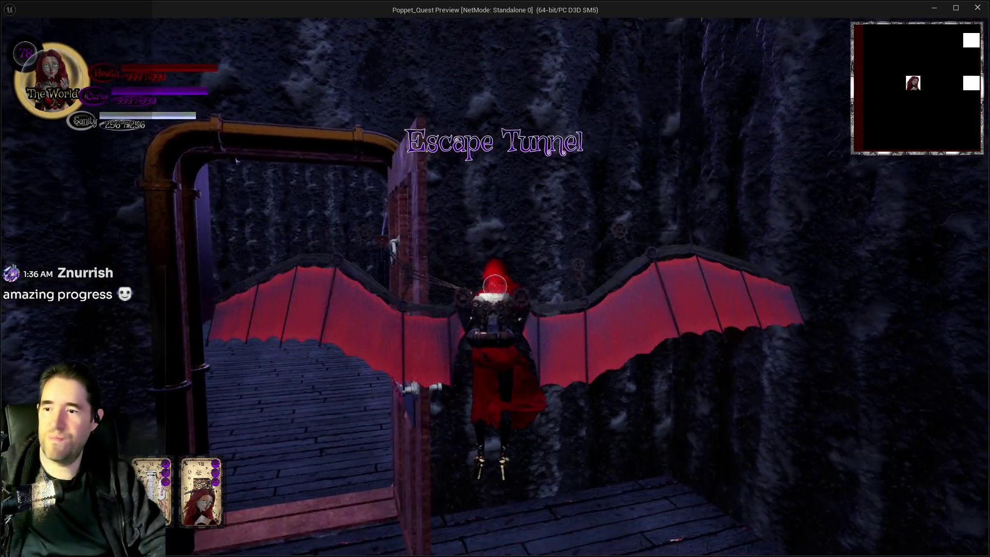
key("w")
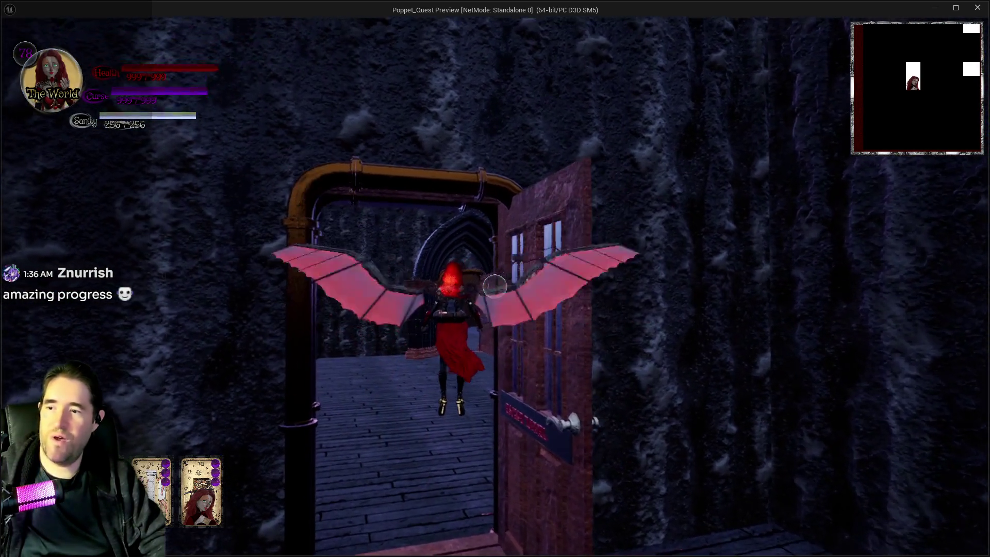
key("w")
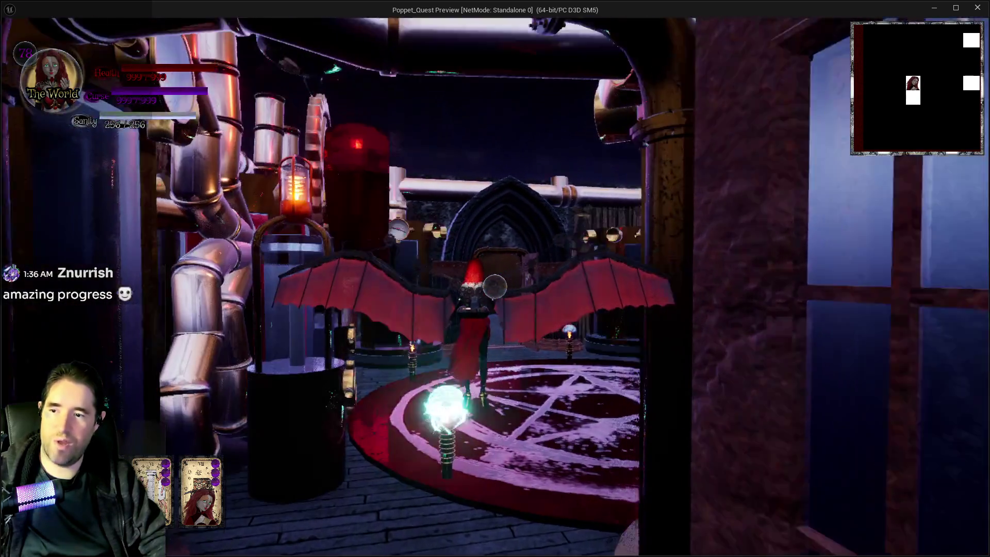
key("w")
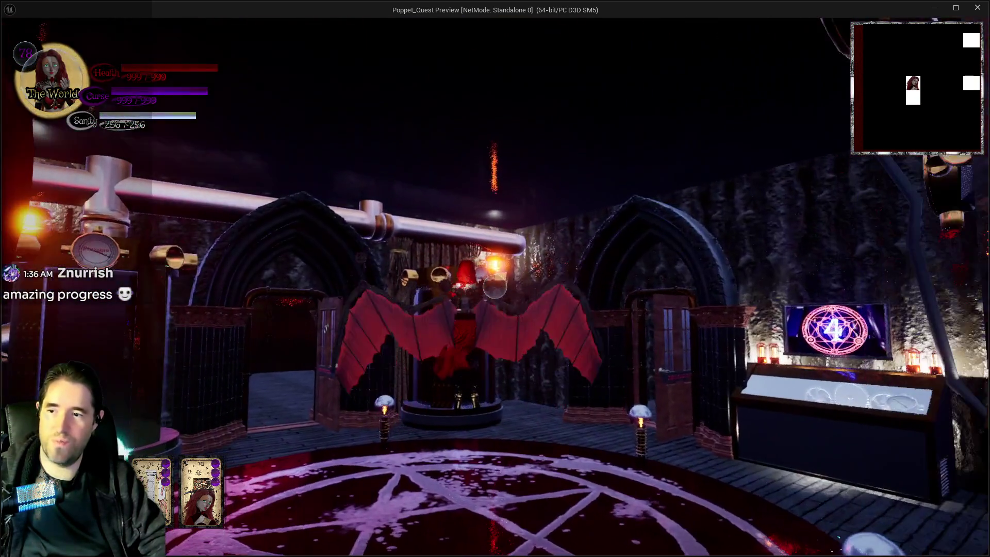
- View the Basement floor map, then fly through the large doorway and up the foggy corridor's stone wall
key("m")
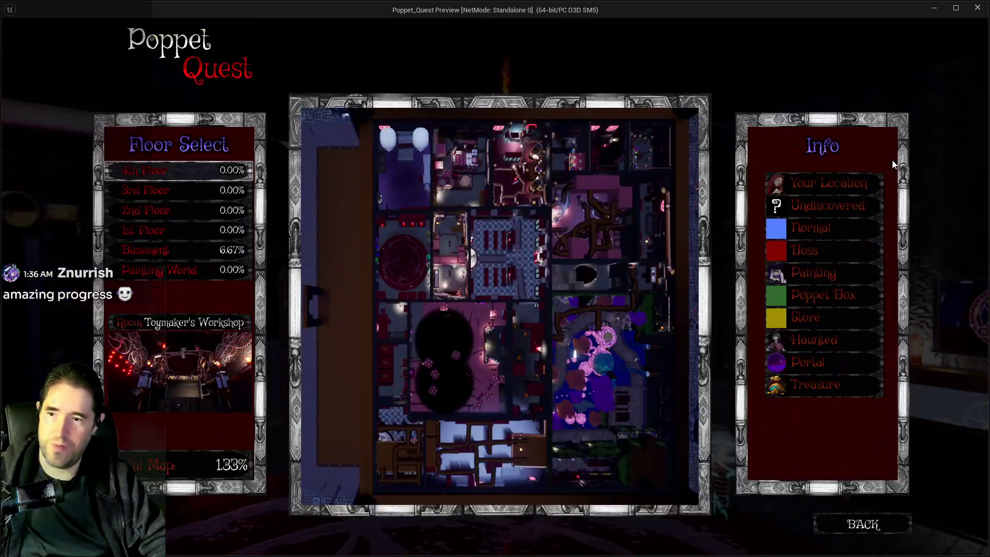
left_click(143, 249)
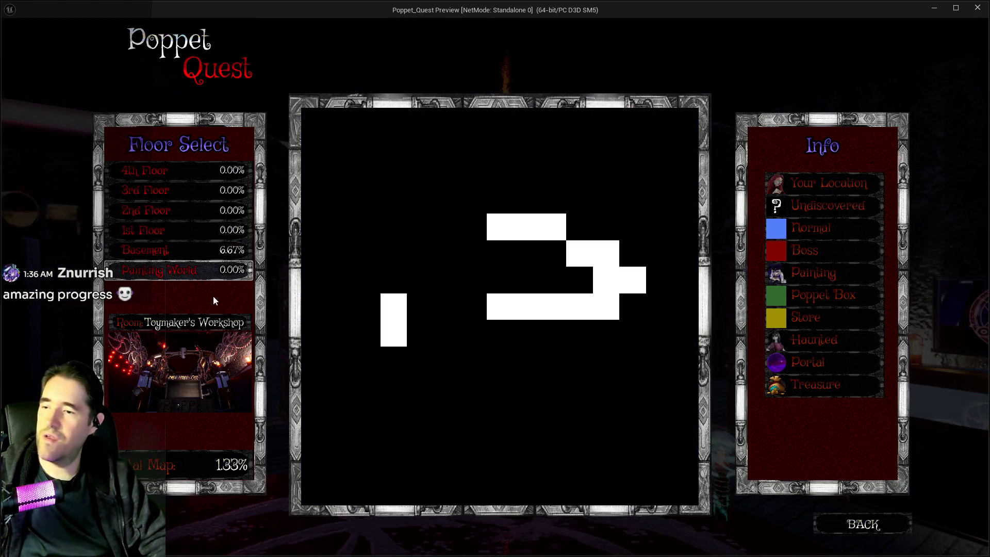
left_click(902, 521)
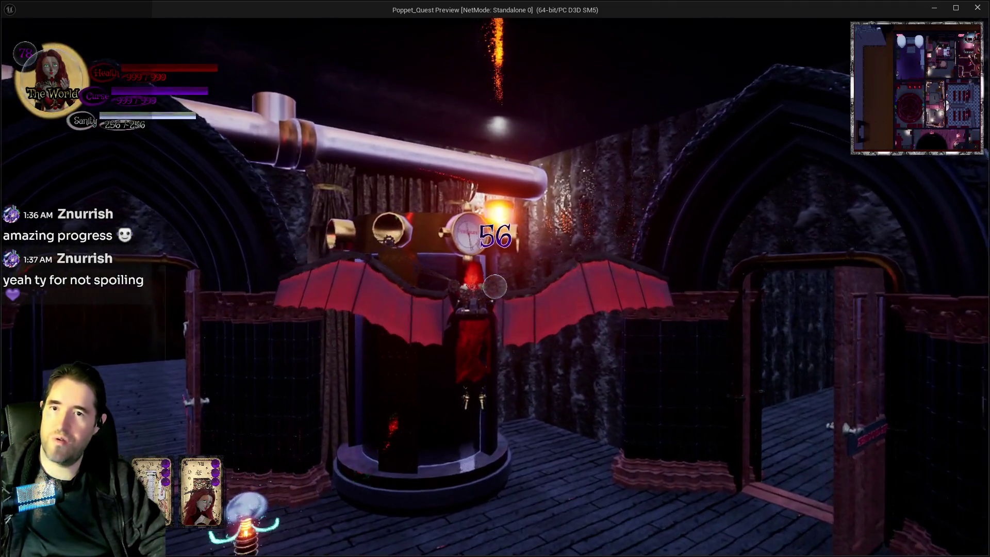
key("w")
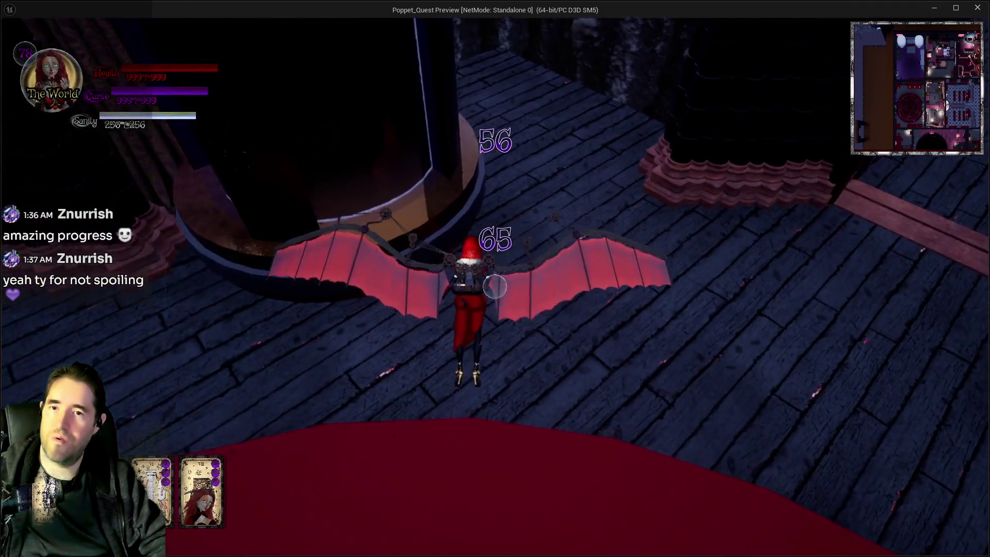
key("w")
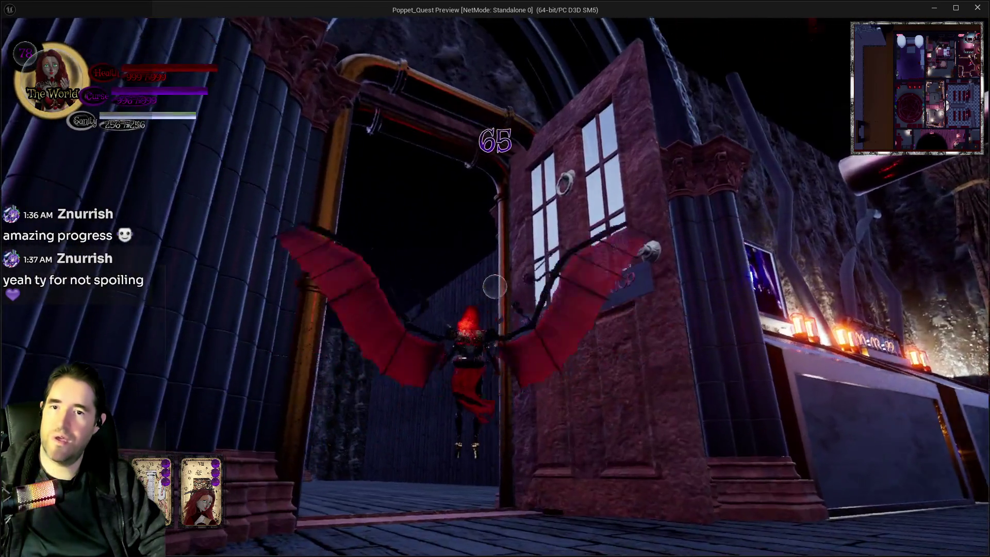
key("w")
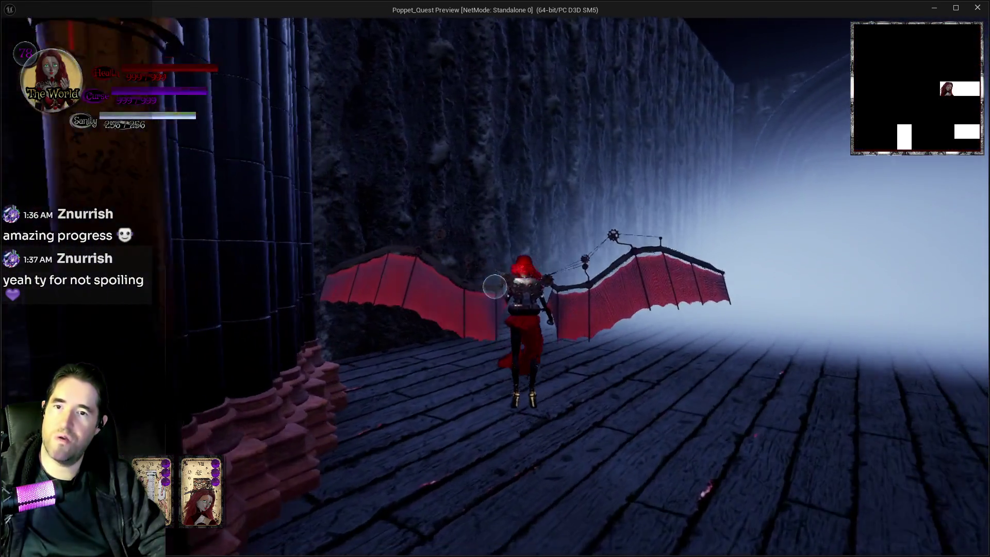
key("w")
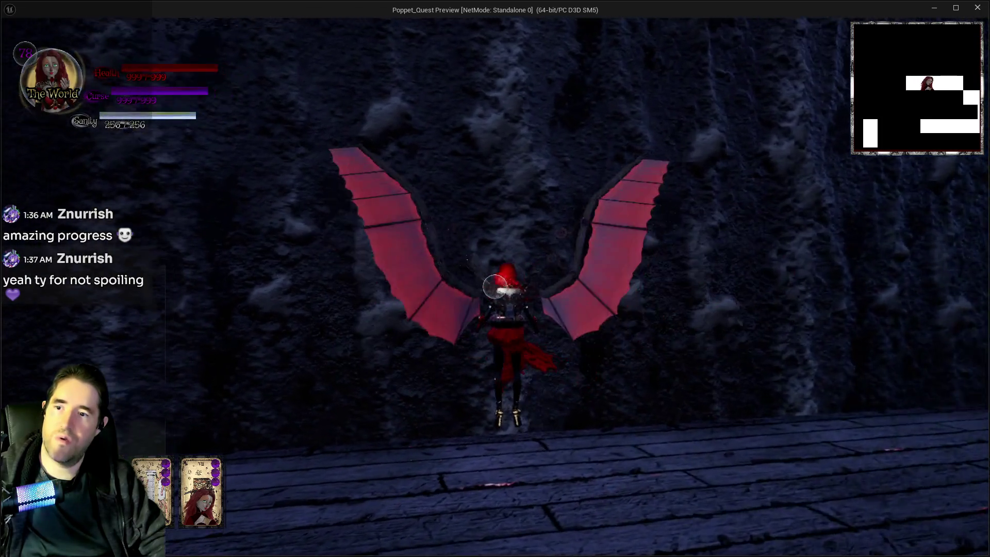
key("w")
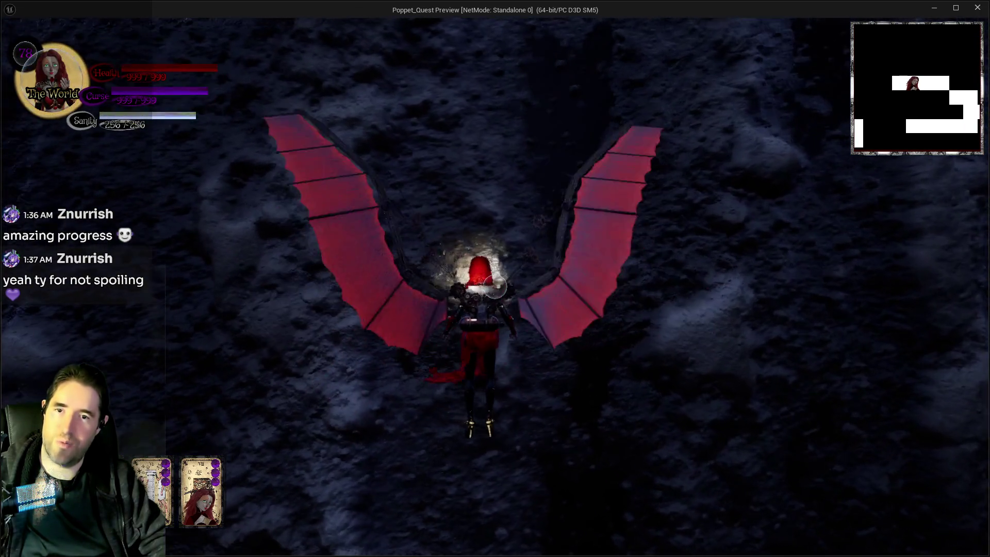
- Recheck the map, fly past the pillars into the dark area, and stop the play session
key("m")
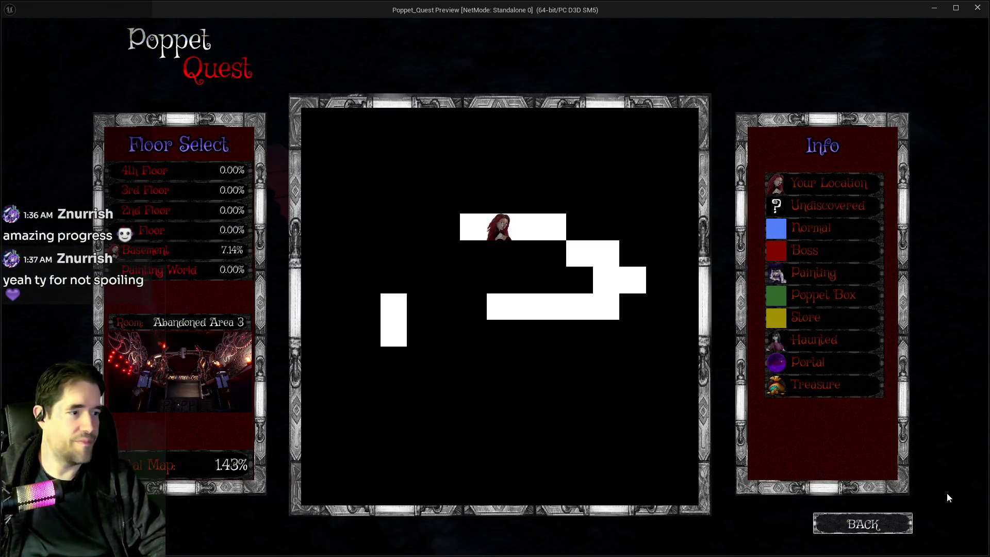
left_click(867, 524)
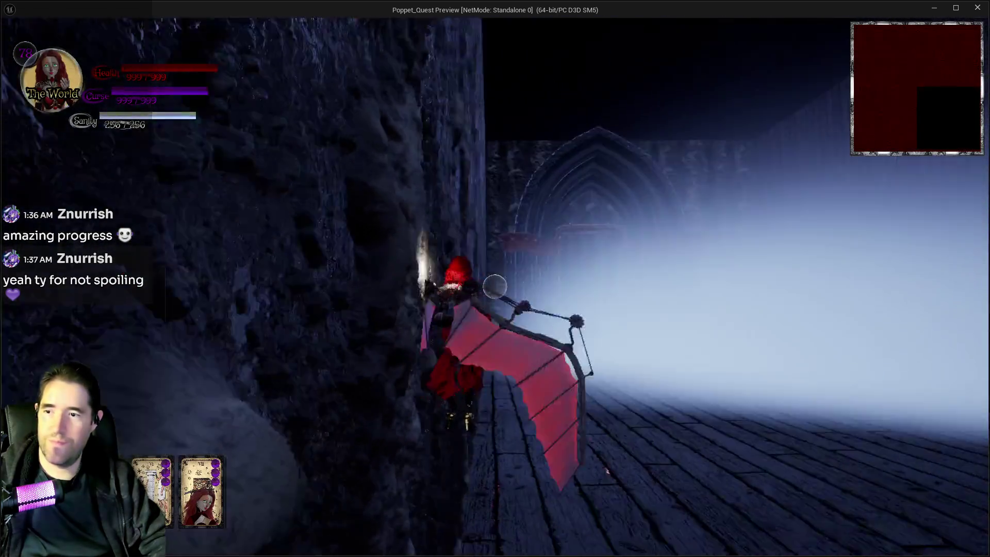
key("w")
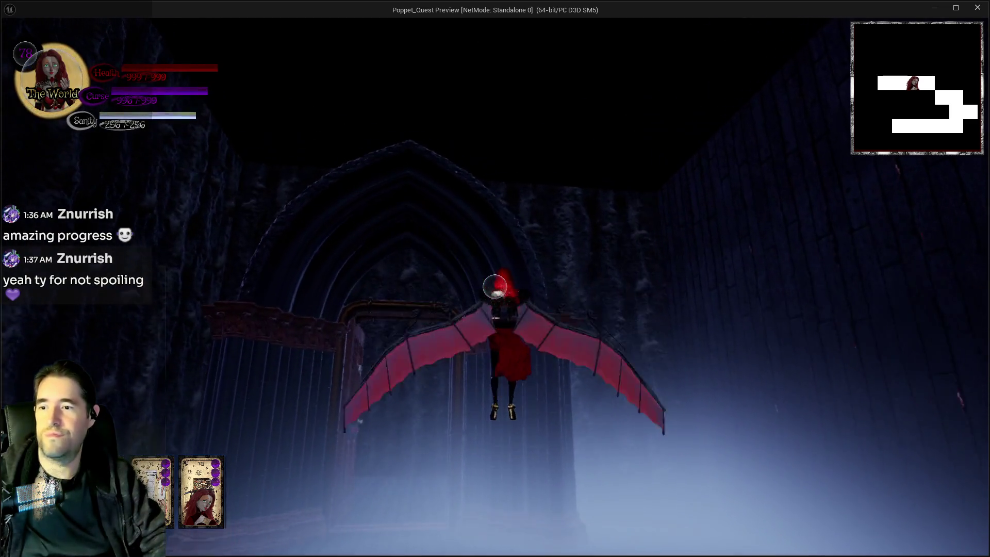
key("w")
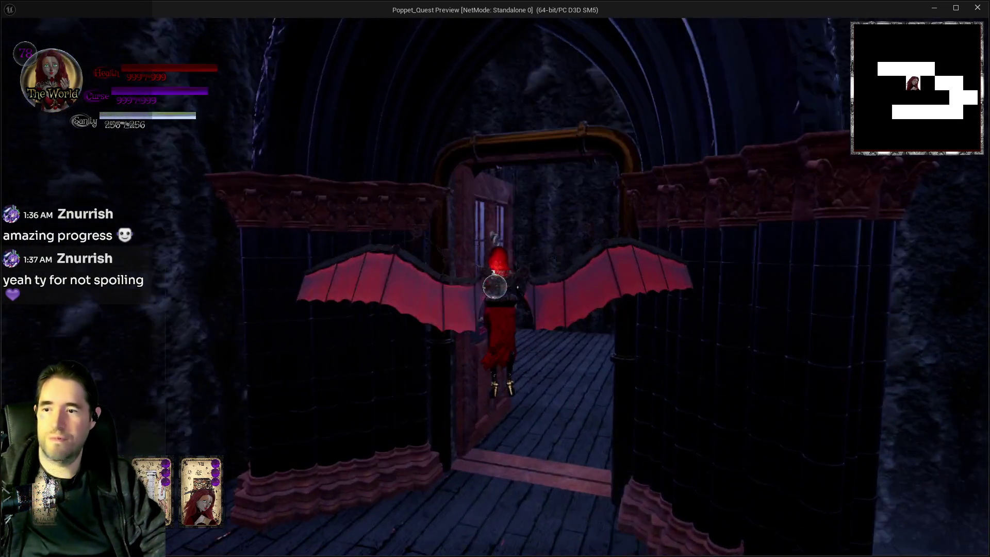
key("w")
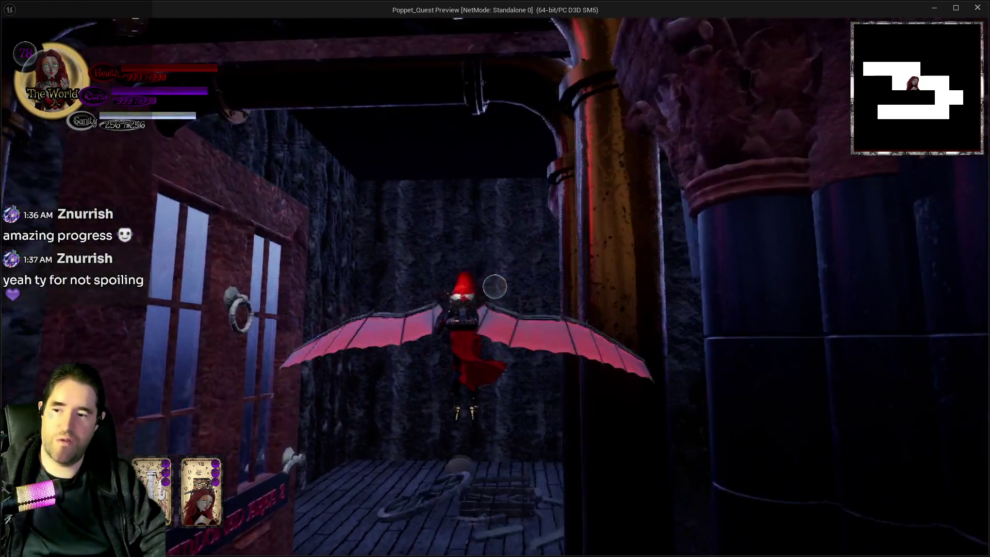
key("w")
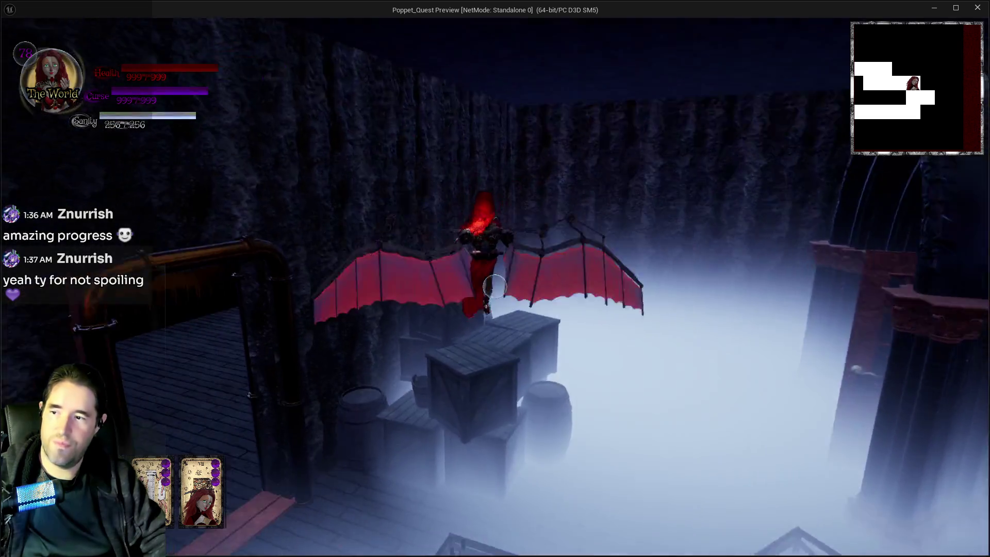
key("alt+Tab")
key("Escape")
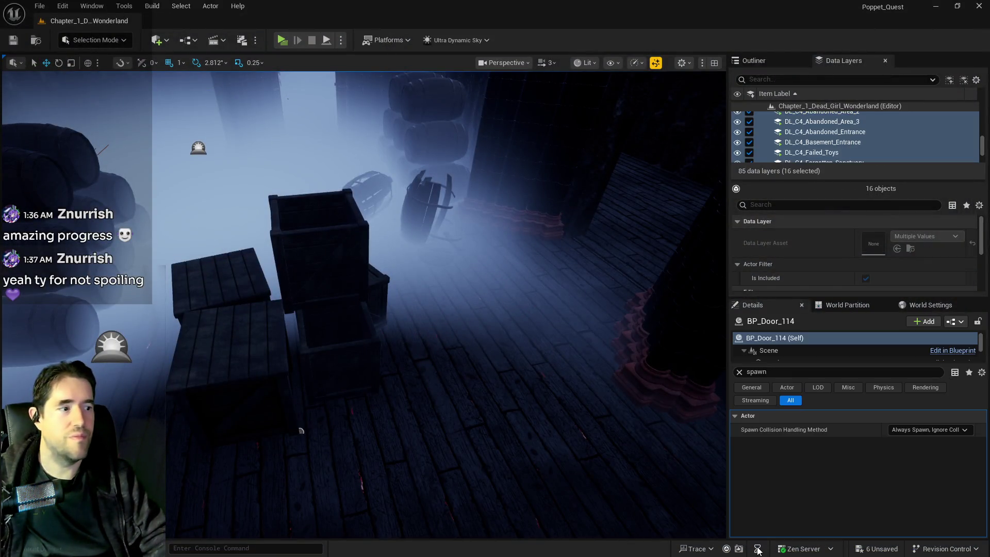
- Focus BP_Door_114, frame the SM_Failed_Toys_Abandoned_Wall, and fly the camera toward the door
key("f")
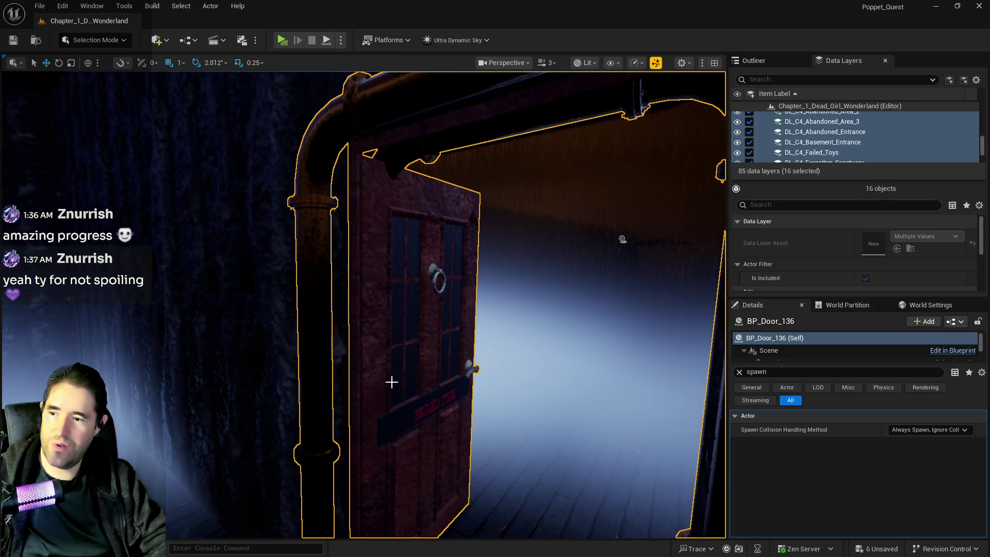
left_click(363, 353)
key("f")
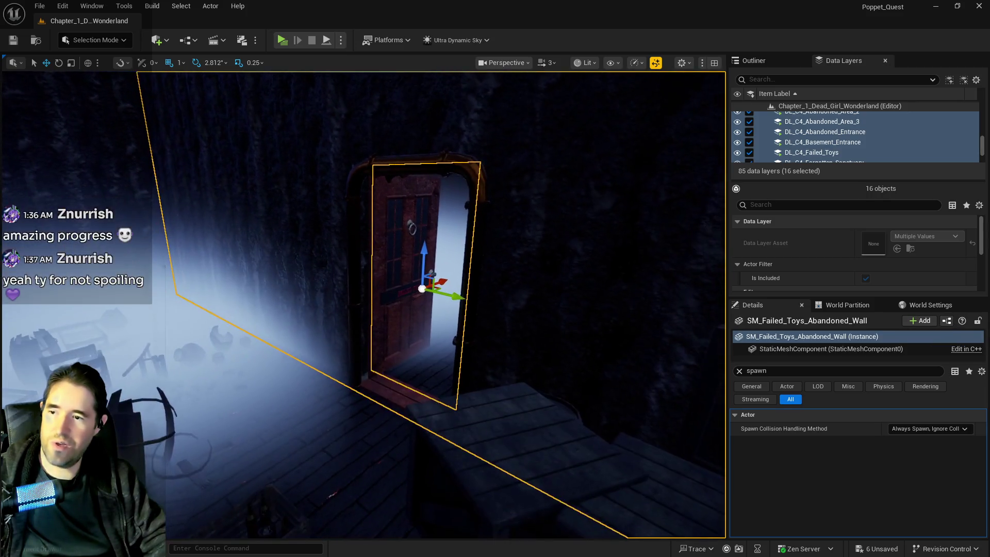
mouse_move(435, 281)
left_mouse_down()
mouse_move(427, 227)
mouse_move(433, 270)
mouse_move(491, 262)
mouse_move(462, 187)
mouse_move(373, 349)
left_mouse_up()
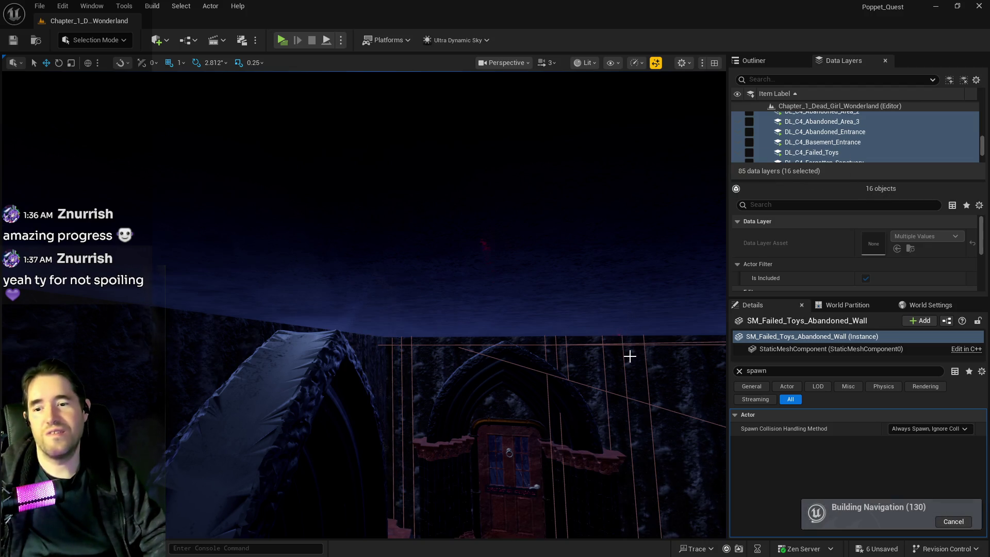
- Select data layers DL_C2_Crows_Nest through DL_C2_The_Underworld and tick them loaded
left_click_drag(592, 357, 577, 311)
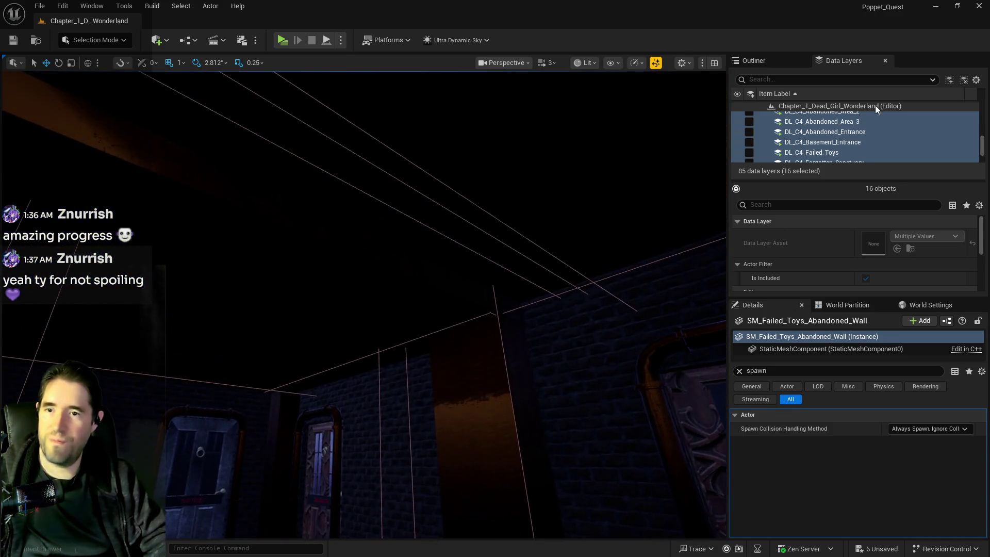
scroll(837, 149, "up", 10)
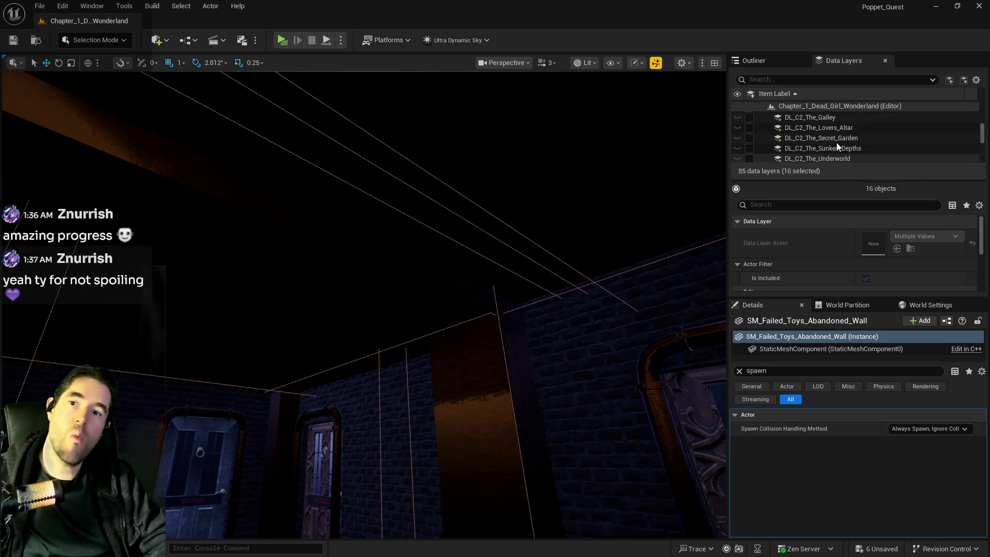
scroll(828, 140, "up", 5)
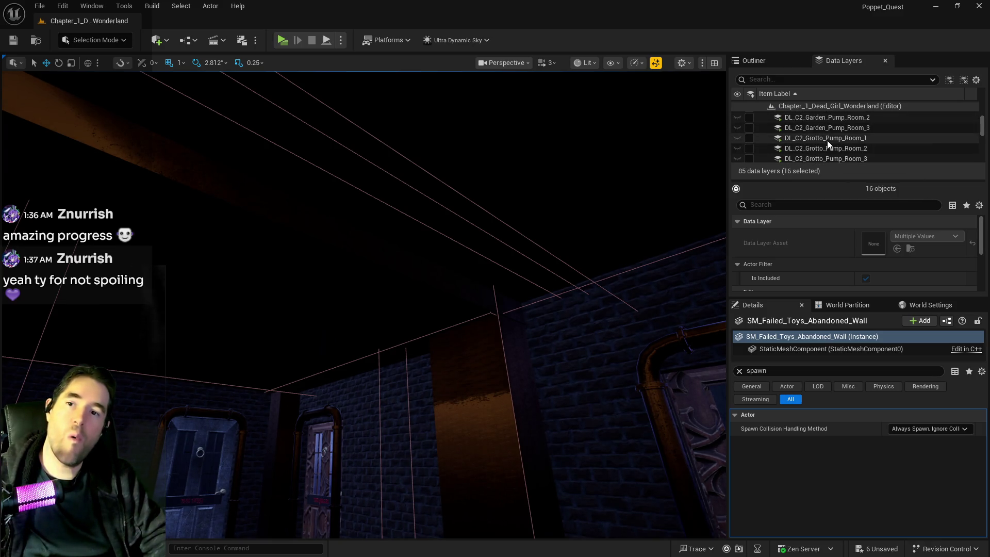
left_click_drag(508, 202, 433, 155)
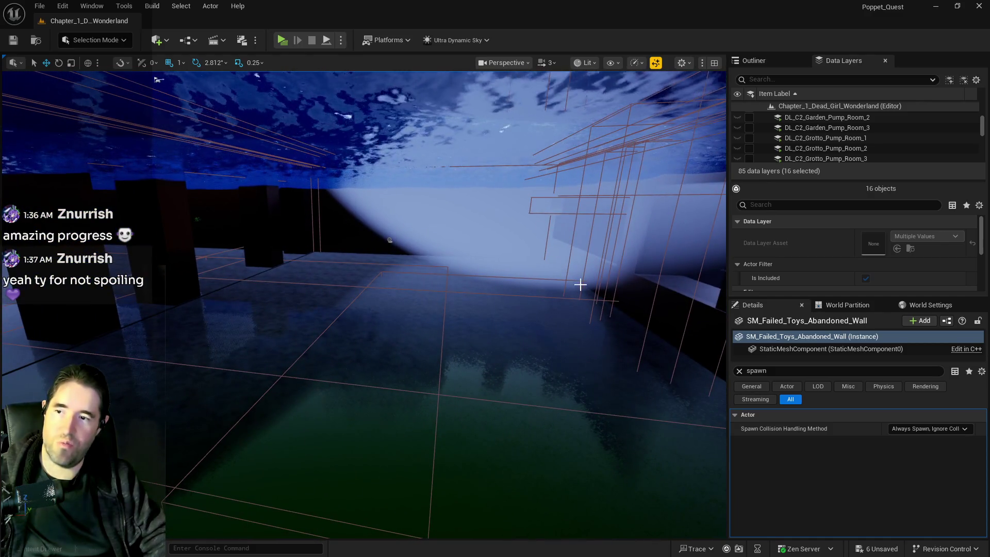
left_click_drag(314, 230, 314, 230)
scroll(806, 131, "up", 3)
left_click(809, 127)
scroll(807, 128, "down", 4)
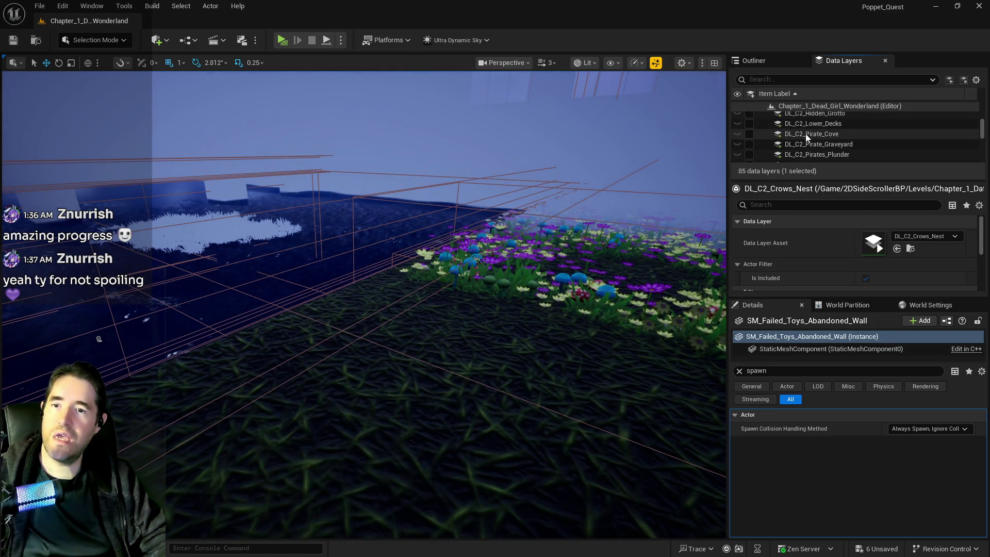
scroll(806, 139, "down", 5)
scroll(807, 144, "up", 1)
left_click(779, 126, "shift")
left_click(749, 126)
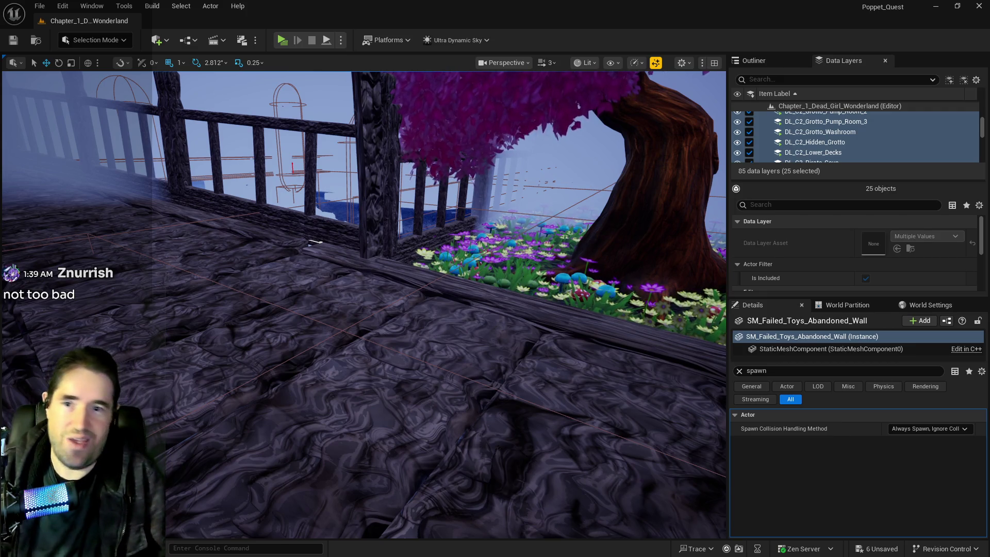
- Select only DL_C1_Music_Room in the Data Layers list and clear its Loaded In Editor checkbox
key("w")
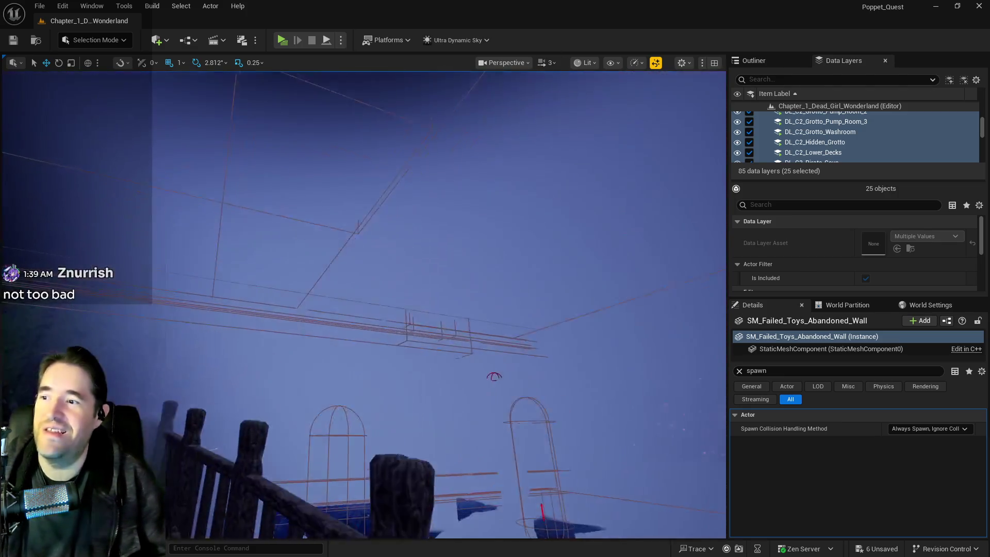
scroll(807, 129, "down", 10)
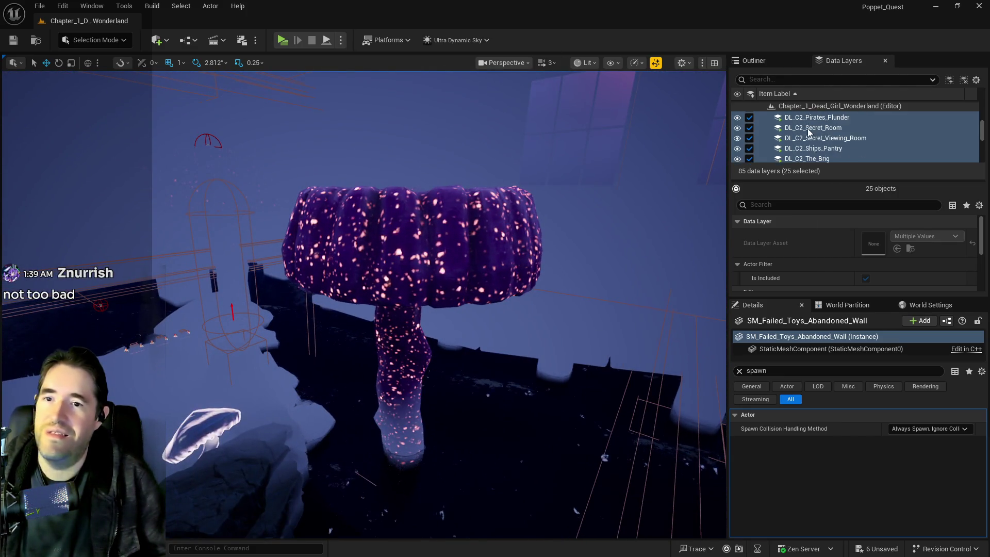
scroll(808, 129, "down", 2)
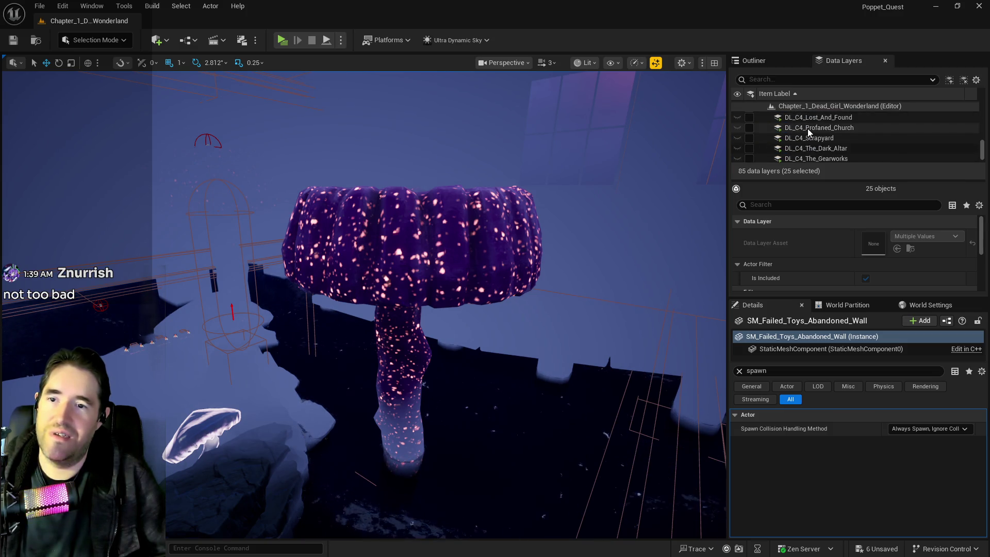
scroll(815, 119, "up", 15)
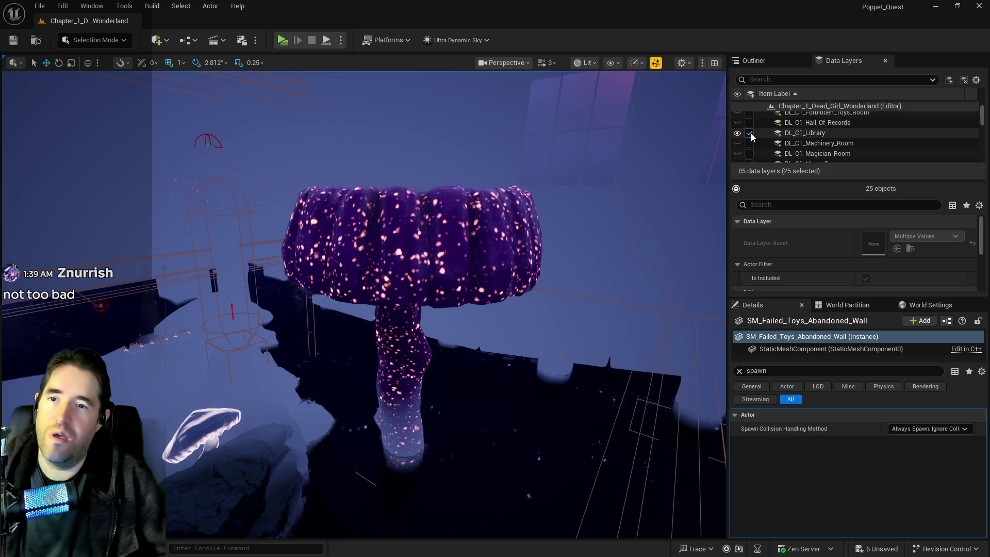
scroll(794, 133, "down", 5)
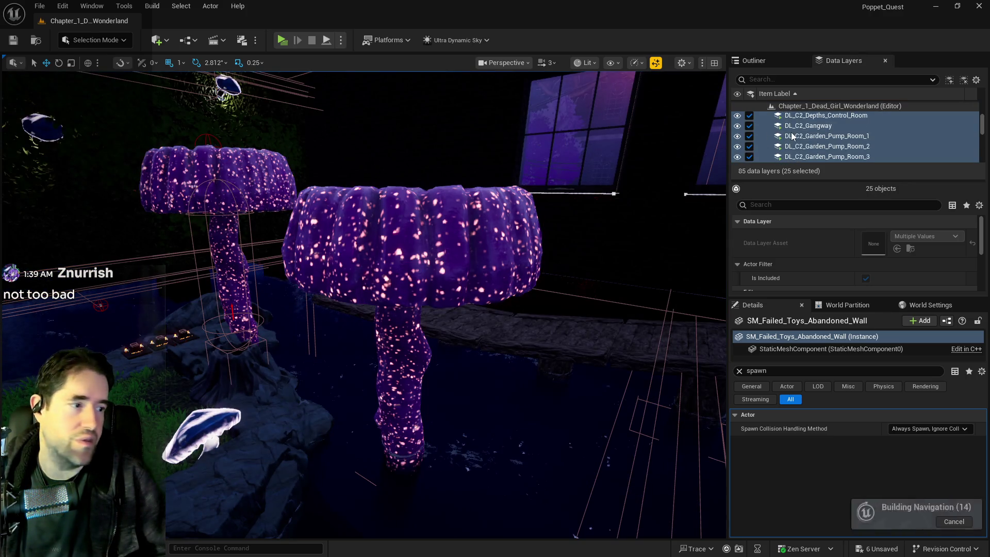
scroll(793, 133, "up", 6)
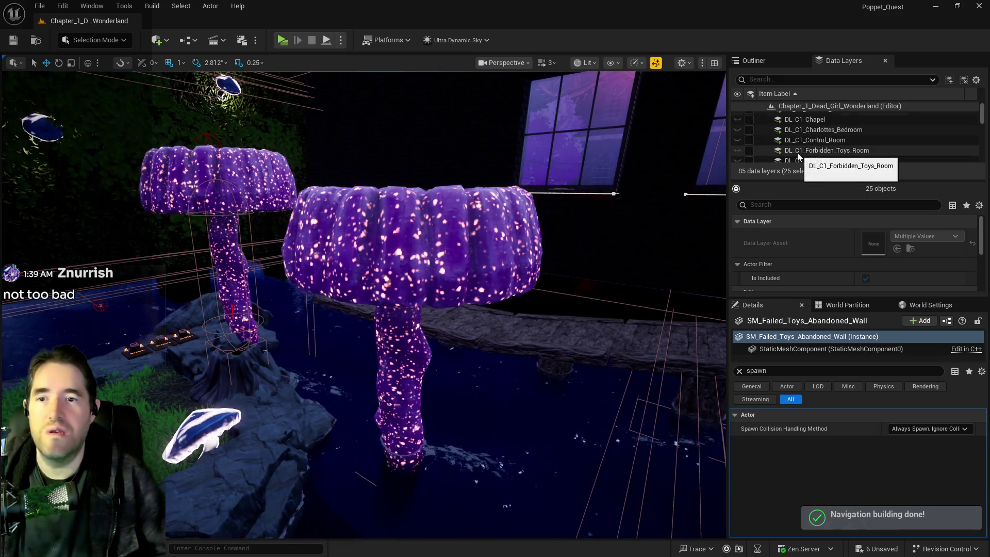
scroll(797, 153, "down", 2)
left_click(774, 153)
left_click(752, 152)
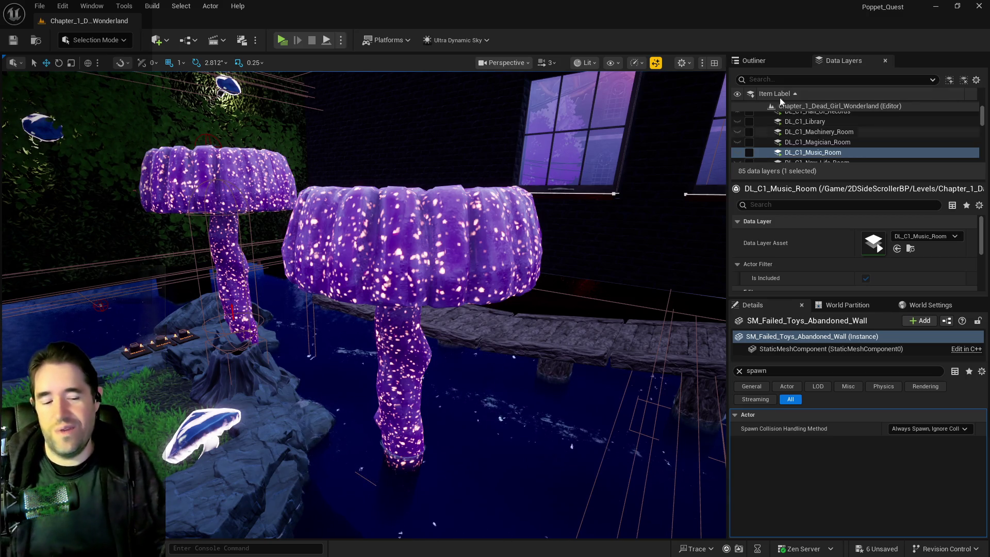
mouse_move(361, 304)
left_mouse_down()
mouse_move(392, 309)
mouse_move(392, 227)
mouse_move(416, 327)
left_mouse_up()
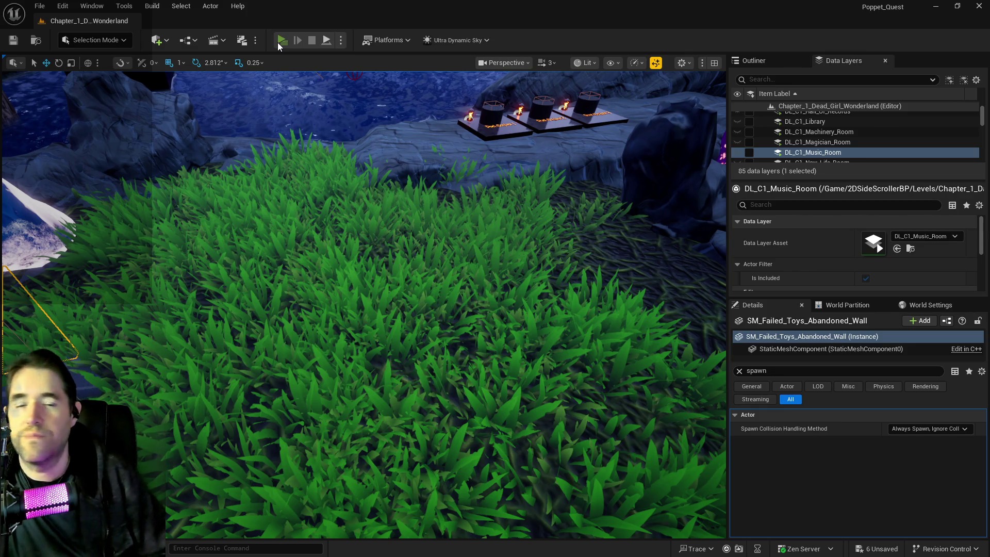
- Launch a Standalone Game preview and run the character across the rocks onto the Pool Control panels
left_click(281, 40)
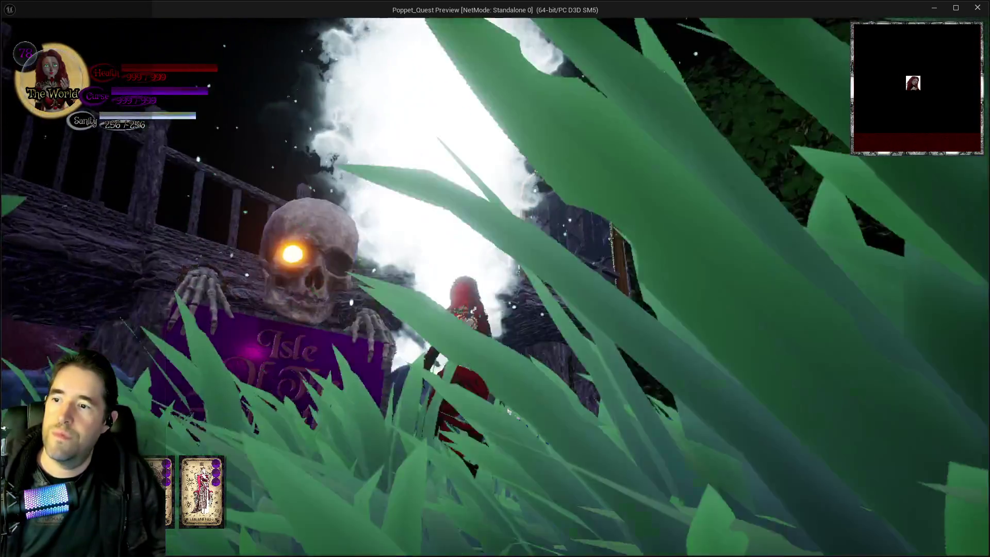
key("w")
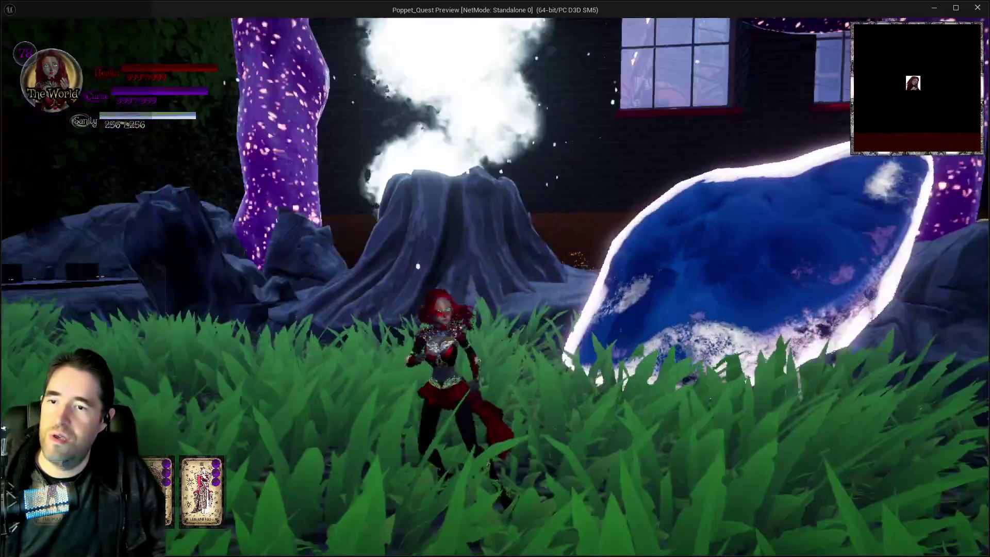
key("w")
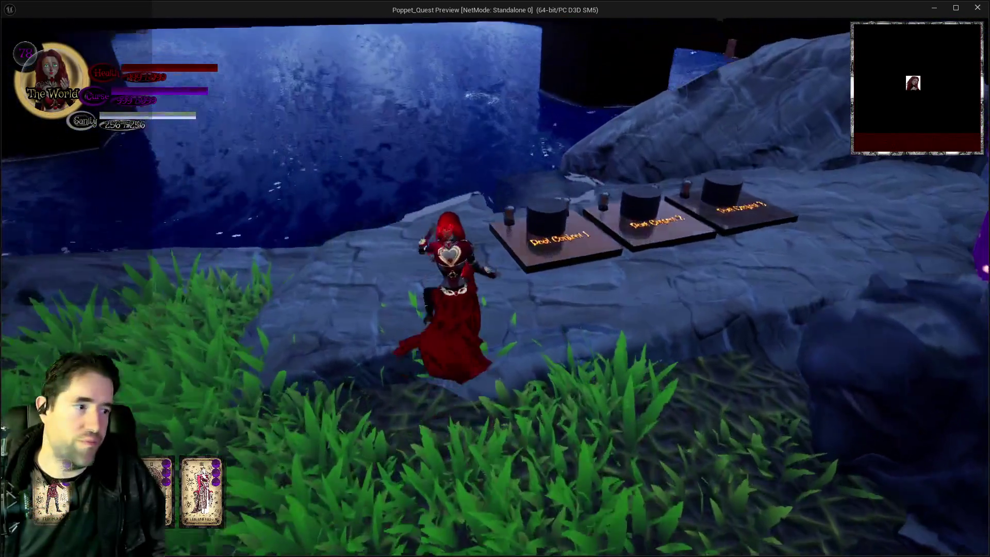
key("w")
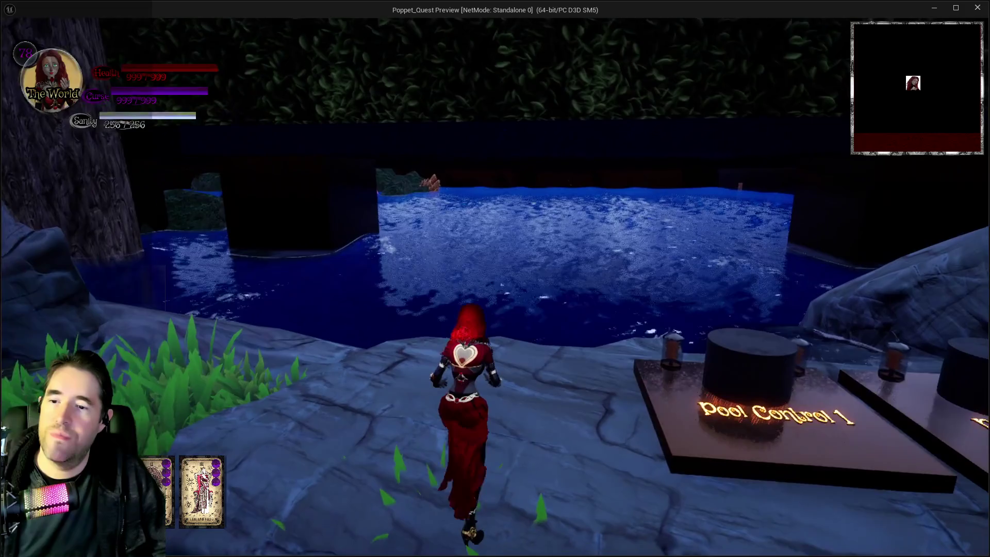
key("w")
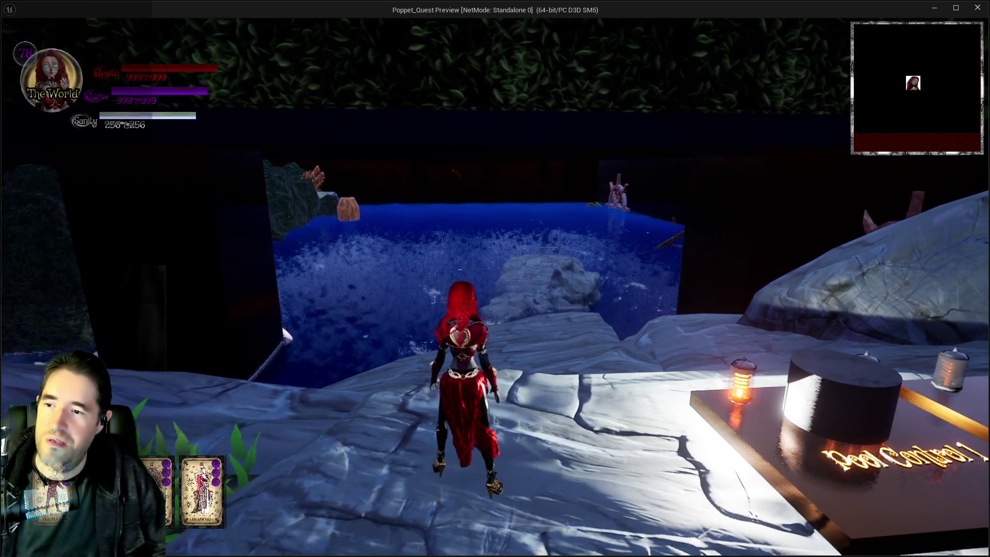
- Turn left and run over the rock and Pool Control panels along the pool's rocky path
key("a")
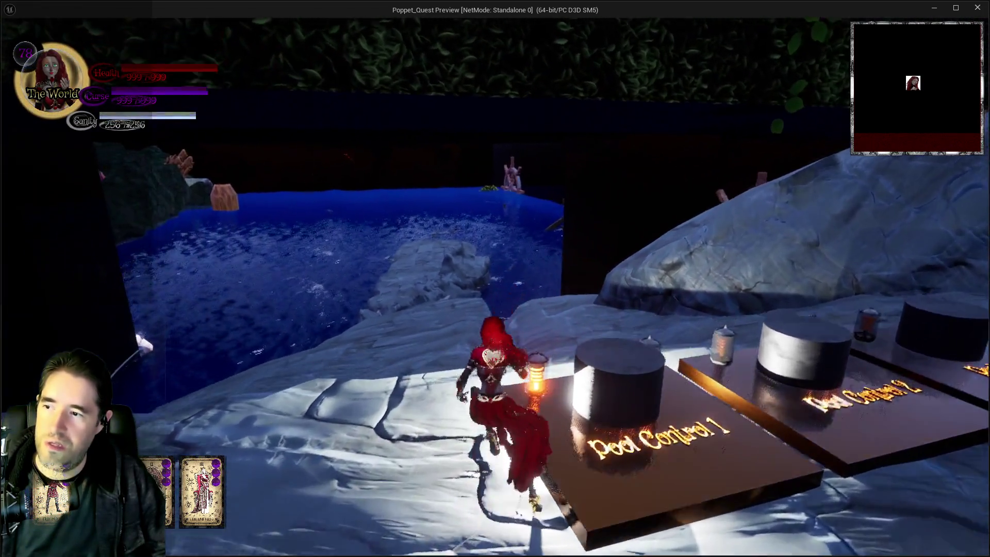
key("w")
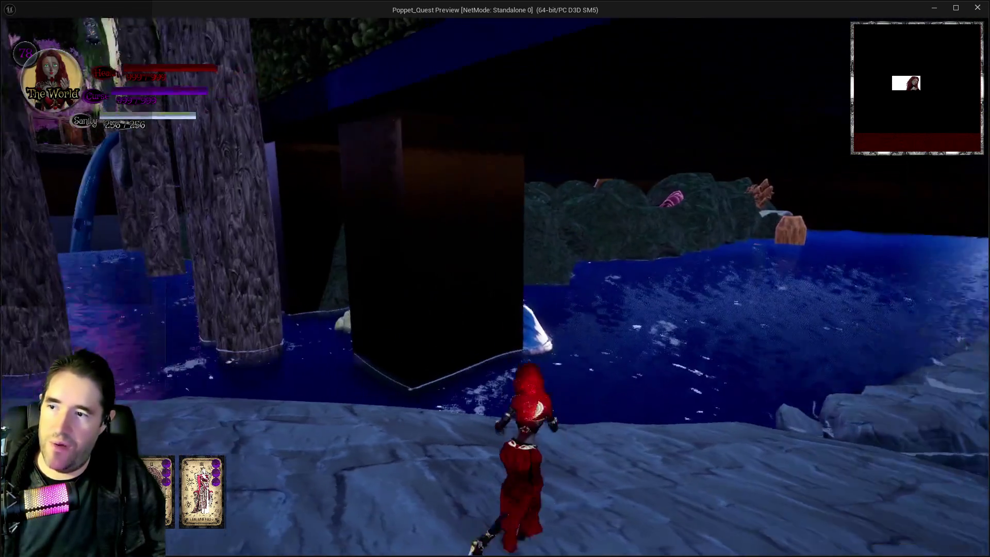
key("w")
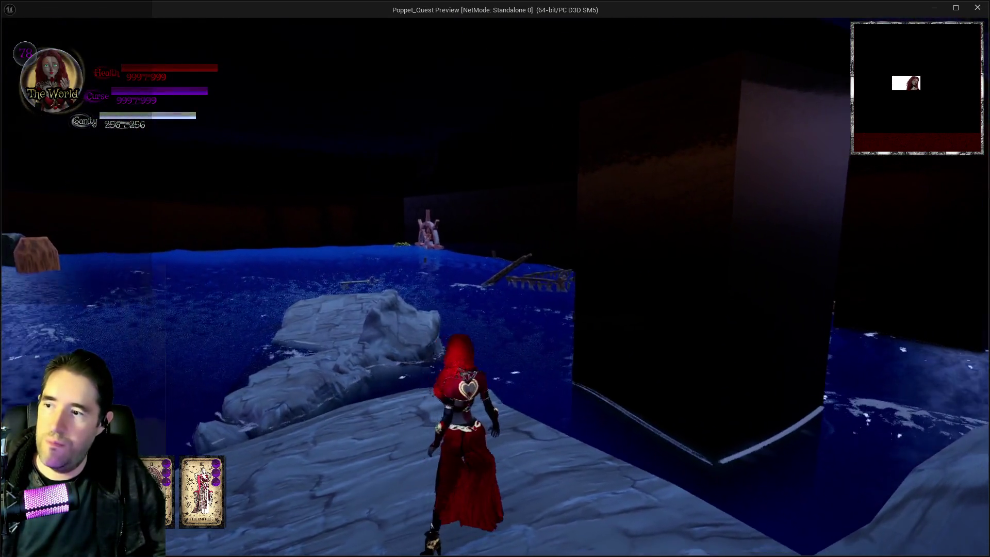
key("w")
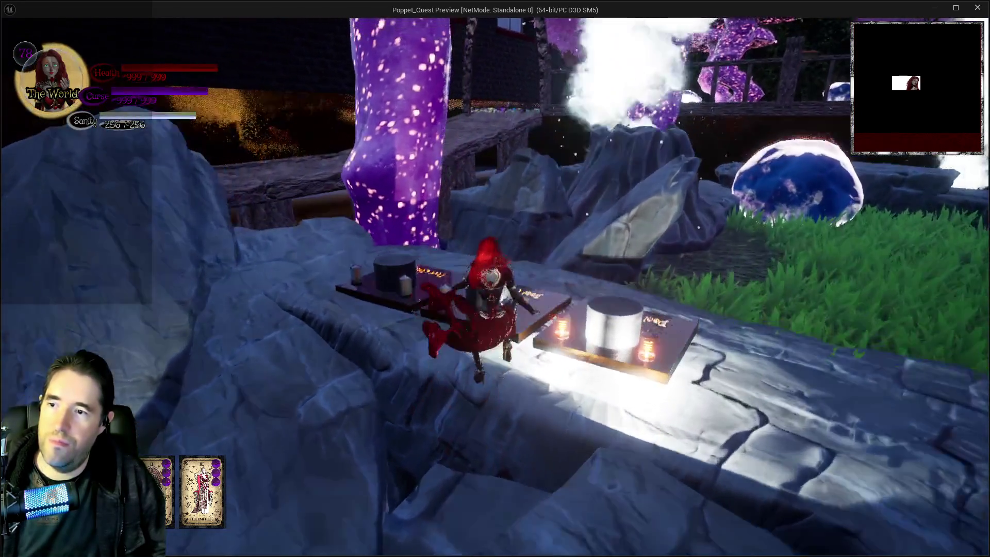
key("w")
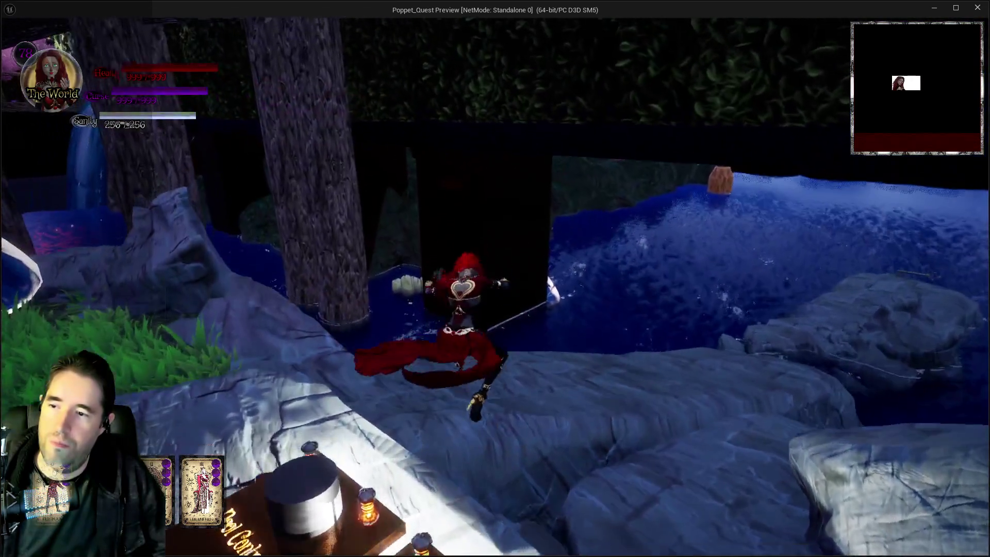
key("w")
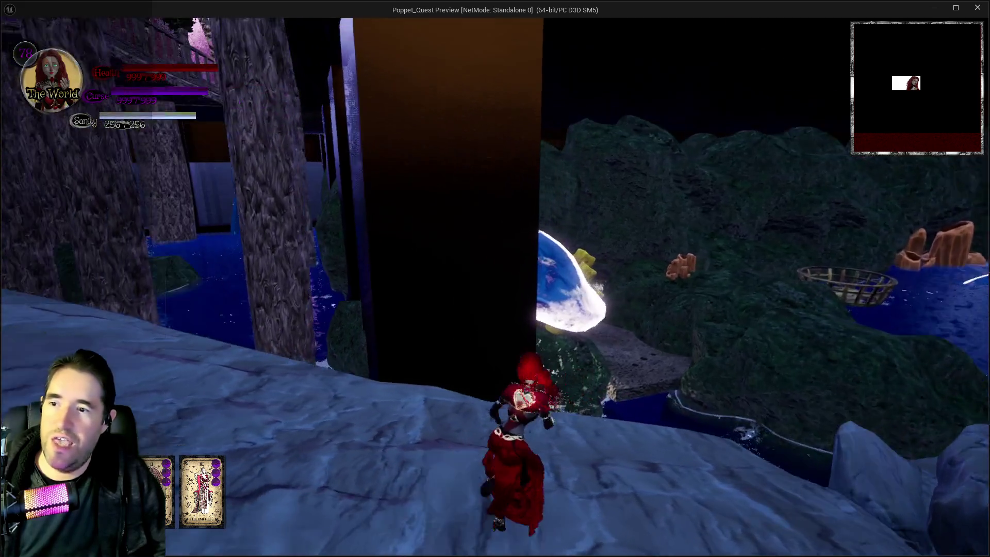
- Leap off the ledge, glide over the water and land on the rocky path
key("space")
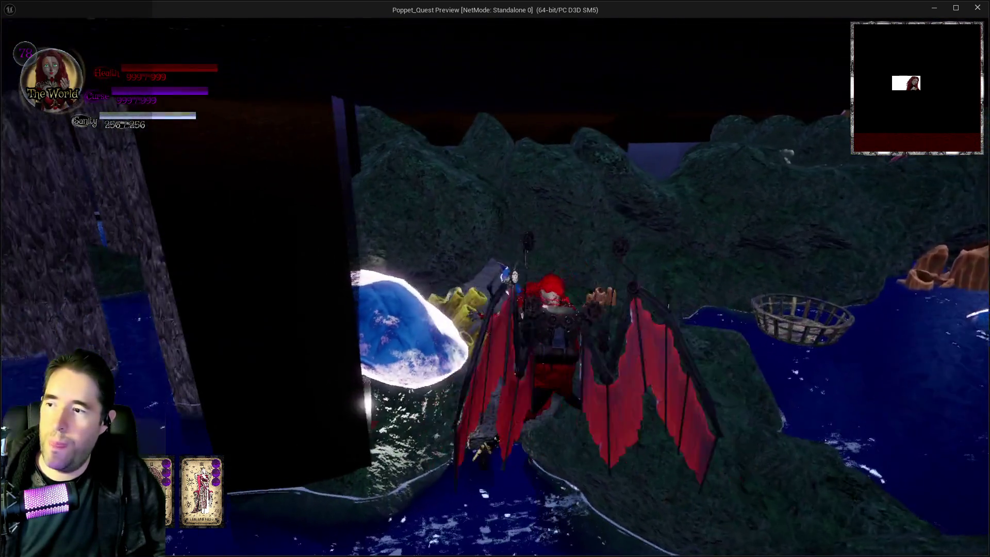
key("w")
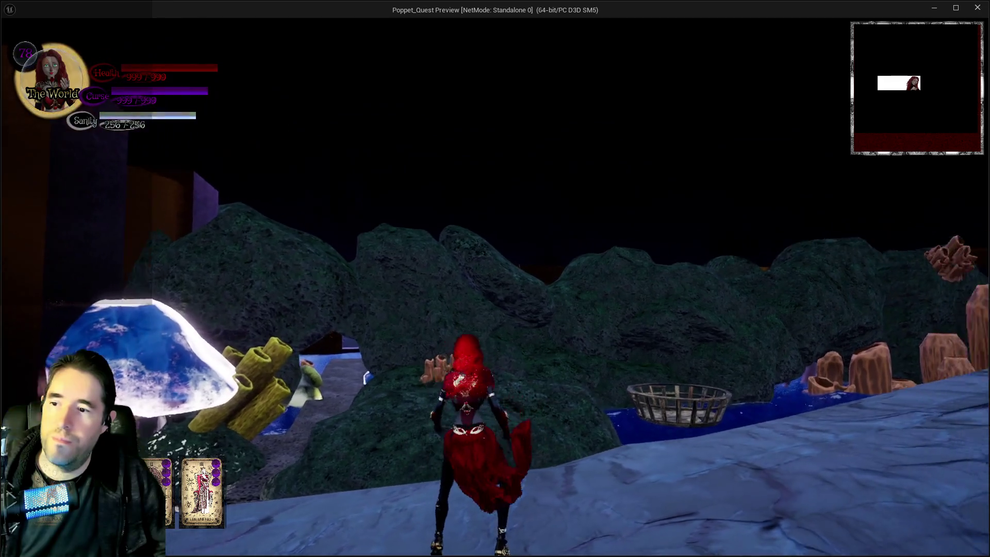
key("w")
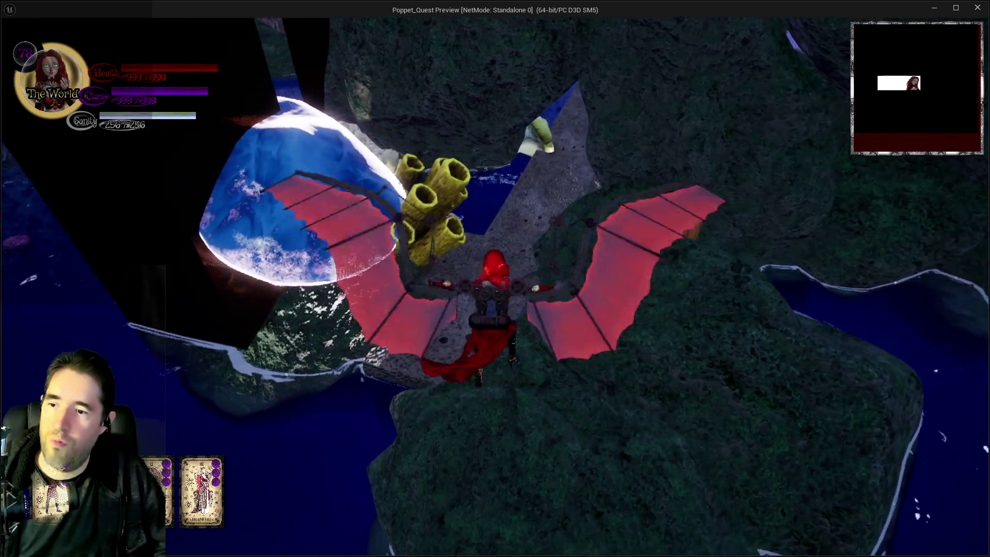
key("w")
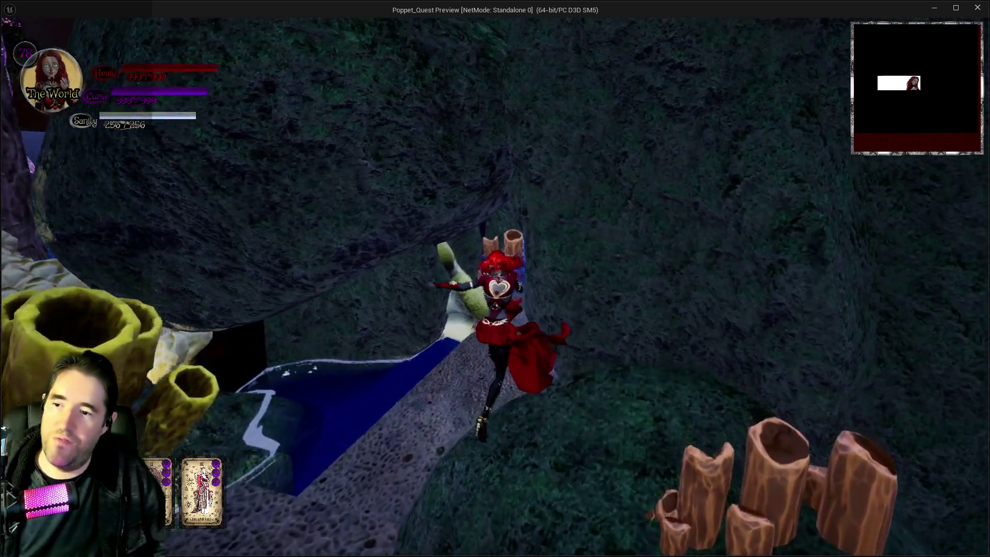
- Run through the grotto caves and follow the winding stone path left and right
key("w")
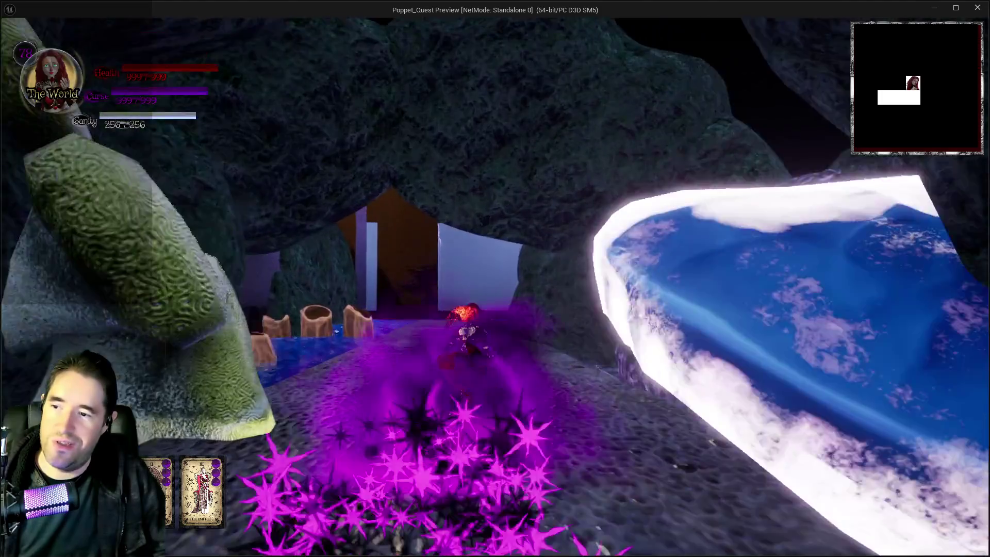
key("w")
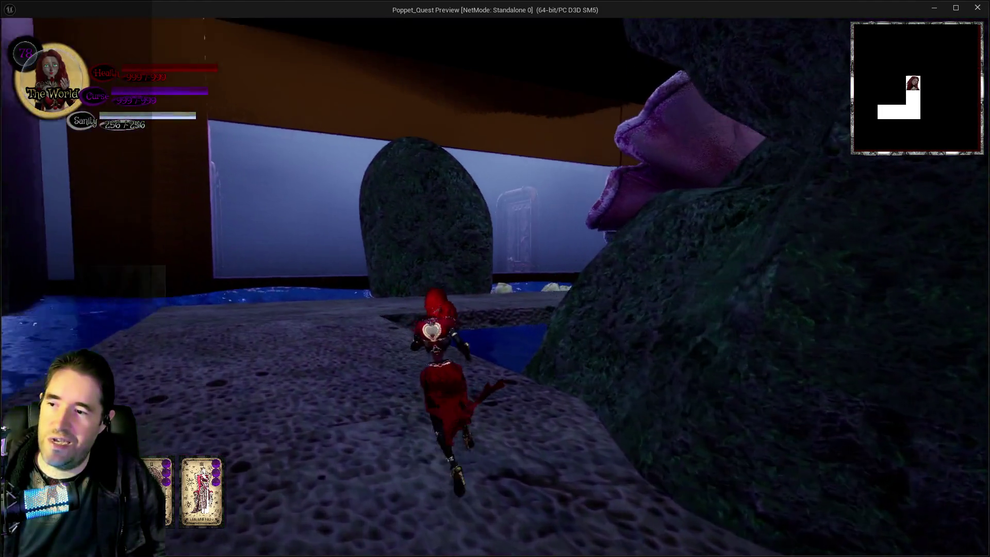
key("w")
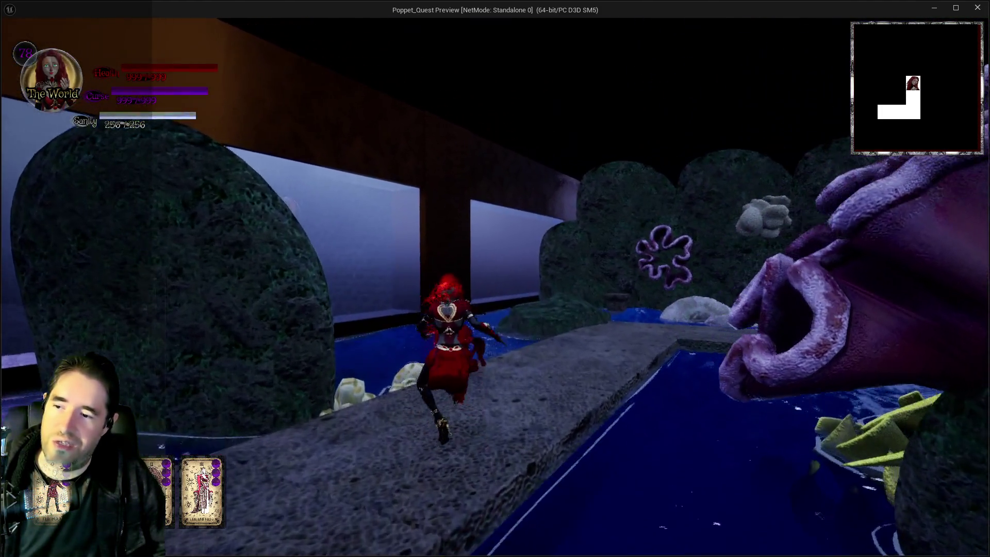
key("w")
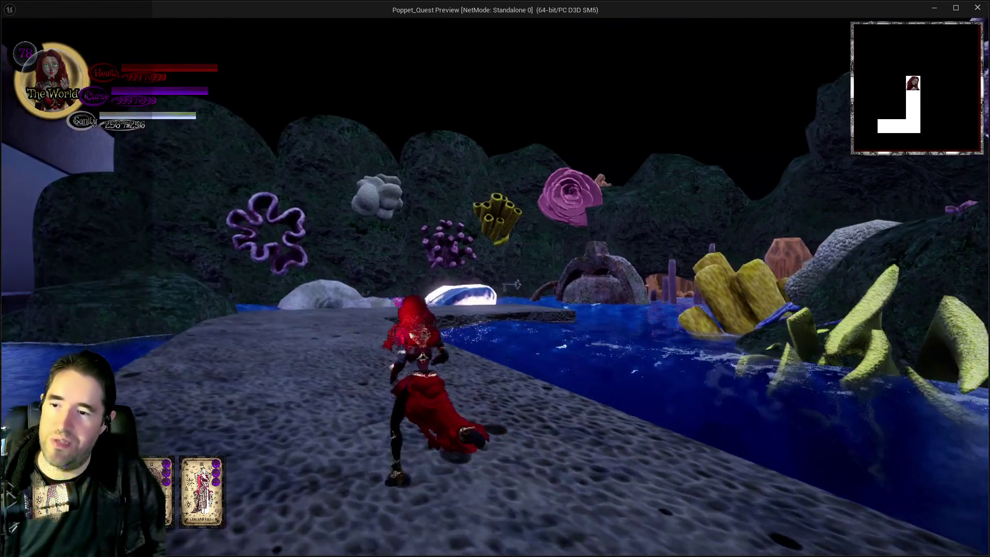
key("w")
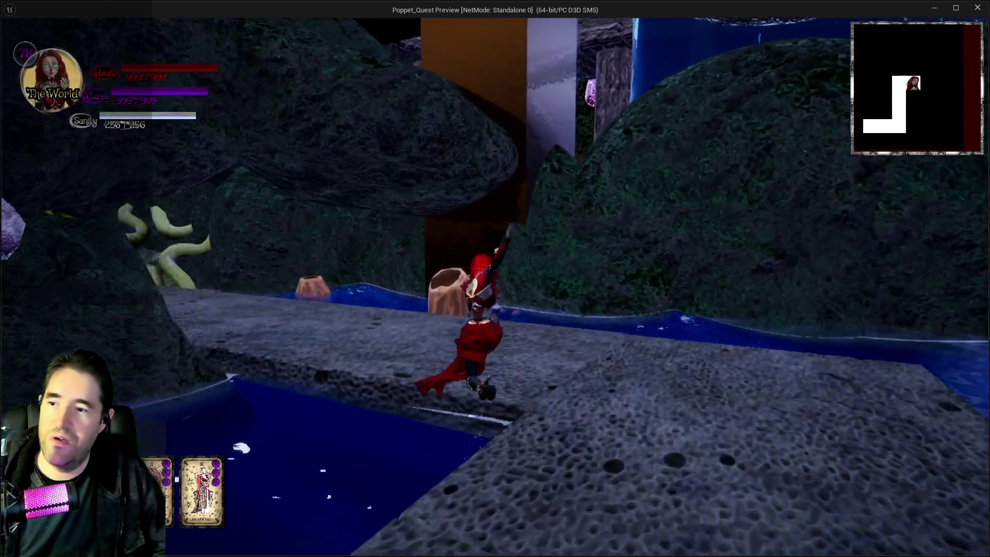